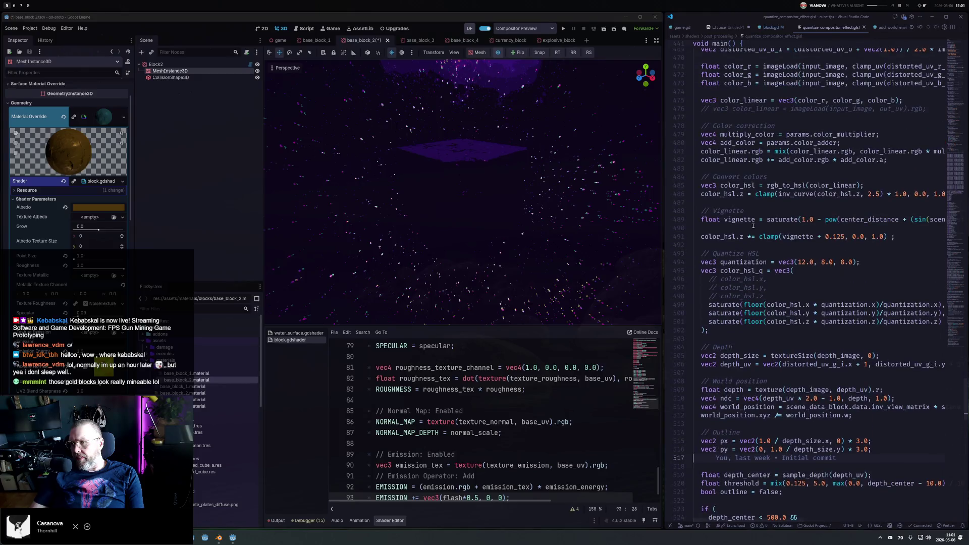
Preview the shader with the dither hue and lightness lines commented out, then restore them.
{"action": "scroll", "coordinate": [753, 225], "scroll_direction": "down", "scroll_amount": 6}
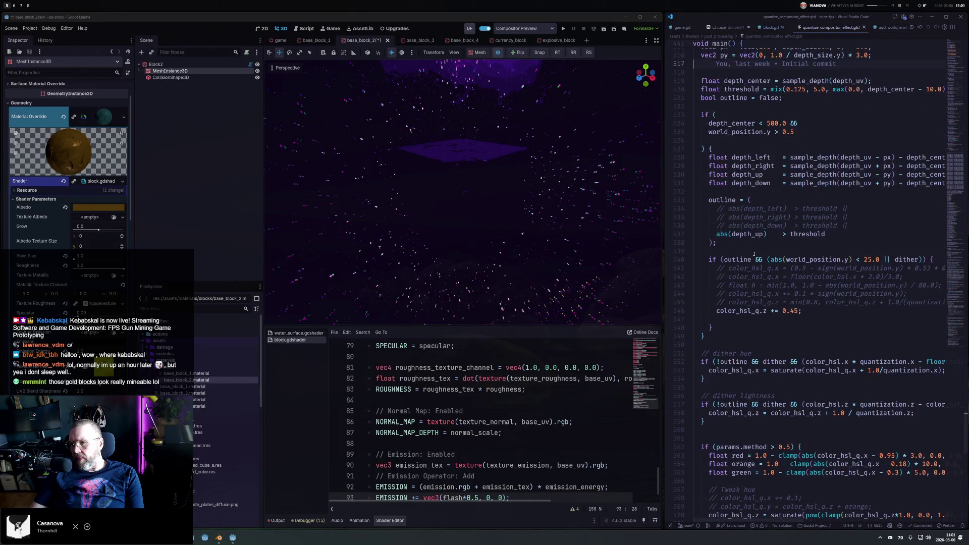
{"action": "scroll", "coordinate": [746, 247], "scroll_direction": "down", "scroll_amount": 10}
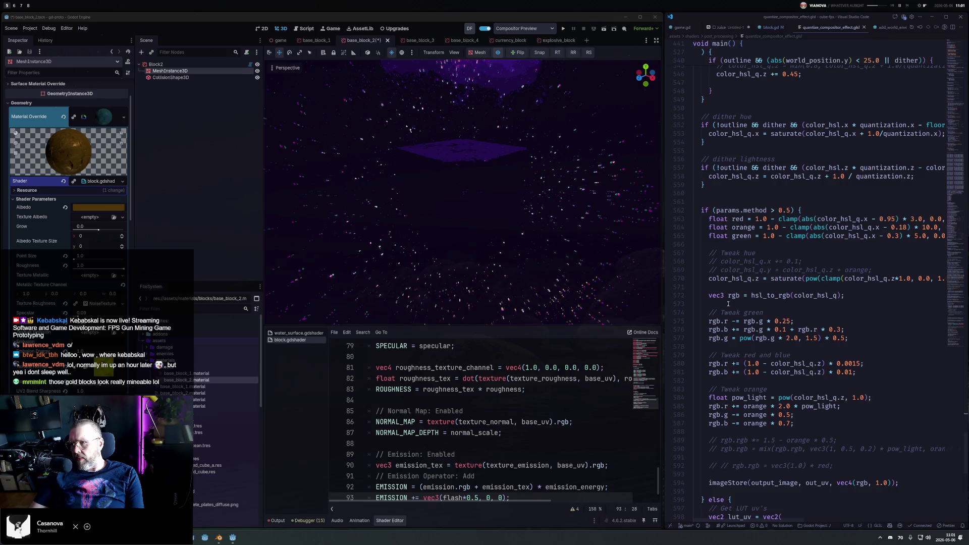
{"action": "left_click_drag", "start_coordinate": [727, 189], "coordinate": [696, 119]}
{"action": "key", "text": "ctrl+slash"}
{"action": "key", "text": "ctrl+s"}
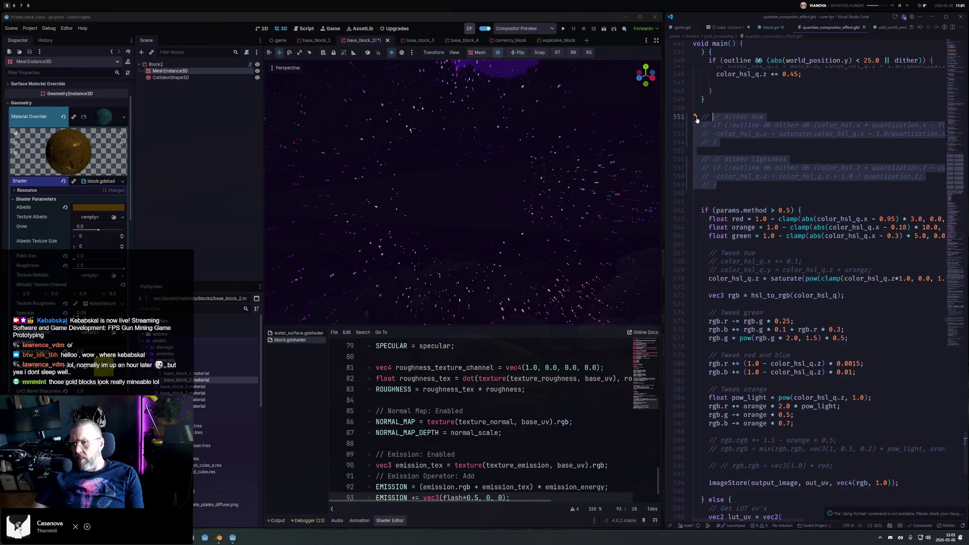
{"action": "key", "text": "ctrl+slash"}
{"action": "key", "text": "ctrl+s"}
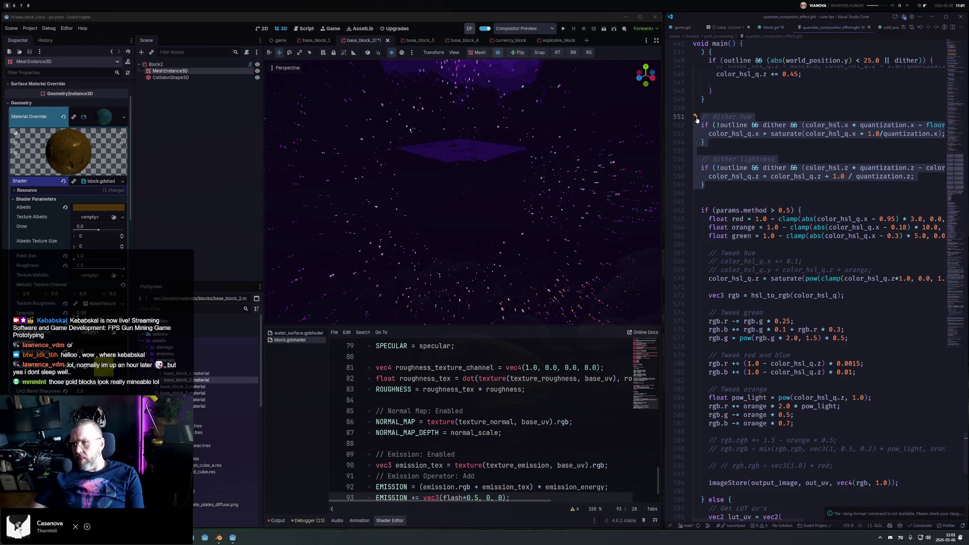
{"action": "left_click", "coordinate": [735, 206]}
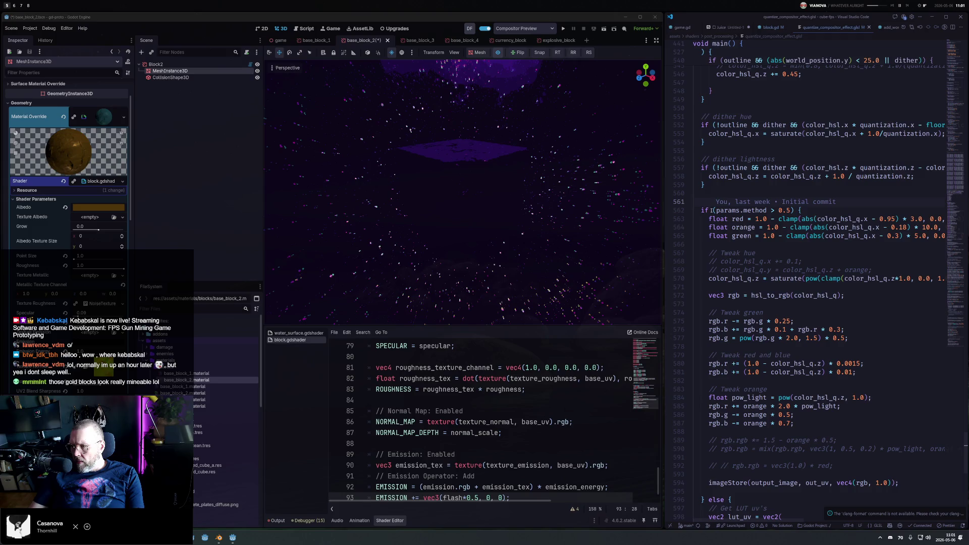
Try a 0.0 method threshold in the shader, then revert it to 0.5 and save.
{"action": "left_click", "coordinate": [716, 210]}
{"action": "type", "text": "fasel"}
{"action": "key", "text": "BackSpace"}
{"action": "key", "text": "BackSpace"}
{"action": "key", "text": "BackSpace"}
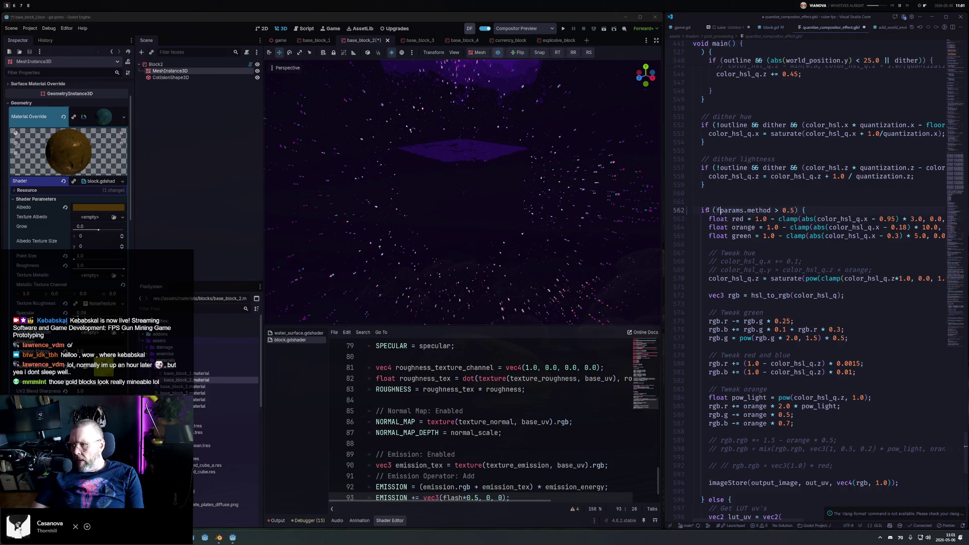
{"action": "key", "text": "Left"}
{"action": "key", "text": "Left"}
{"action": "key", "text": "Left"}
{"action": "key", "text": "Delete"}
{"action": "type", "text": "0"}
{"action": "key", "text": "ctrl+s"}
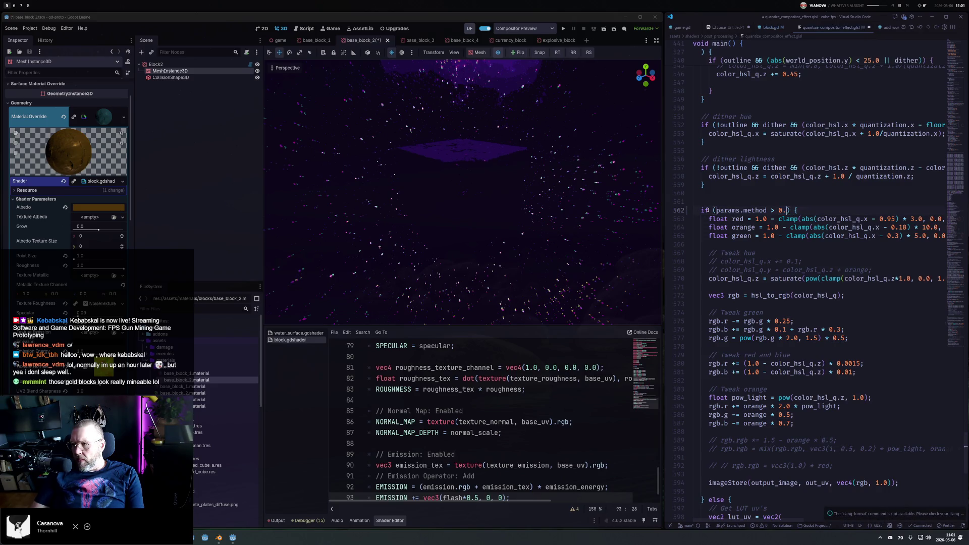
{"action": "key", "text": "ctrl+z"}
{"action": "scroll", "coordinate": [803, 301], "scroll_direction": "down", "scroll_amount": 1}
{"action": "scroll", "coordinate": [803, 302], "scroll_direction": "down", "scroll_amount": 10}
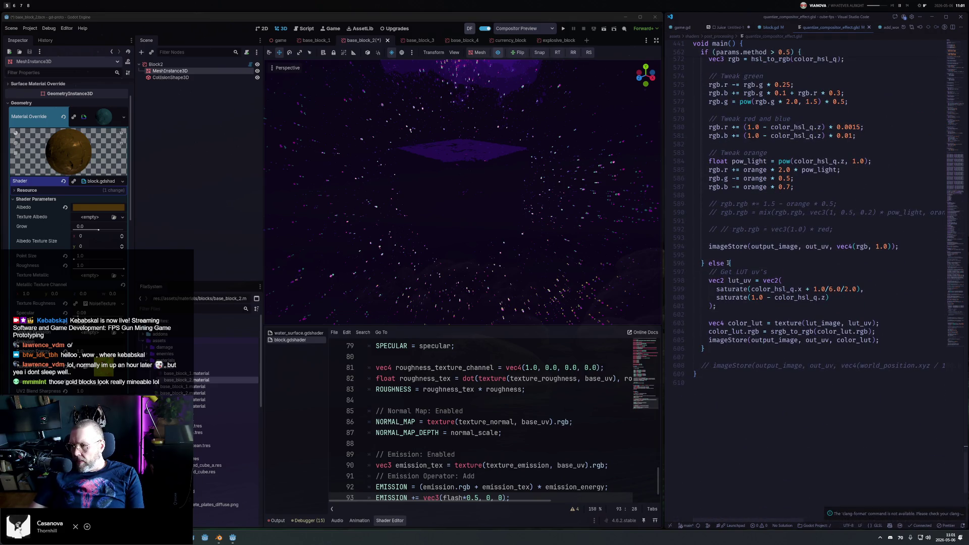
{"action": "key", "text": "ctrl+s"}
Try 54 instead of the LUT coordinate's 2.0 divisor, then undo it.
{"action": "double_click", "coordinate": [845, 289]}
{"action": "type", "text": "54"}
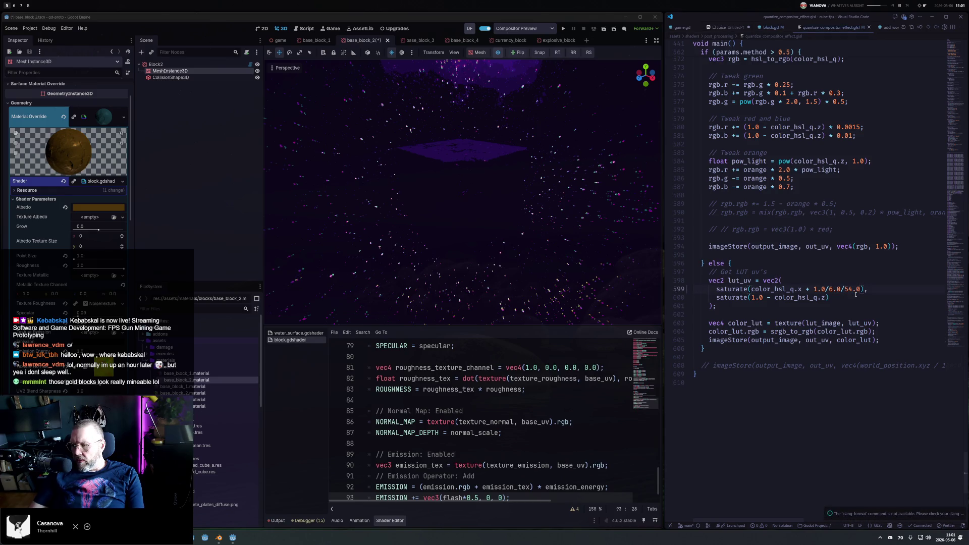
{"action": "key", "text": "ctrl+z"}
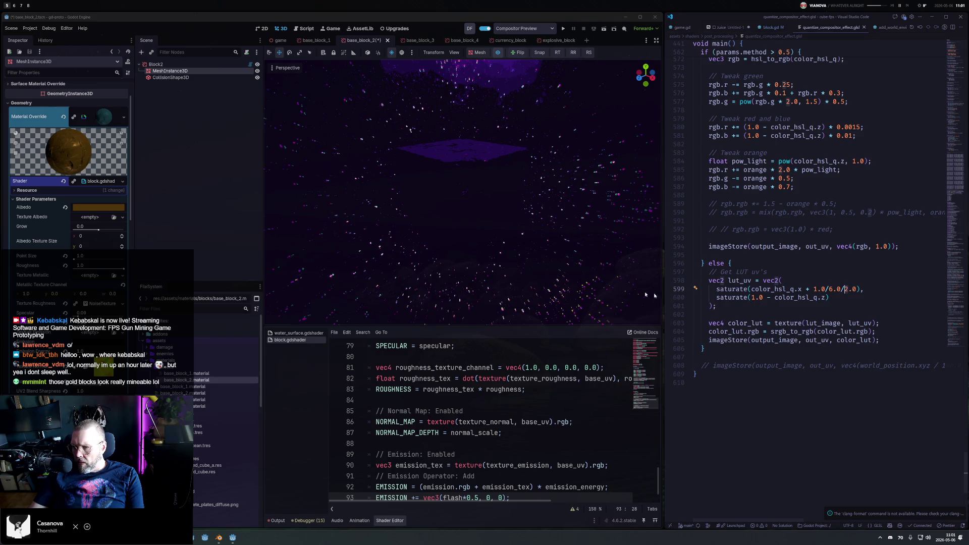
In the game scene, open AddWorldEnvironment's quantize compositor effect parameters.
{"action": "left_click", "coordinate": [279, 41]}
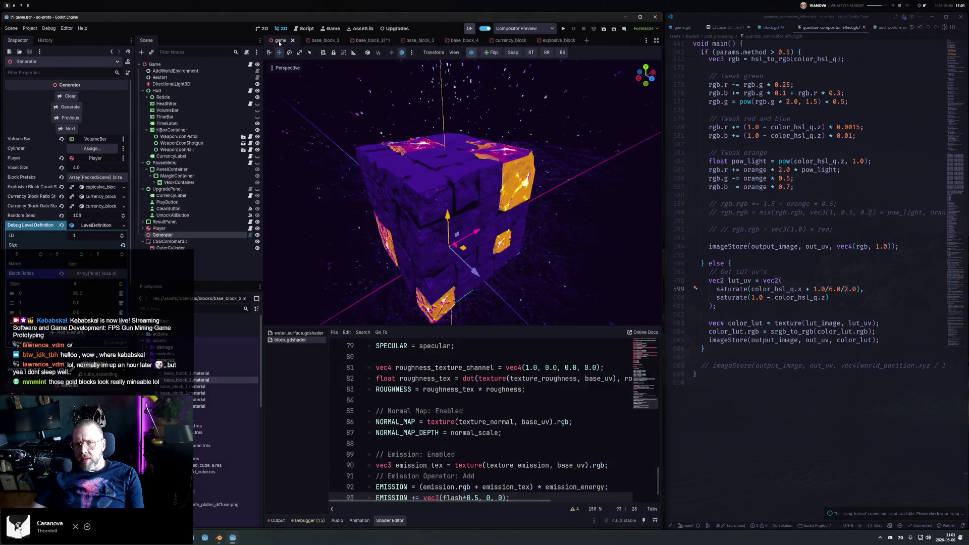
{"action": "left_click", "coordinate": [176, 70]}
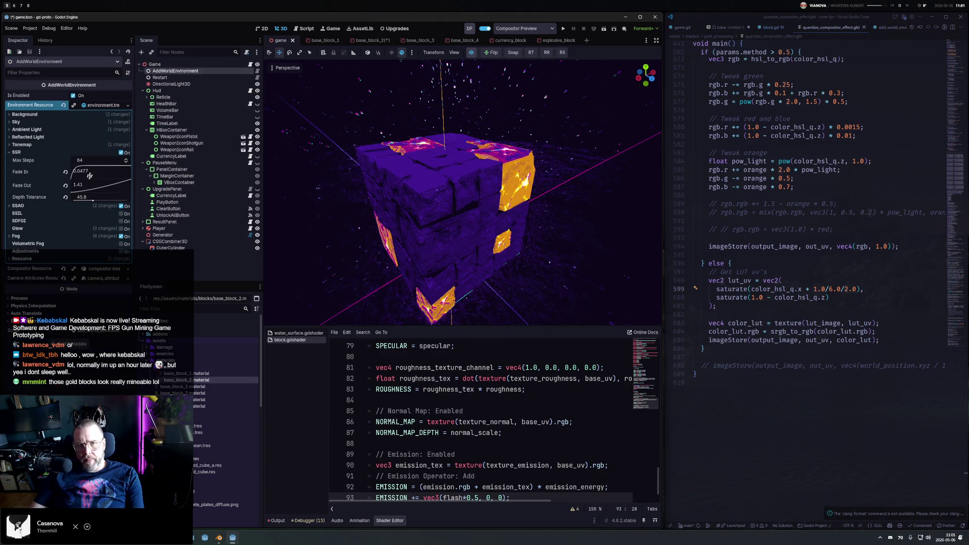
{"action": "left_click", "coordinate": [103, 124]}
{"action": "left_click", "coordinate": [104, 115]}
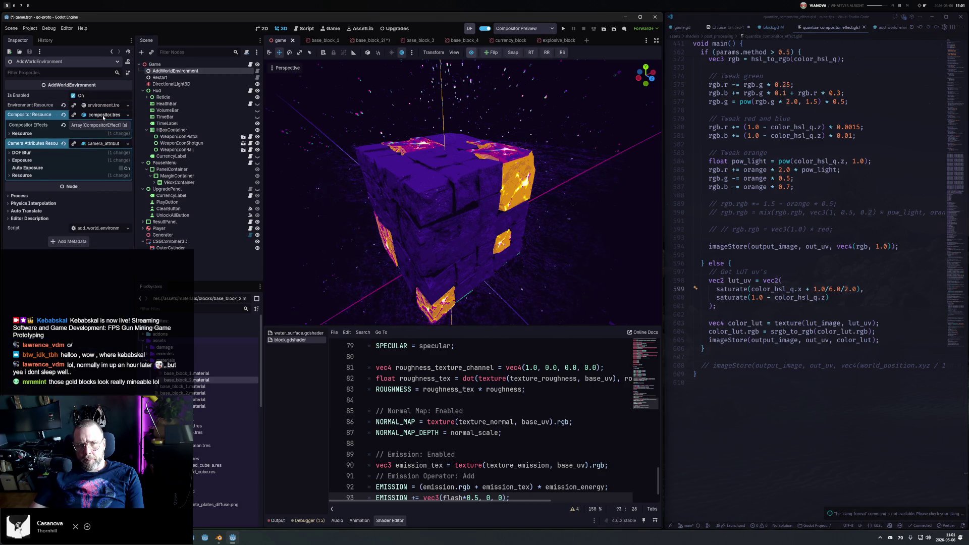
{"action": "left_click", "coordinate": [98, 126]}
{"action": "left_click", "coordinate": [92, 164]}
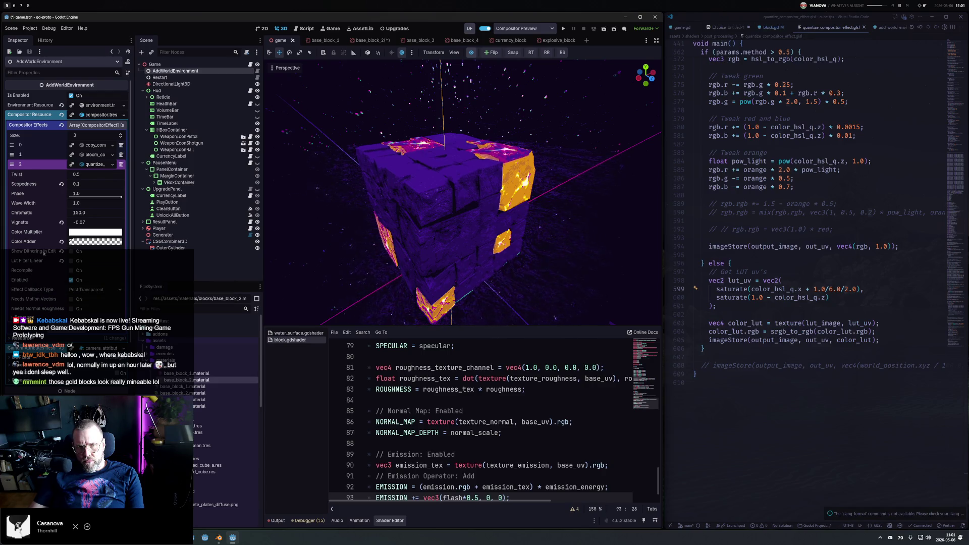
Enable Show Dithering in Editor, compare Lut Filter Linear on and off, and raise Chromatic.
{"action": "left_click", "coordinate": [71, 251]}
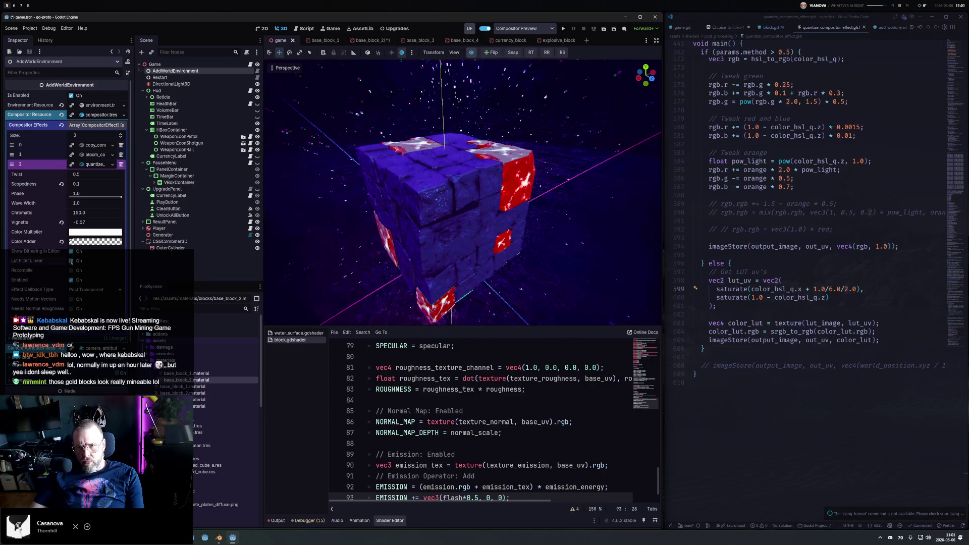
{"action": "left_click", "coordinate": [72, 261]}
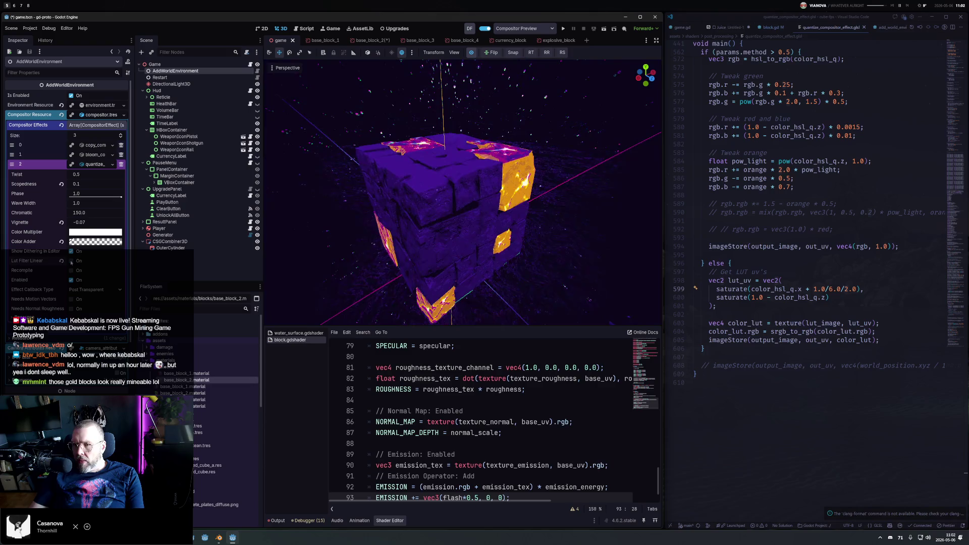
{"action": "left_click", "coordinate": [71, 260]}
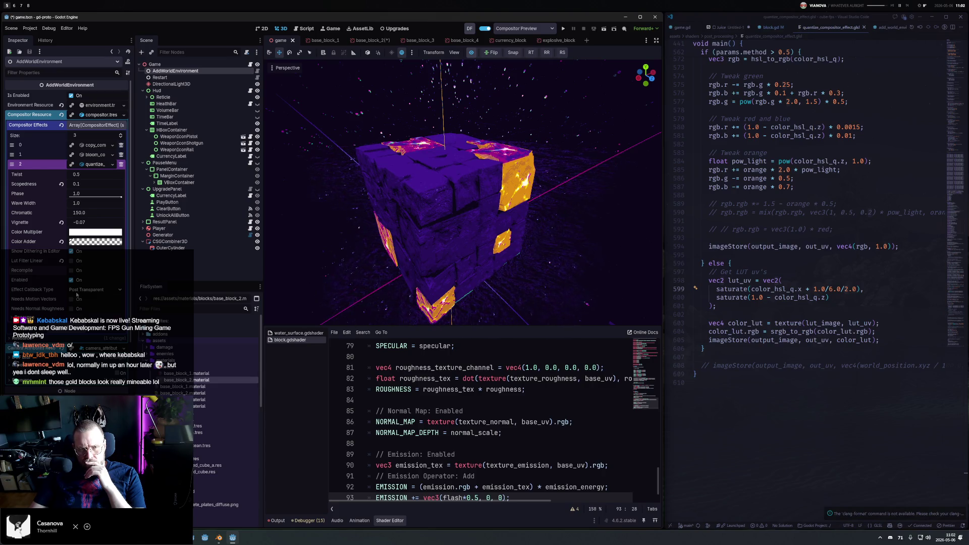
{"action": "left_click_drag", "start_coordinate": [96, 213], "coordinate": [116, 213]}
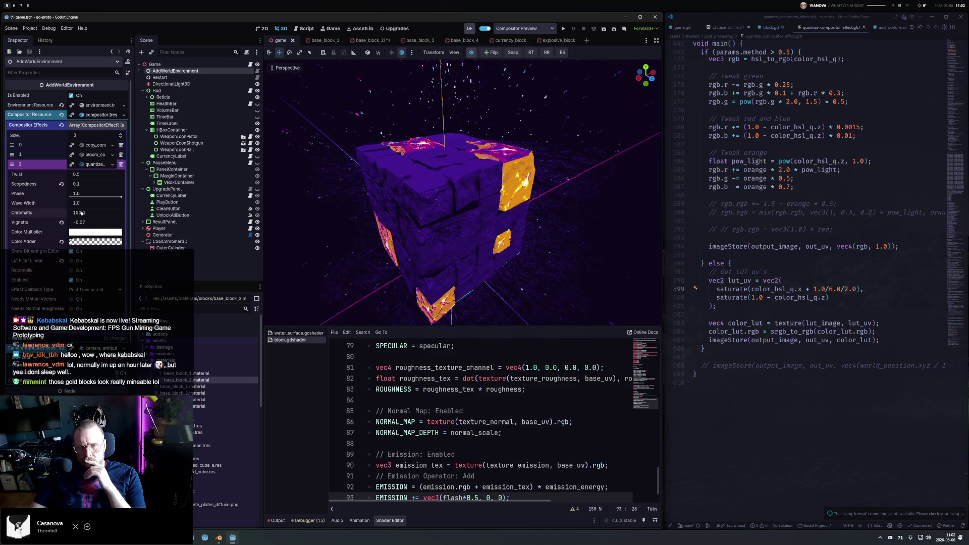
Revert Chromatic to 150.0 and set Scopedness to 0.165 after resetting it.
{"action": "key", "text": "ctrl+z"}
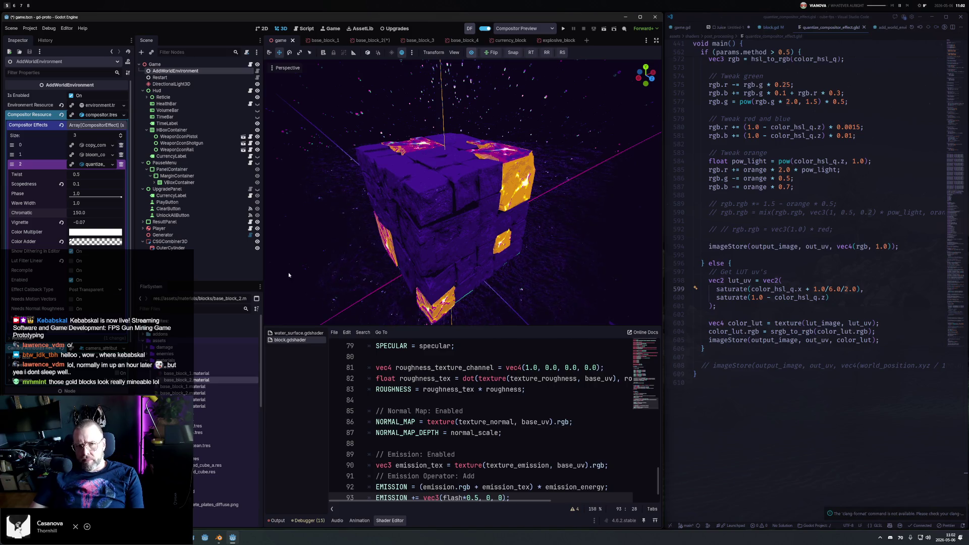
{"action": "mouse_move", "coordinate": [84, 188]}
{"action": "left_mouse_down"}
{"action": "mouse_move", "coordinate": [103, 187]}
{"action": "mouse_move", "coordinate": [81, 184]}
{"action": "mouse_move", "coordinate": [87, 190]}
{"action": "left_mouse_up"}
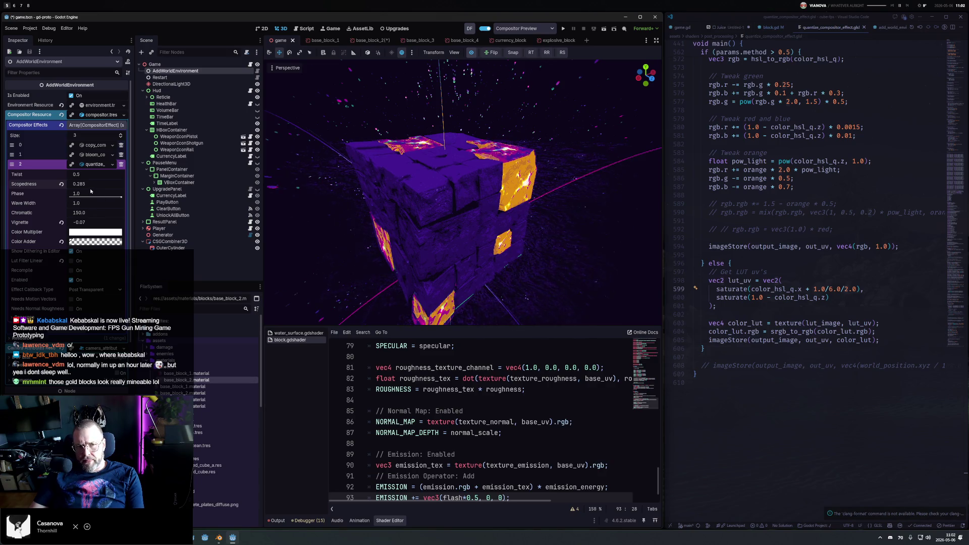
{"action": "left_click", "coordinate": [62, 184]}
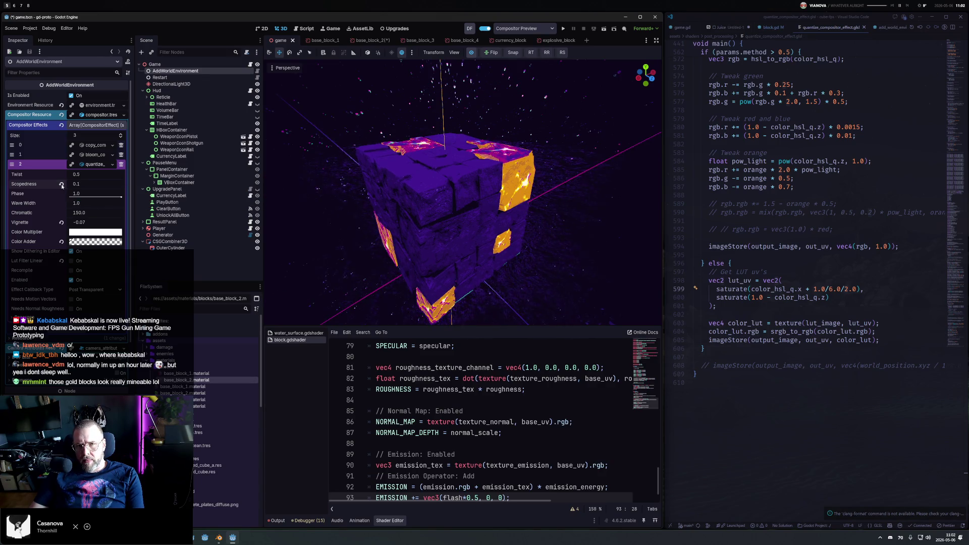
{"action": "left_click_drag", "start_coordinate": [88, 186], "coordinate": [88, 185]}
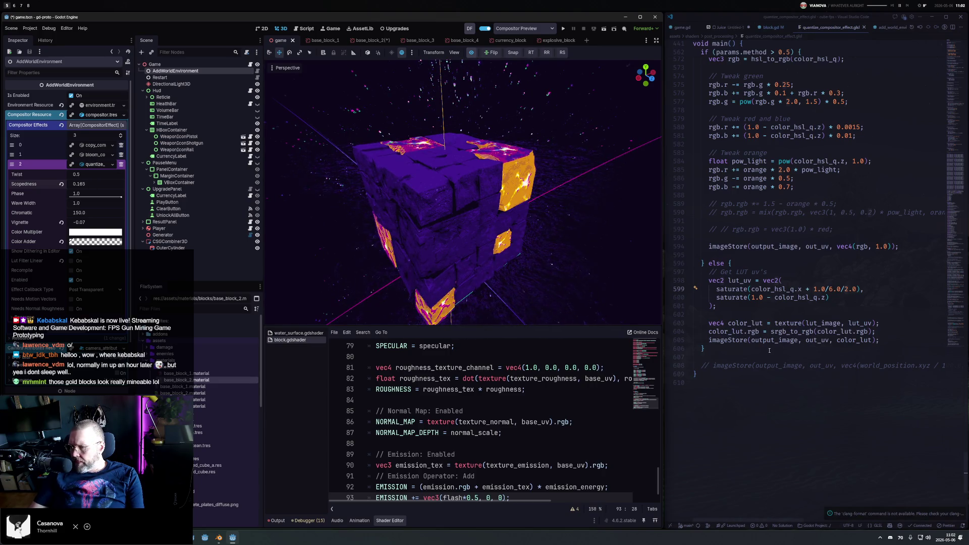
Fine-tune Vignette and Phase, then delete the shader's LUT else branch.
{"action": "left_click", "coordinate": [825, 297]}
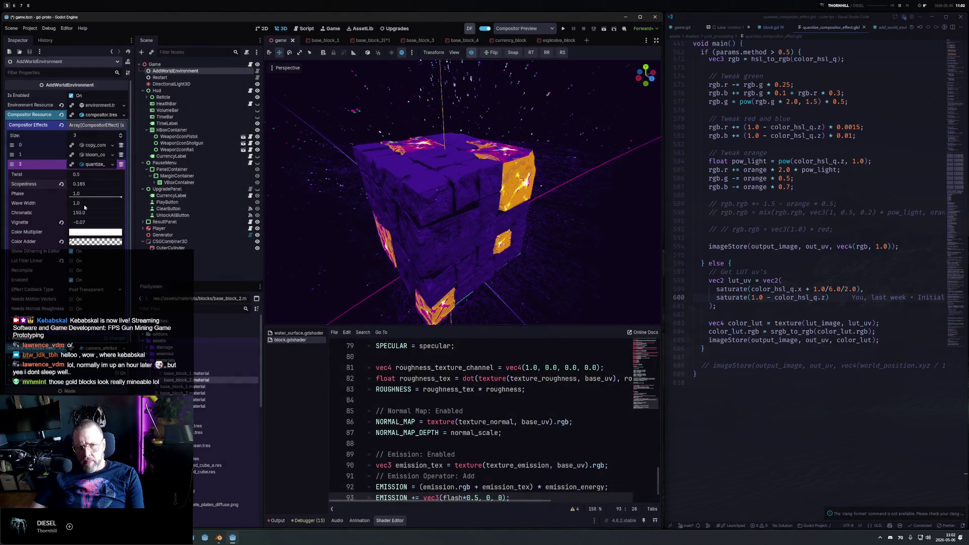
{"action": "mouse_move", "coordinate": [81, 222]}
{"action": "left_mouse_down"}
{"action": "mouse_move", "coordinate": [58, 222]}
{"action": "mouse_move", "coordinate": [88, 224]}
{"action": "left_mouse_up"}
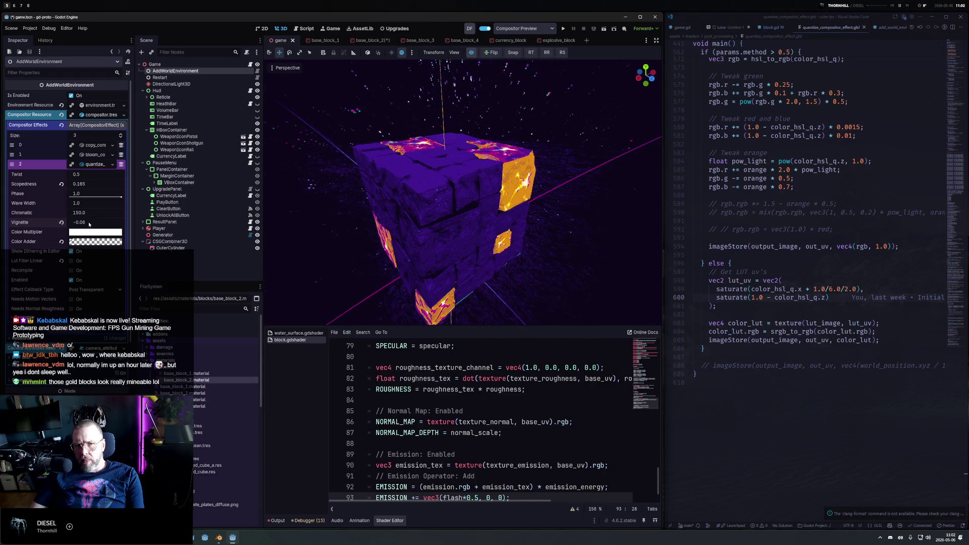
{"action": "left_click", "coordinate": [96, 195]}
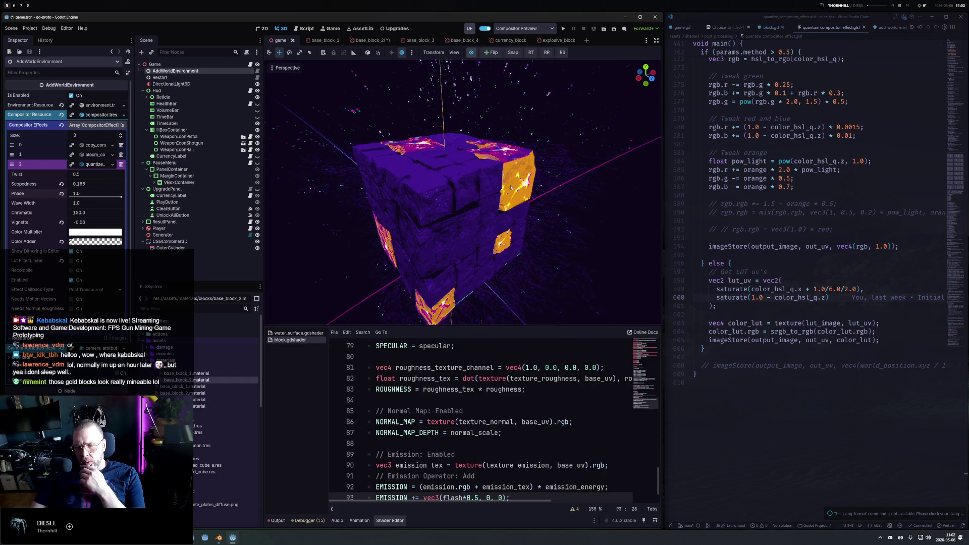
{"action": "left_click_drag", "start_coordinate": [714, 343], "coordinate": [708, 263]}
{"action": "key", "text": "BackSpace"}
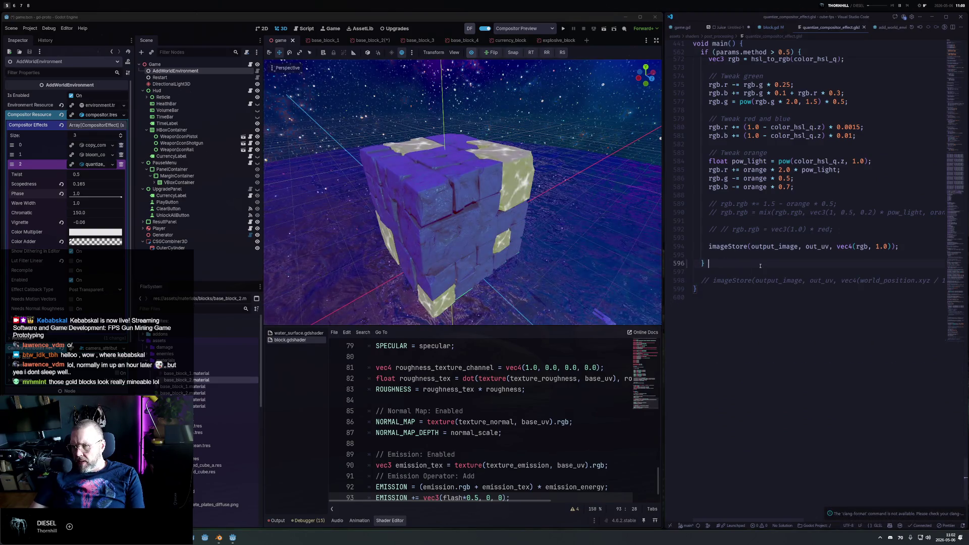
Restore the deleted LUT else branch in the shader.
{"action": "key", "text": "ctrl+z"}
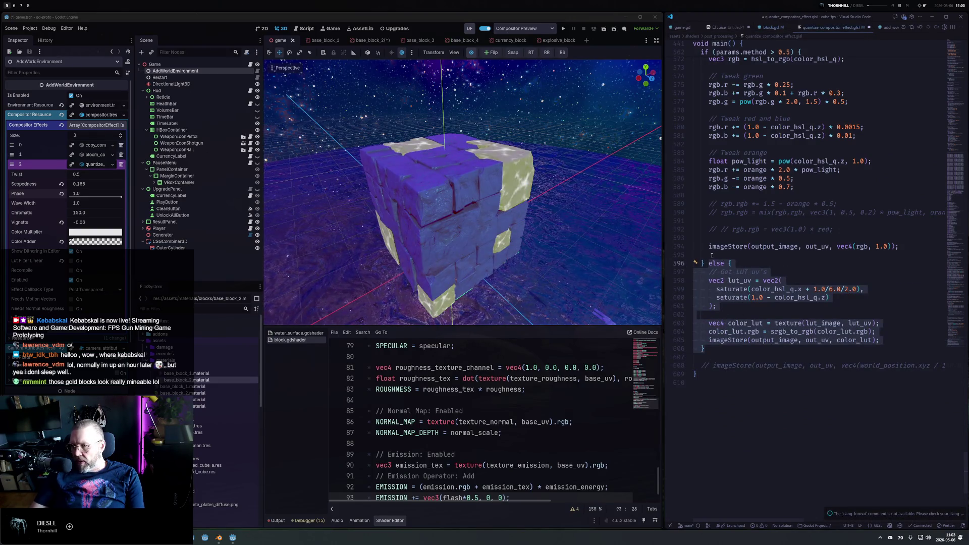
{"action": "left_click", "coordinate": [714, 255]}
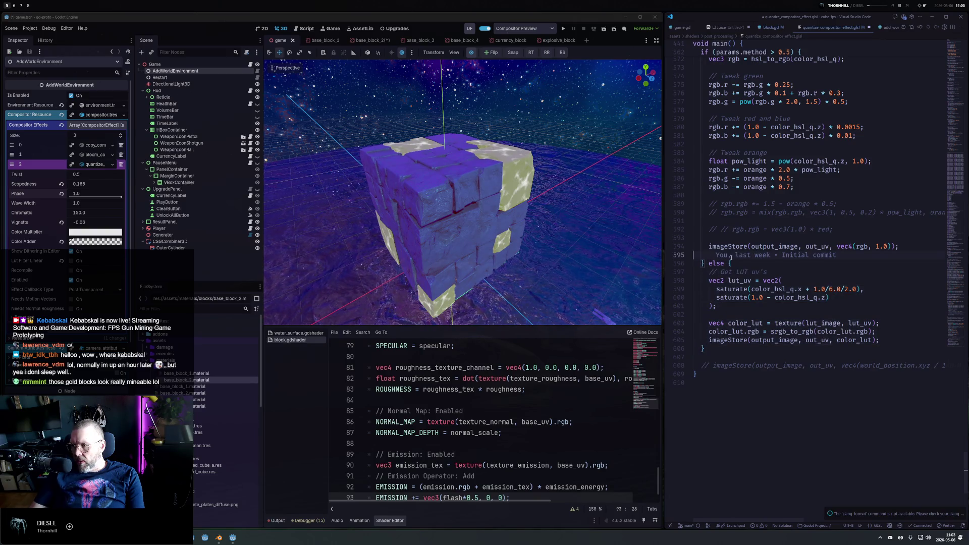
{"action": "left_click_drag", "start_coordinate": [703, 263], "coordinate": [742, 358]}
{"action": "scroll", "coordinate": [748, 316], "scroll_direction": "up", "scroll_amount": 10}
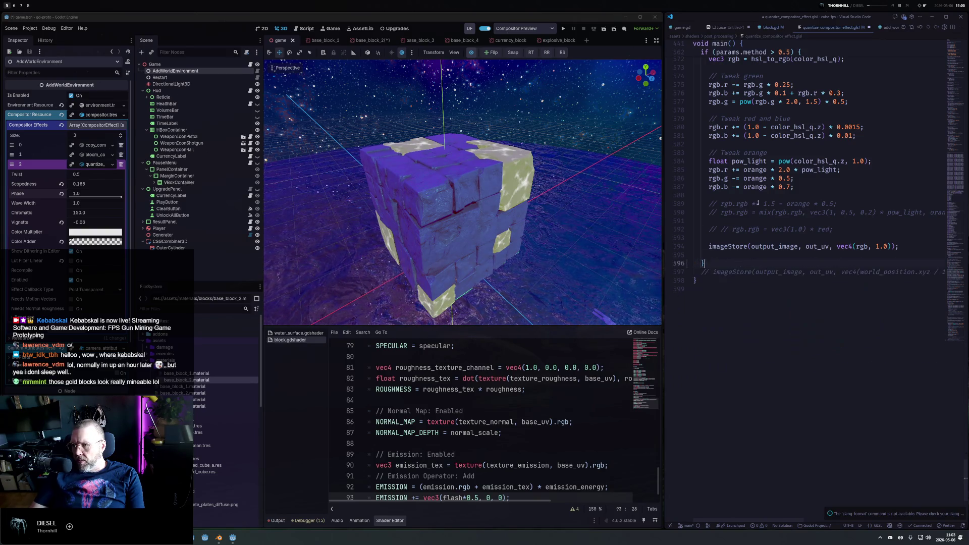
Delete the 'if (params.method > 0.5)' check on line 562 and save the shader.
{"action": "left_click_drag", "start_coordinate": [798, 289], "coordinate": [701, 289]}
{"action": "key", "text": "BackSpace"}
{"action": "key", "text": "ctrl+s"}
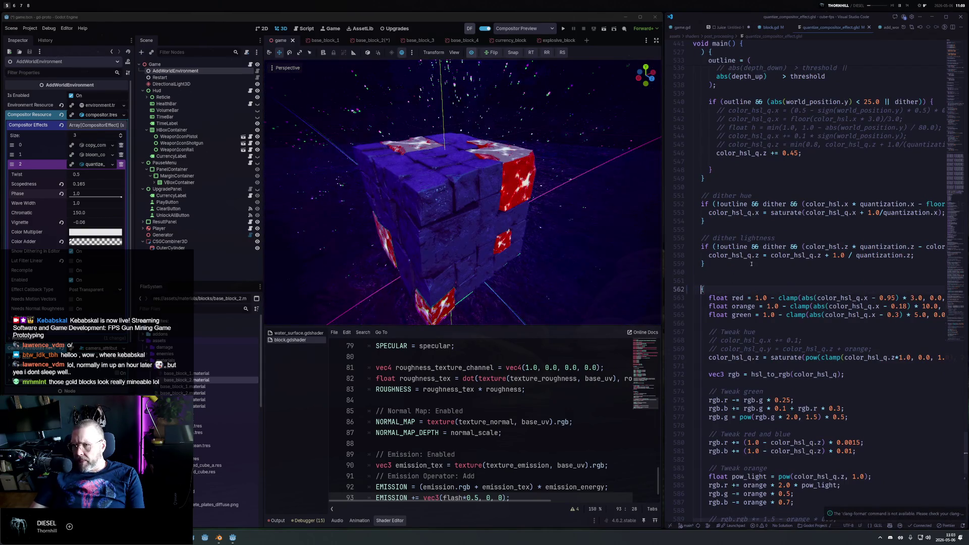
Inspect the red ore blocks by orbiting the cube and toggling the compositor preview.
{"action": "mouse_move", "coordinate": [660, 247]}
{"action": "left_mouse_down"}
{"action": "mouse_move", "coordinate": [554, 175]}
{"action": "mouse_move", "coordinate": [545, 245]}
{"action": "mouse_move", "coordinate": [554, 255]}
{"action": "mouse_move", "coordinate": [416, 267]}
{"action": "left_mouse_up"}
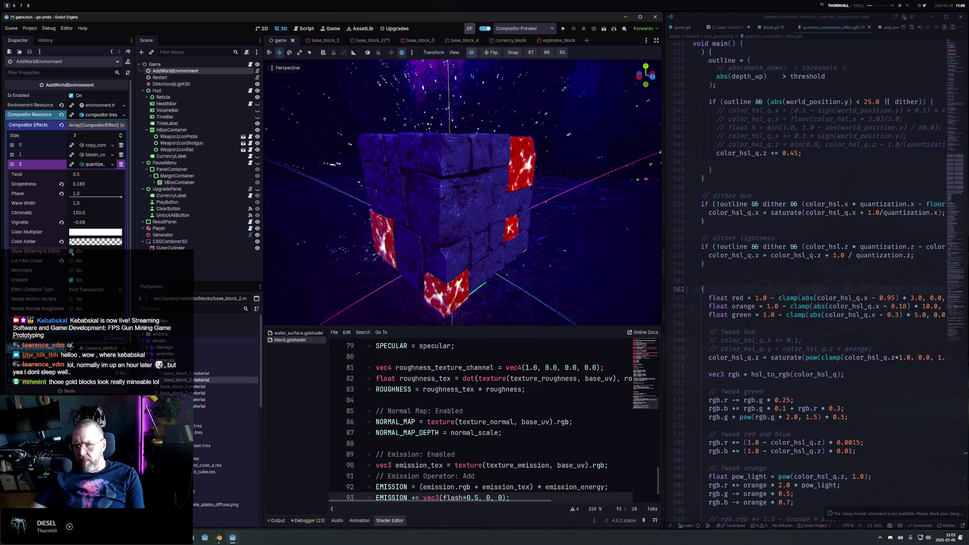
{"action": "mouse_move", "coordinate": [548, 207]}
{"action": "left_mouse_down"}
{"action": "mouse_move", "coordinate": [564, 264]}
{"action": "mouse_move", "coordinate": [319, 167]}
{"action": "mouse_move", "coordinate": [372, 167]}
{"action": "left_mouse_up"}
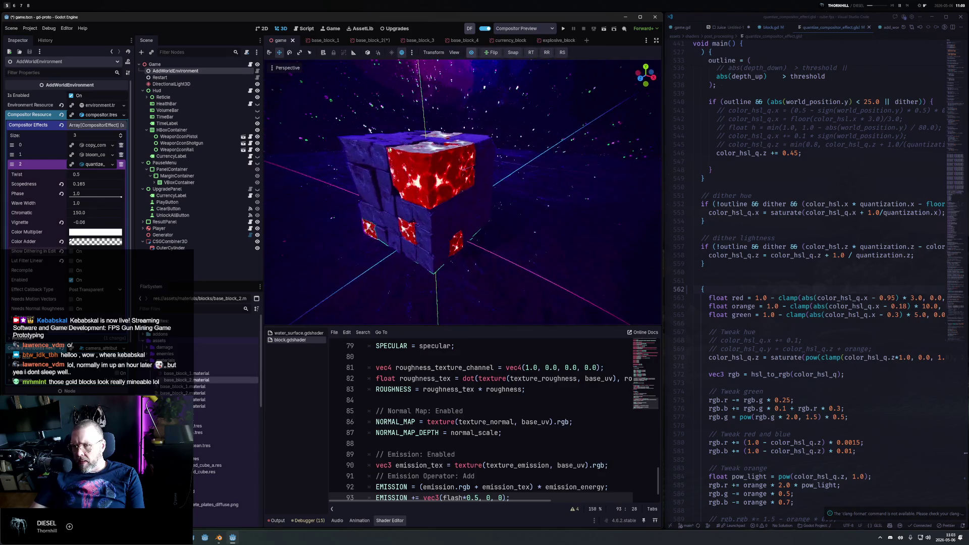
{"action": "left_click", "coordinate": [470, 53]}
{"action": "left_click", "coordinate": [470, 53]}
{"action": "left_click", "coordinate": [470, 53]}
{"action": "left_click", "coordinate": [470, 53]}
{"action": "mouse_move", "coordinate": [489, 184]}
{"action": "left_mouse_down"}
{"action": "mouse_move", "coordinate": [555, 121]}
{"action": "mouse_move", "coordinate": [568, 143]}
{"action": "mouse_move", "coordinate": [522, 225]}
{"action": "mouse_move", "coordinate": [528, 197]}
{"action": "left_mouse_up"}
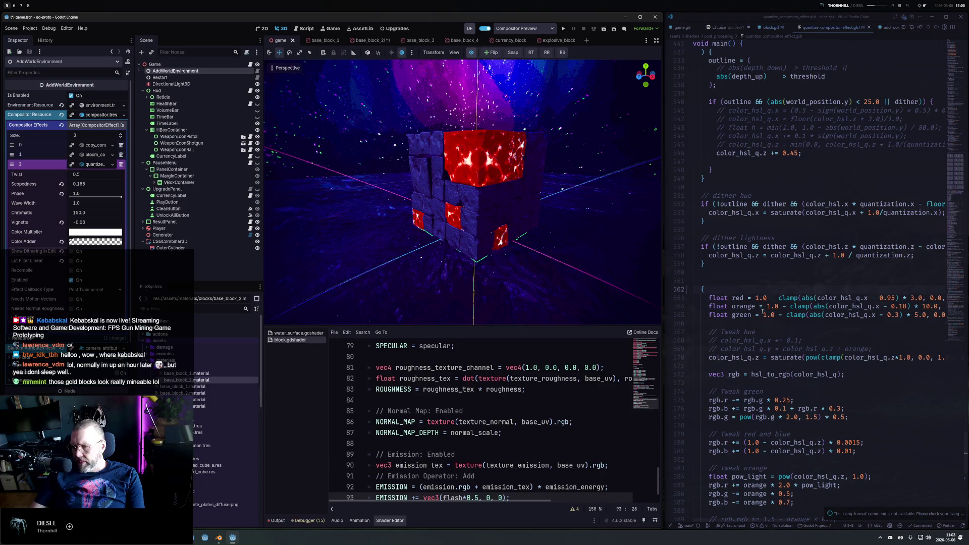
{"action": "scroll", "coordinate": [751, 332], "scroll_direction": "down", "scroll_amount": 6}
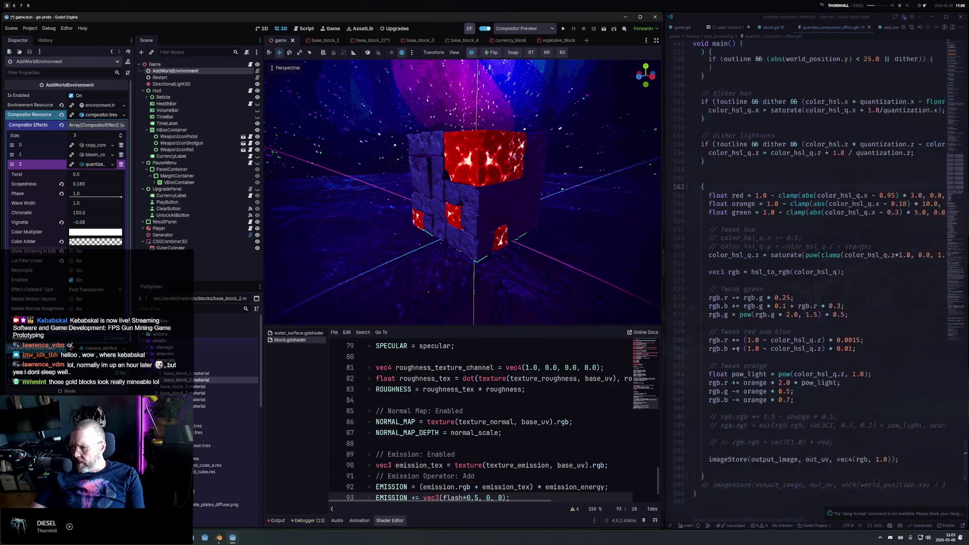
Comment out colour tweak lines 574–587, save, and compare with the compositor preview off and on.
{"action": "left_click_drag", "start_coordinate": [785, 347], "coordinate": [682, 242]}
{"action": "key", "text": "ctrl+slash"}
{"action": "key", "text": "ctrl+s"}
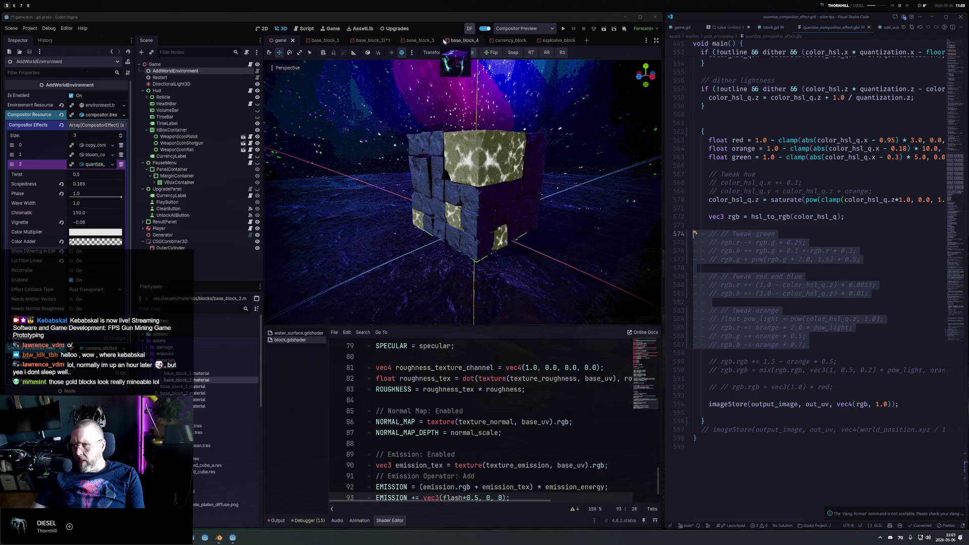
{"action": "left_click", "coordinate": [472, 52]}
{"action": "left_click", "coordinate": [472, 52]}
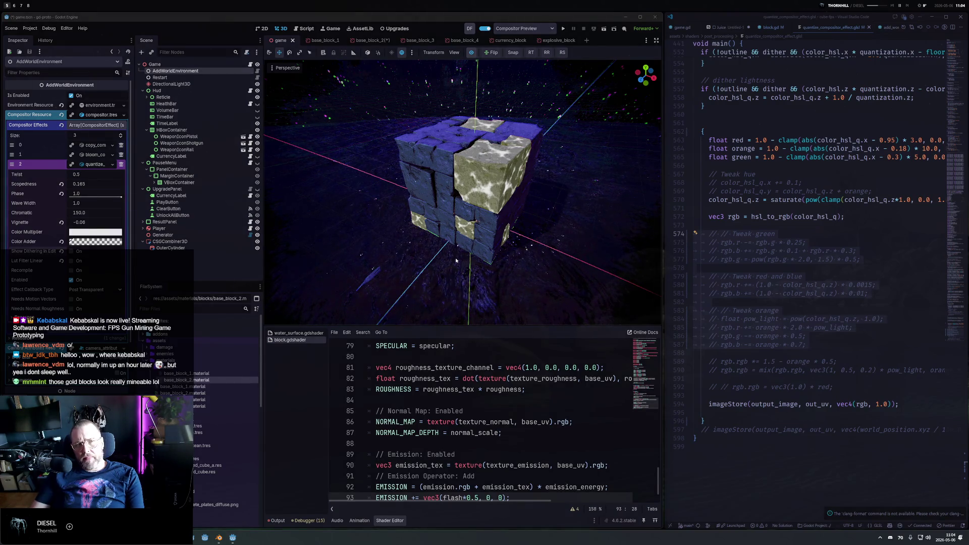
{"action": "left_click_drag", "start_coordinate": [541, 246], "coordinate": [526, 201]}
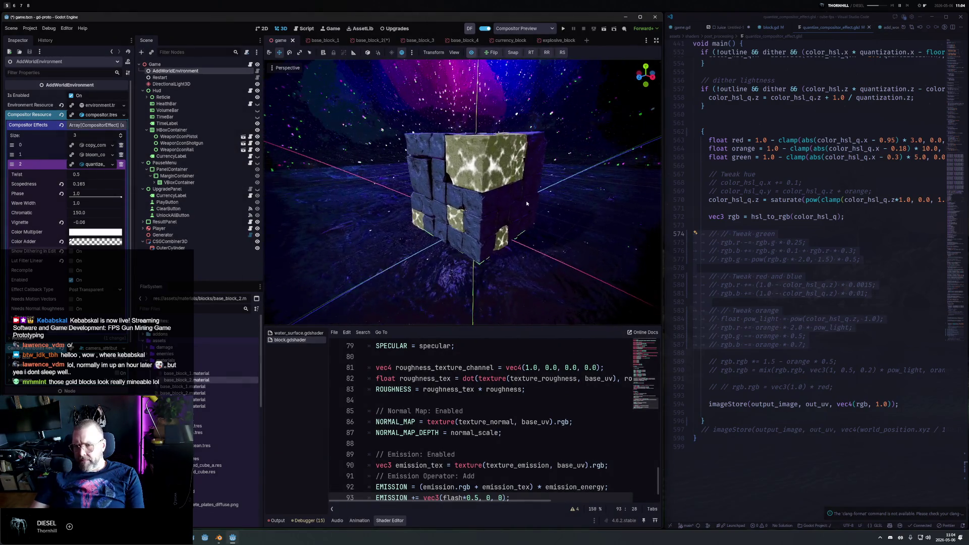
Undo the commenting, restore the 0.5 method threshold, and save for gold ore blocks.
{"action": "left_click", "coordinate": [916, 251]}
{"action": "key", "text": "ctrl+z"}
{"action": "key", "text": "ctrl+z"}
{"action": "key", "text": "ctrl+z"}
{"action": "type", "text": "5"}
{"action": "key", "text": "ctrl+s"}
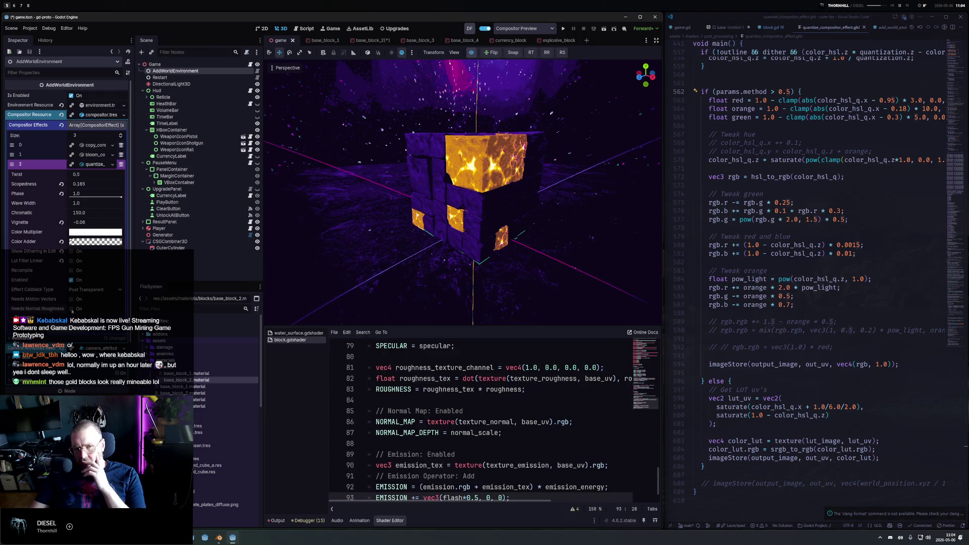
Enable Needs Normal Roughness, leave Show Dithering in Editor off, and save the scene.
{"action": "left_click", "coordinate": [71, 309]}
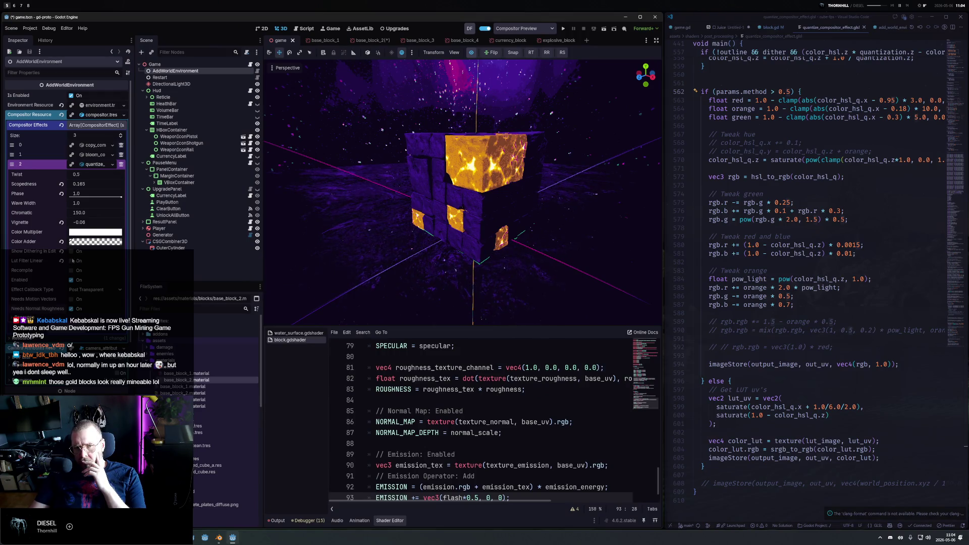
{"action": "left_click", "coordinate": [72, 251]}
{"action": "left_click", "coordinate": [71, 251]}
{"action": "left_click", "coordinate": [71, 252]}
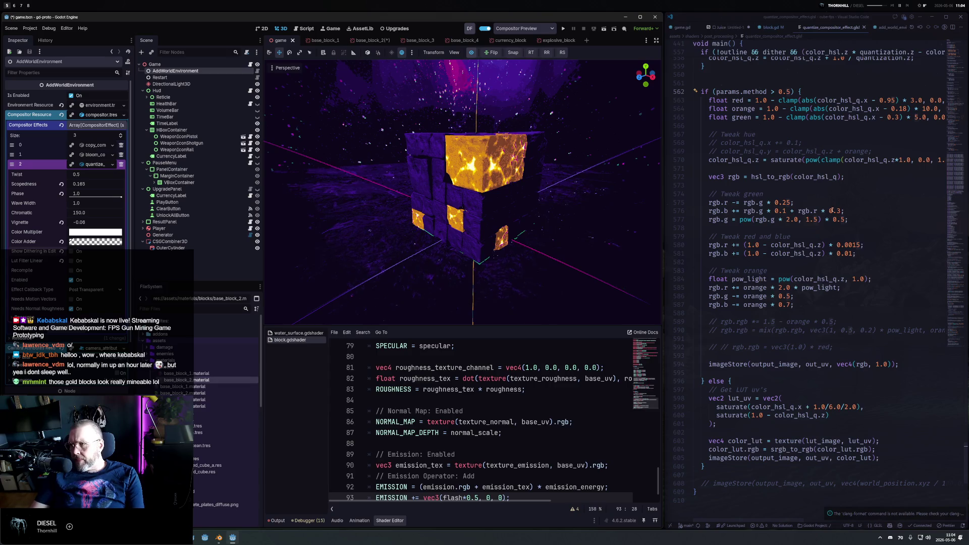
{"action": "key", "text": "ctrl+s"}
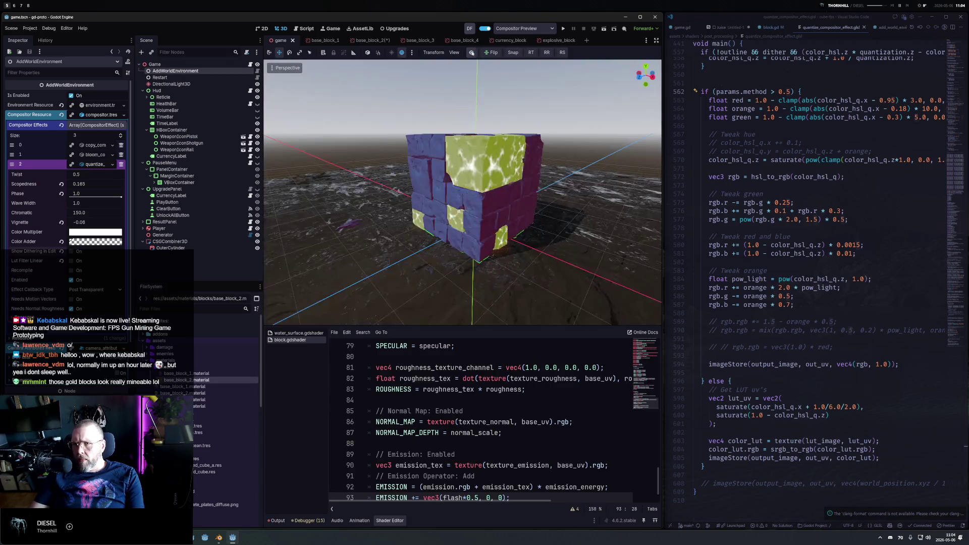
Put the caret at the end of line 599's LUT x-coordinate, before the trailing comma.
{"action": "left_click", "coordinate": [819, 186]}
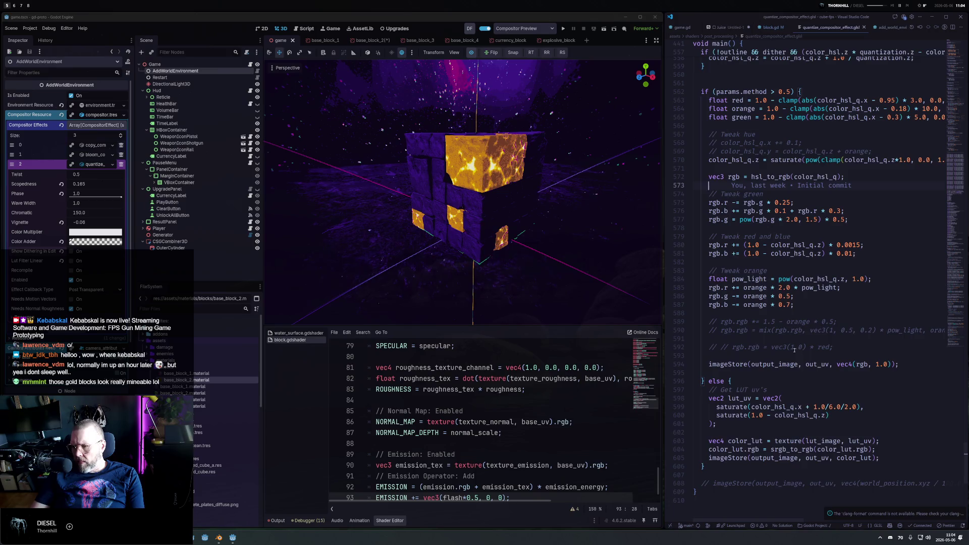
{"action": "scroll", "coordinate": [793, 349], "scroll_direction": "down", "scroll_amount": 6}
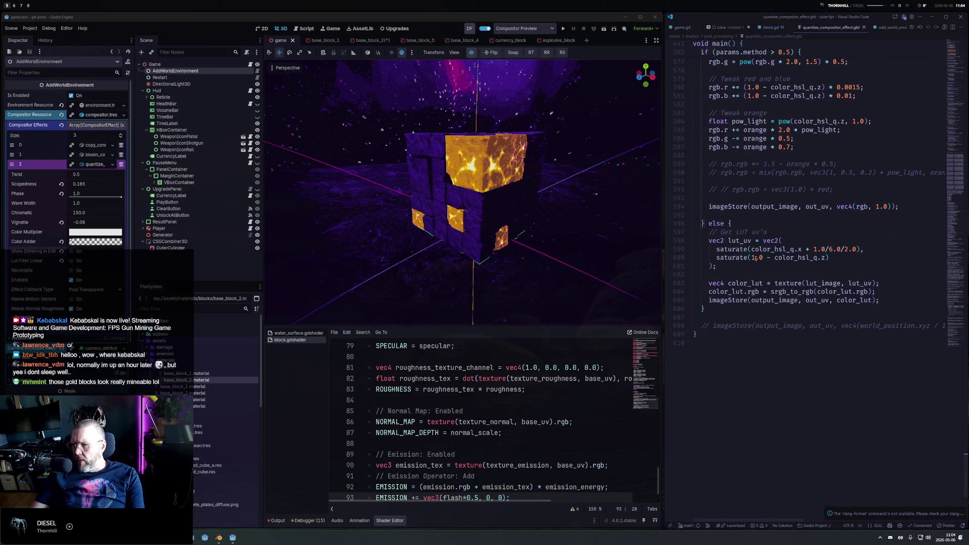
{"action": "left_click", "coordinate": [748, 272]}
{"action": "key", "text": "Up"}
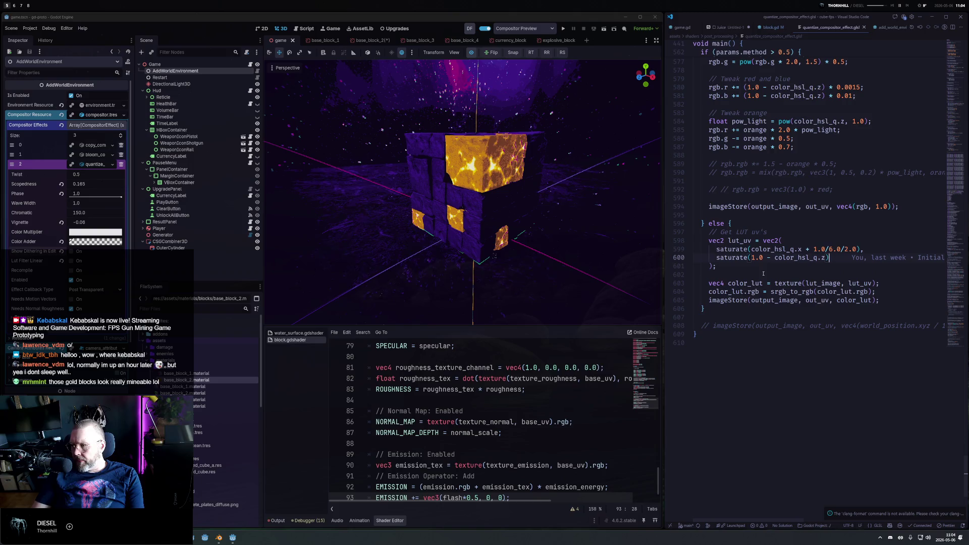
{"action": "key", "text": "Up"}
{"action": "key", "text": "End"}
{"action": "key", "text": "Left"}
Try multiplying line 599's LUT x-coordinate by 2.0, then revert and save.
{"action": "type", "text": "* 2.0"}
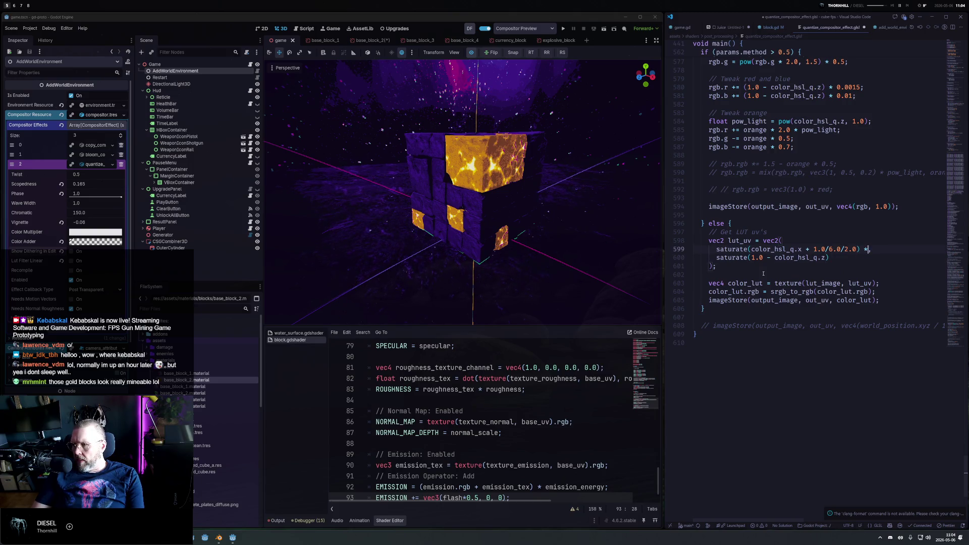
{"action": "key", "text": "ctrl+s"}
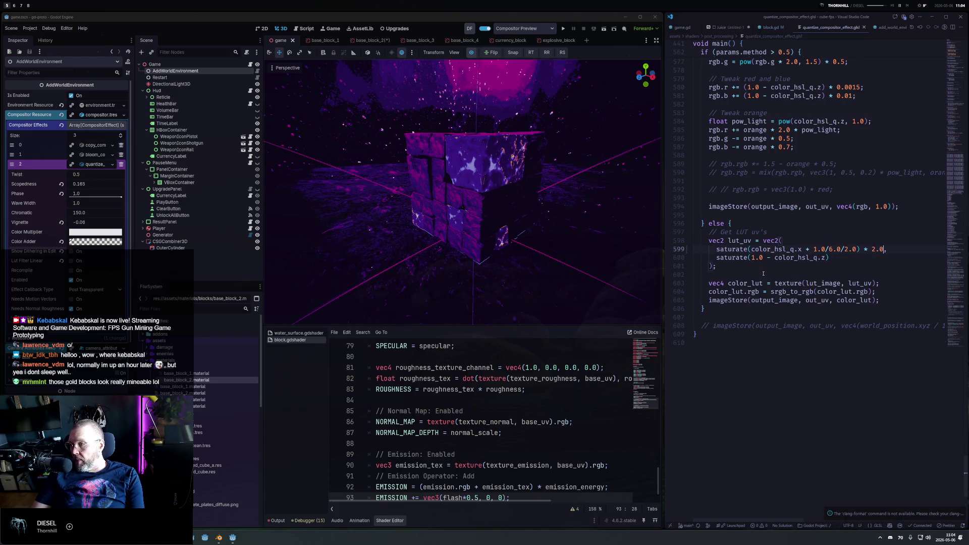
{"action": "key", "text": "ctrl+z"}
{"action": "key", "text": "ctrl+s"}
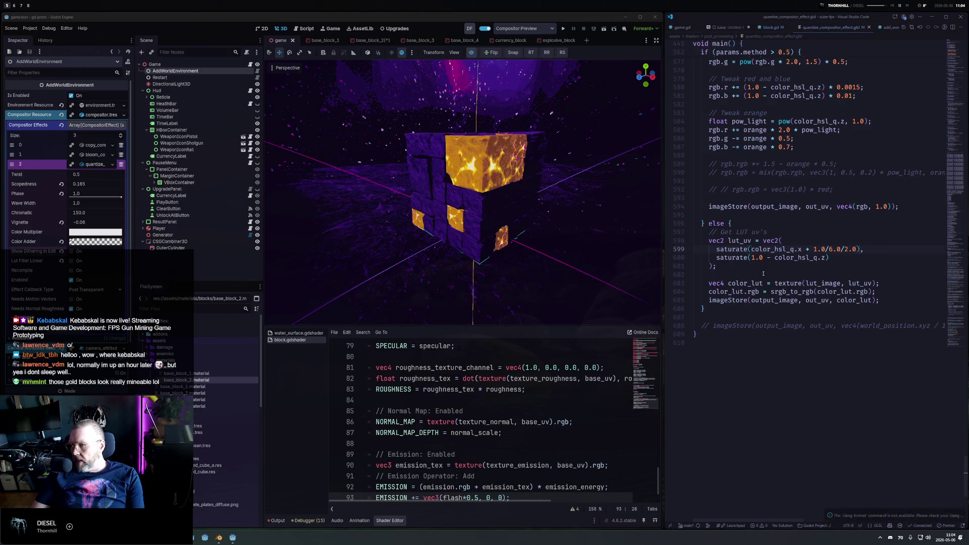
{"action": "scroll", "coordinate": [745, 232], "scroll_direction": "up", "scroll_amount": 3}
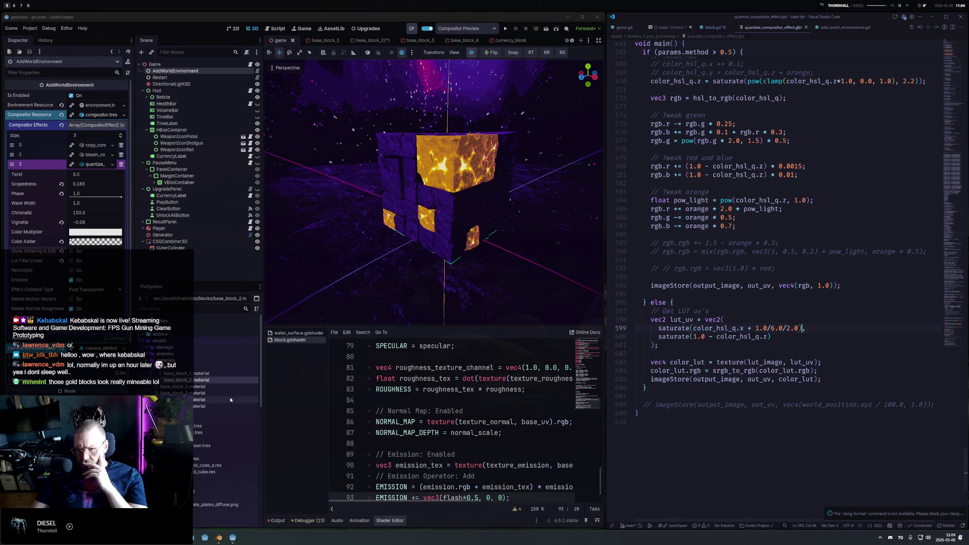
Filter the FileSystem for 'lut' and inspect the lut.png palette texture.
{"action": "left_click", "coordinate": [170, 308]}
{"action": "type", "text": "lut"}
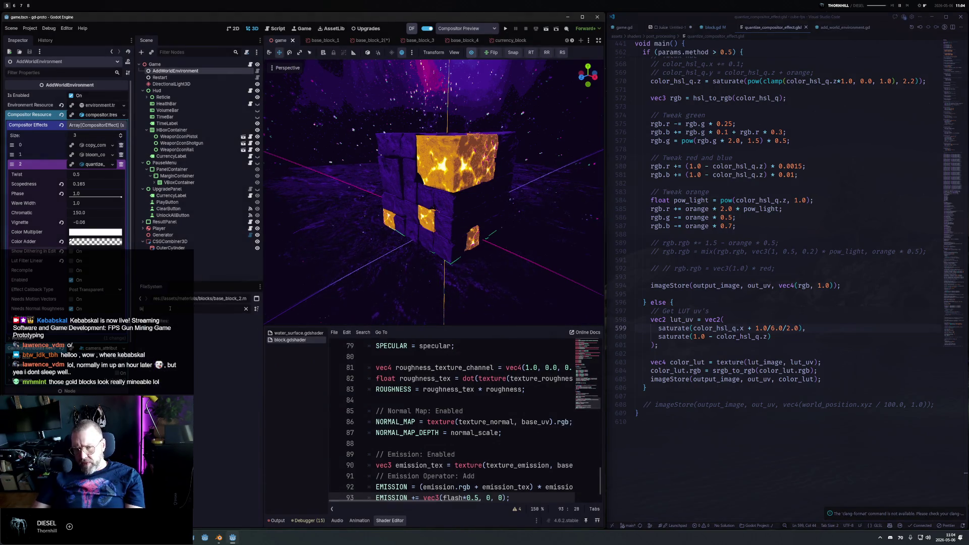
{"action": "left_click", "coordinate": [168, 355]}
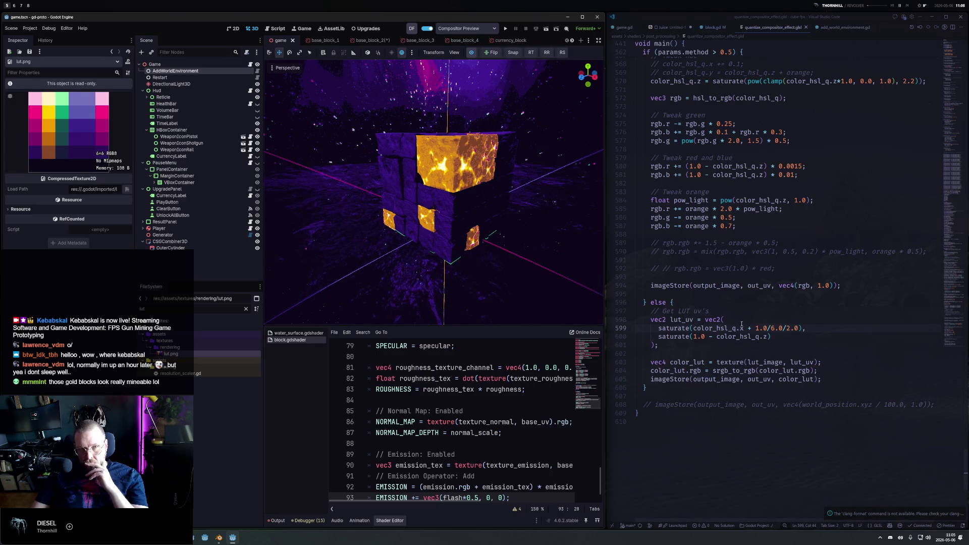
{"action": "left_click", "coordinate": [774, 328]}
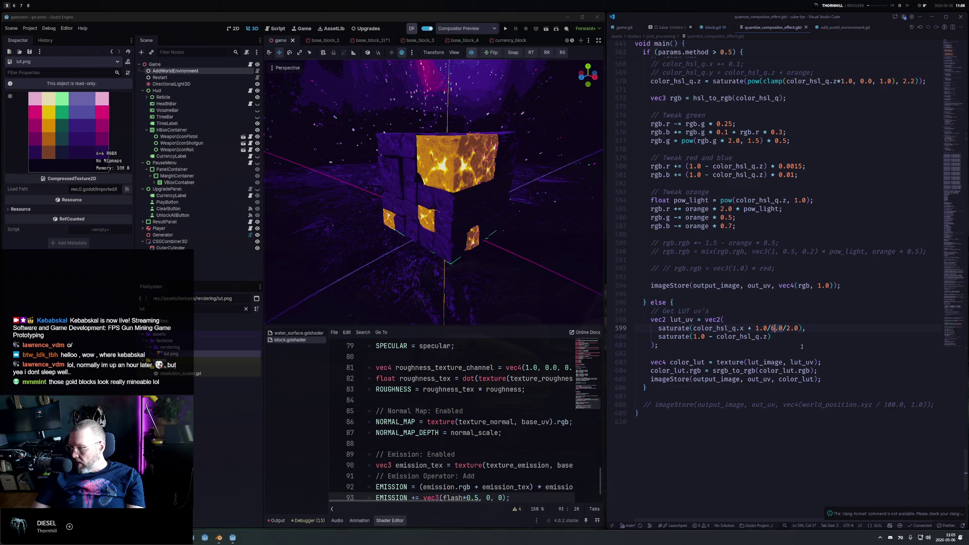
Drop the ' + 1.0/6.0/2.0' offset so line 599 reads saturate(color_hsl_q.x), then save and orbit.
{"action": "key", "text": "Left"}
{"action": "key", "text": "Left"}
{"action": "key", "text": "Left"}
{"action": "key", "text": "Delete"}
{"action": "key", "text": "Delete"}
{"action": "key", "text": "Delete"}
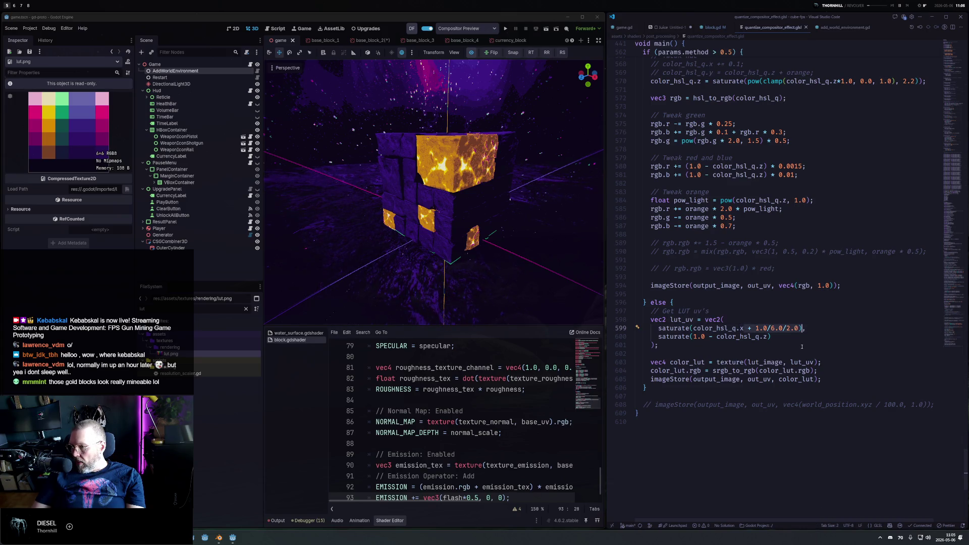
{"action": "key", "text": "ctrl+space"}
{"action": "key", "text": "ctrl+s"}
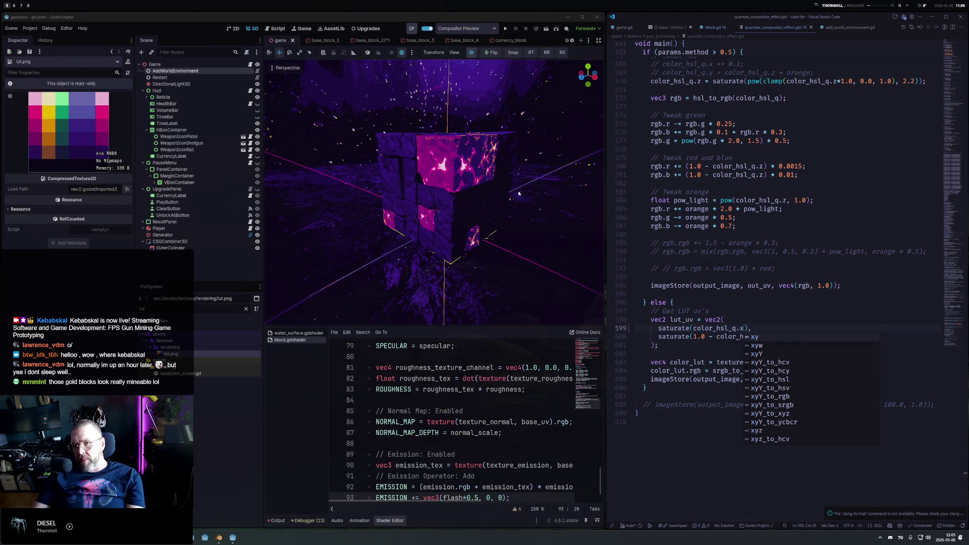
{"action": "left_click_drag", "start_coordinate": [518, 191], "coordinate": [483, 229]}
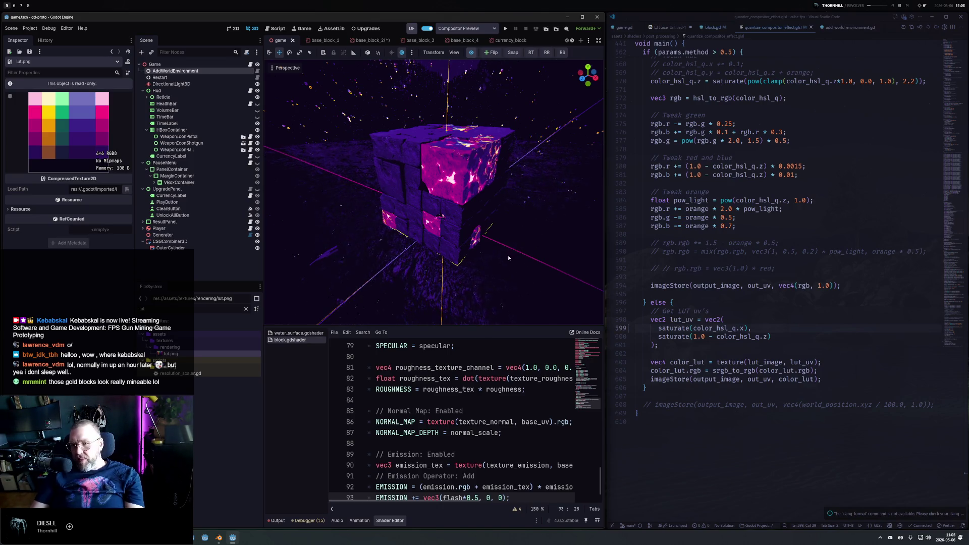
{"action": "scroll", "coordinate": [507, 257], "scroll_direction": "up", "scroll_amount": 3}
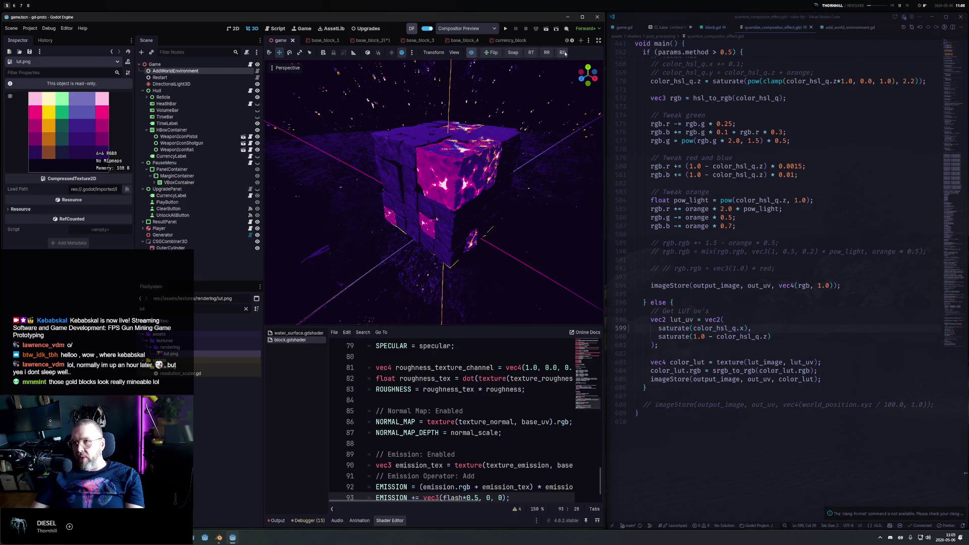
Turn off the compositor preview and collapse the Hud, PauseMenu and UpgradePanel branches.
{"action": "left_click", "coordinate": [471, 53]}
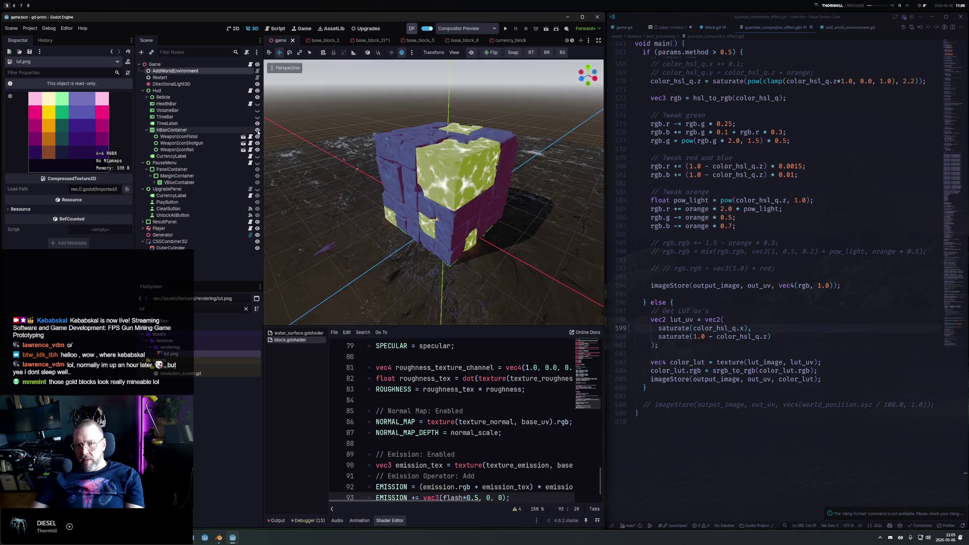
{"action": "left_click", "coordinate": [142, 90]}
{"action": "left_click", "coordinate": [142, 97]}
{"action": "left_click", "coordinate": [143, 103]}
Add a MeshInstance3D node via 'meshin' and open its Mesh type list.
{"action": "key", "text": "ctrl+a"}
{"action": "type", "text": "meshin"}
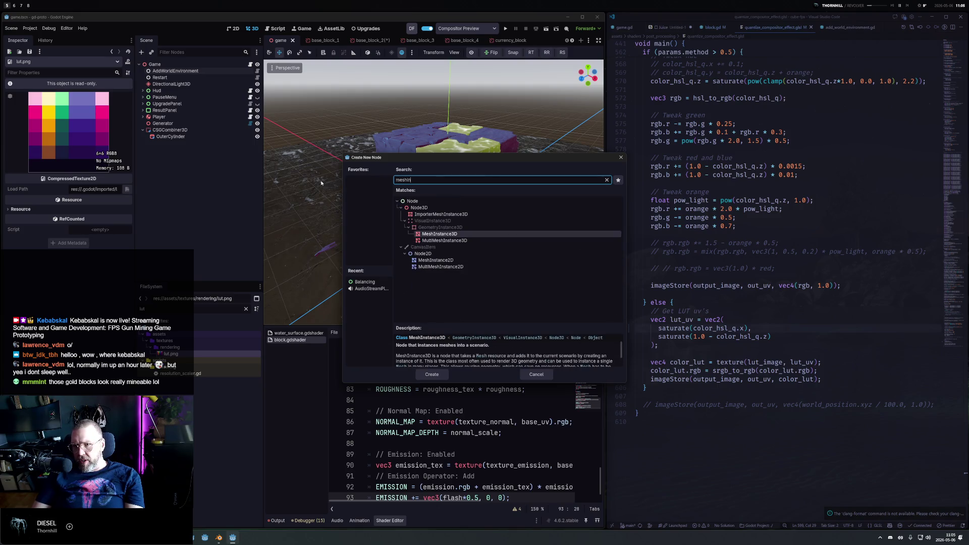
{"action": "key", "text": "Return"}
{"action": "left_click", "coordinate": [95, 96]}
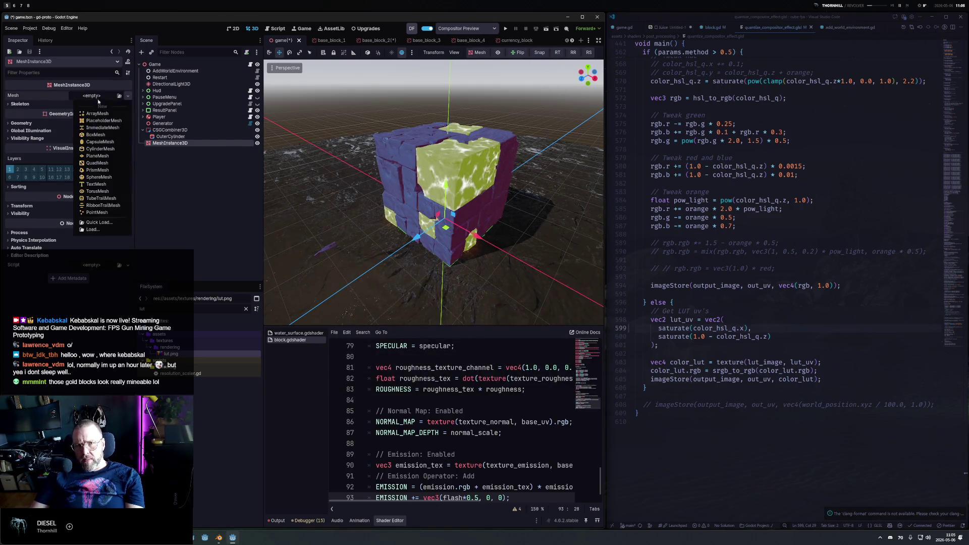
Assign a new CylinderMesh and move it out along Z in front of the cube.
{"action": "left_click", "coordinate": [110, 149]}
{"action": "mouse_move", "coordinate": [441, 233]}
{"action": "left_mouse_down"}
{"action": "mouse_move", "coordinate": [333, 234]}
{"action": "mouse_move", "coordinate": [305, 245]}
{"action": "left_mouse_up"}
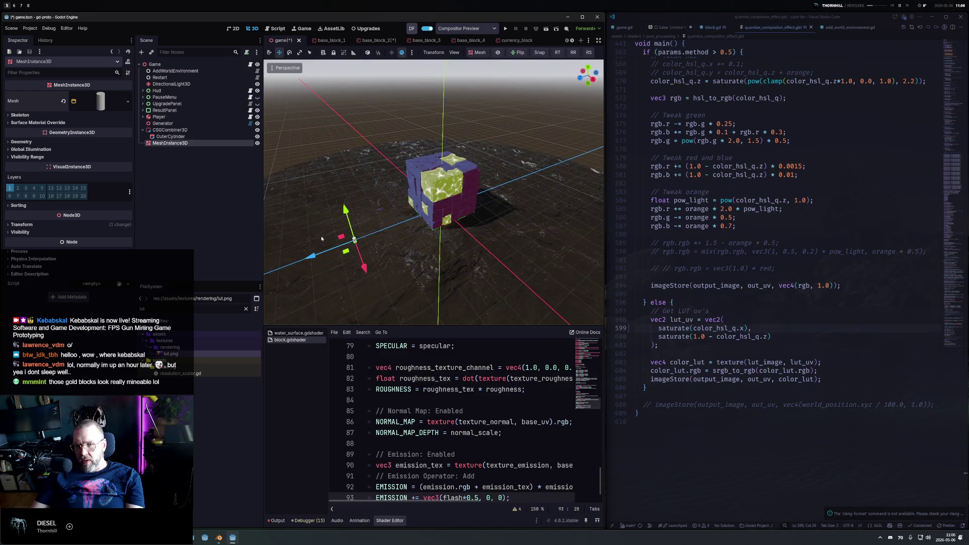
{"action": "left_click", "coordinate": [100, 102]}
Set the cylinder's top and bottom radius to 3 m.
{"action": "left_click", "coordinate": [87, 165]}
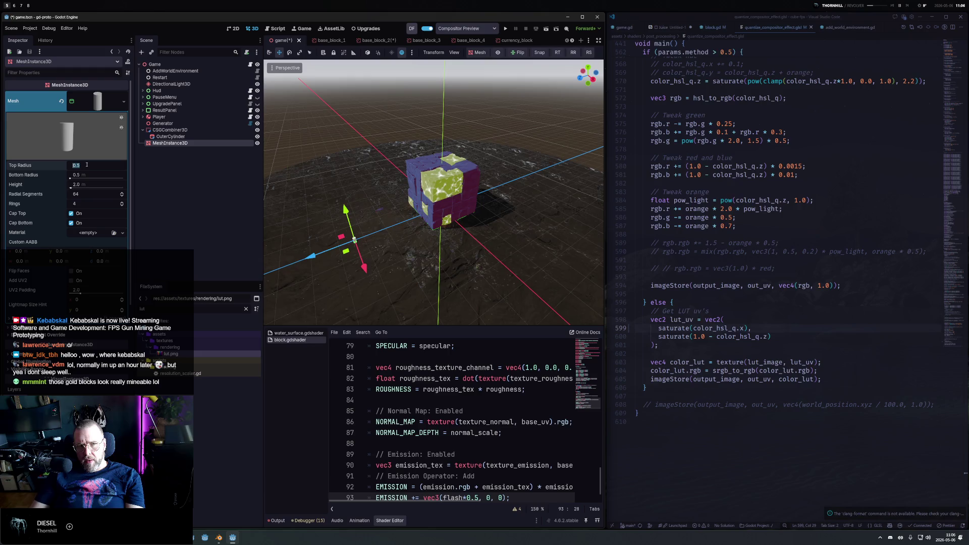
{"action": "type", "text": "3"}
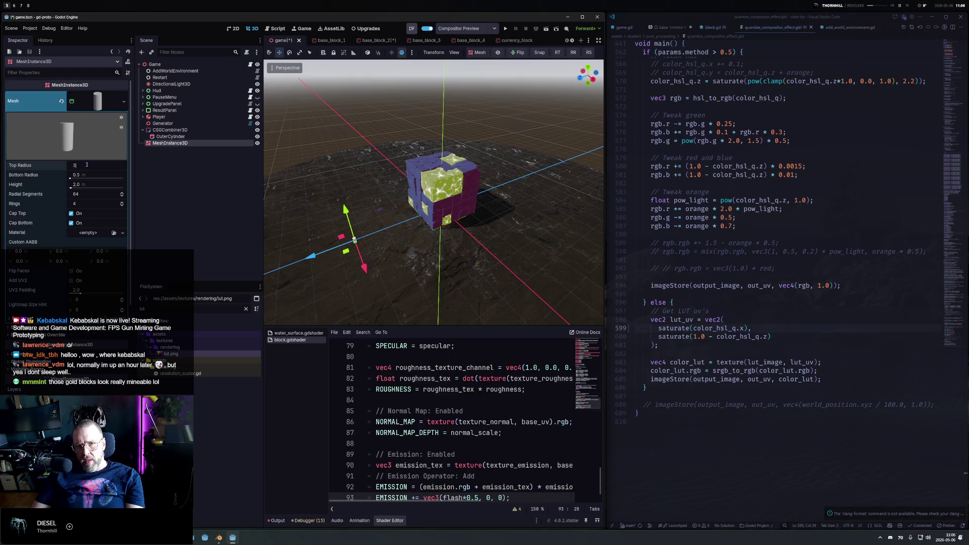
{"action": "key", "text": "Tab"}
{"action": "type", "text": "30"}
{"action": "key", "text": "Return"}
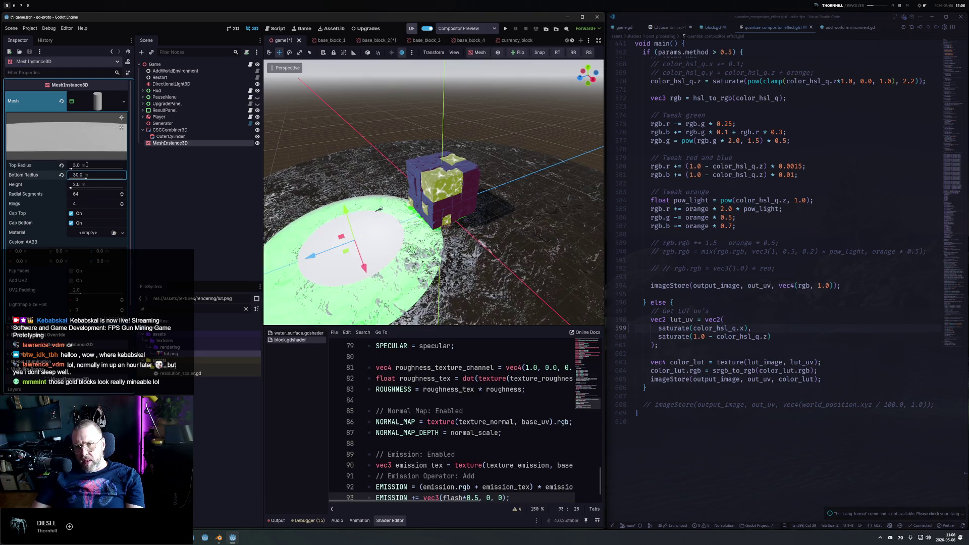
{"action": "left_click", "coordinate": [101, 175]}
{"action": "type", "text": "3"}
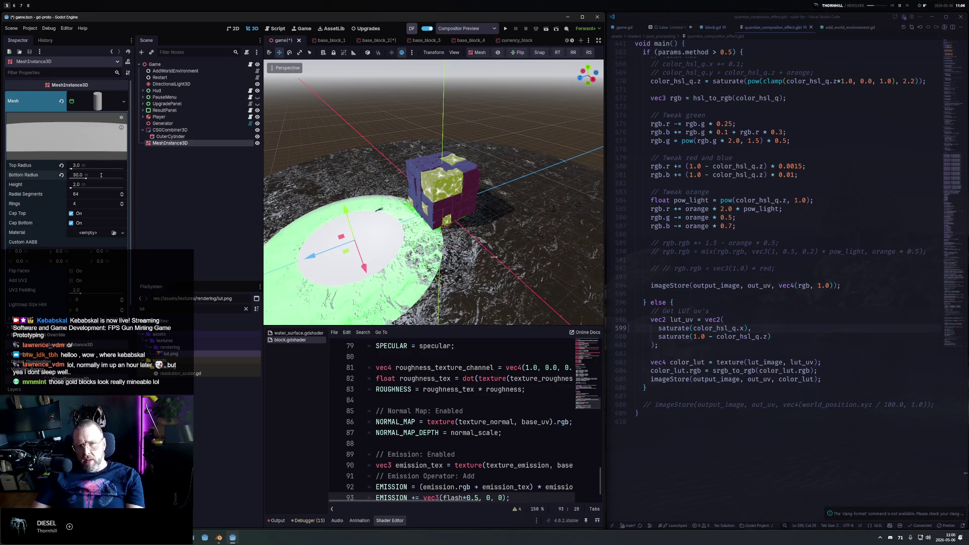
{"action": "key", "text": "Return"}
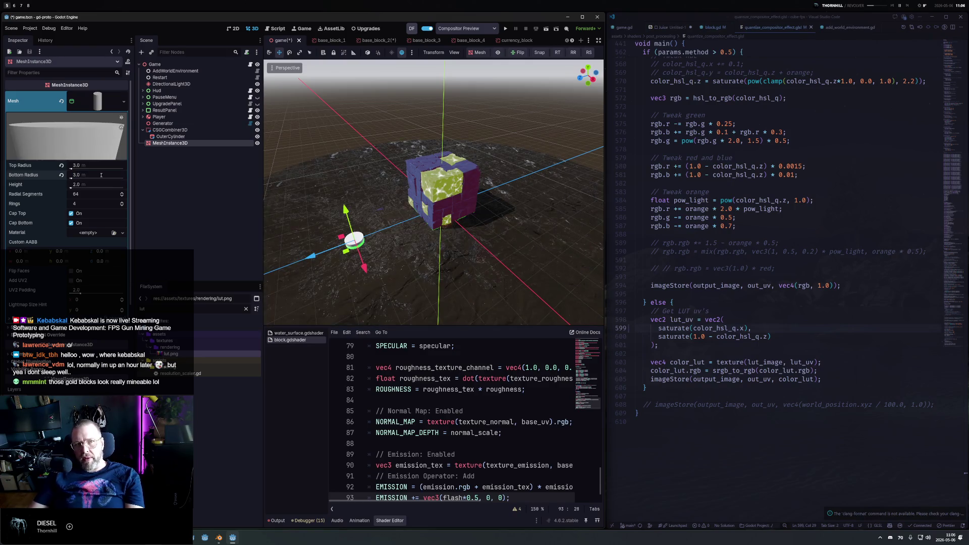
Frame and orbit the view around the new cylinder.
{"action": "key", "text": "f"}
{"action": "scroll", "coordinate": [489, 227], "scroll_direction": "up", "scroll_amount": 5}
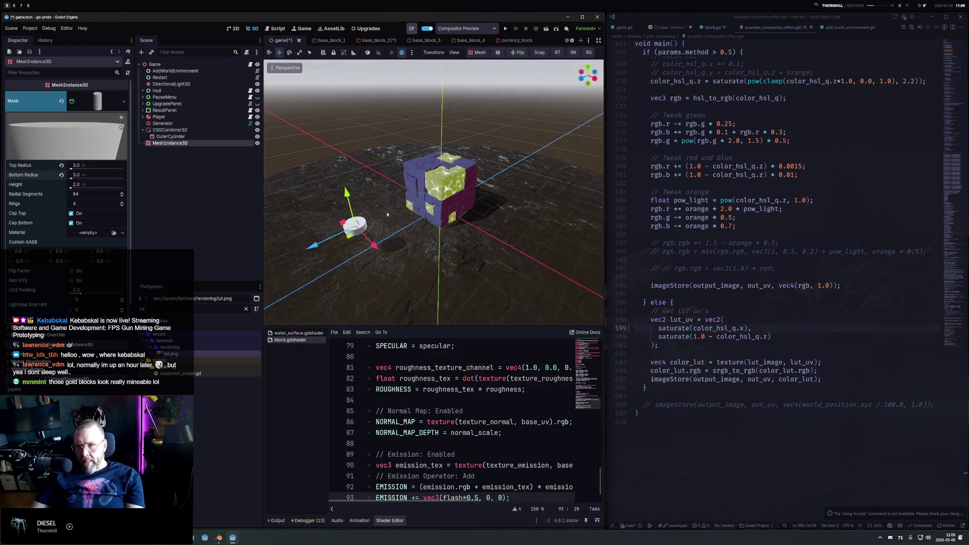
{"action": "mouse_move", "coordinate": [489, 228]}
{"action": "left_mouse_down"}
{"action": "mouse_move", "coordinate": [464, 186]}
{"action": "mouse_move", "coordinate": [348, 191]}
{"action": "left_mouse_up"}
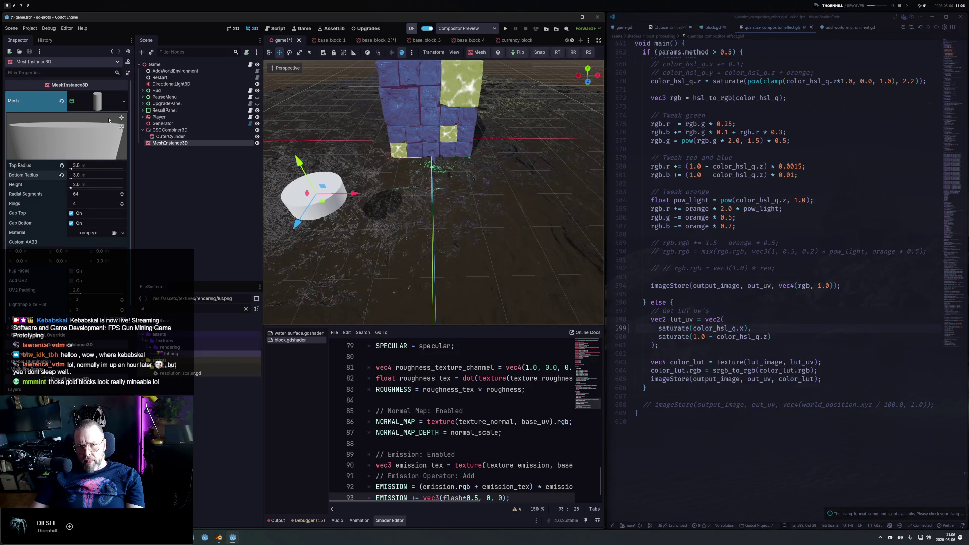
{"action": "left_click", "coordinate": [96, 101]}
Give the cylinder a new StandardMaterial3D material override and show its Albedo settings.
{"action": "left_click", "coordinate": [43, 141]}
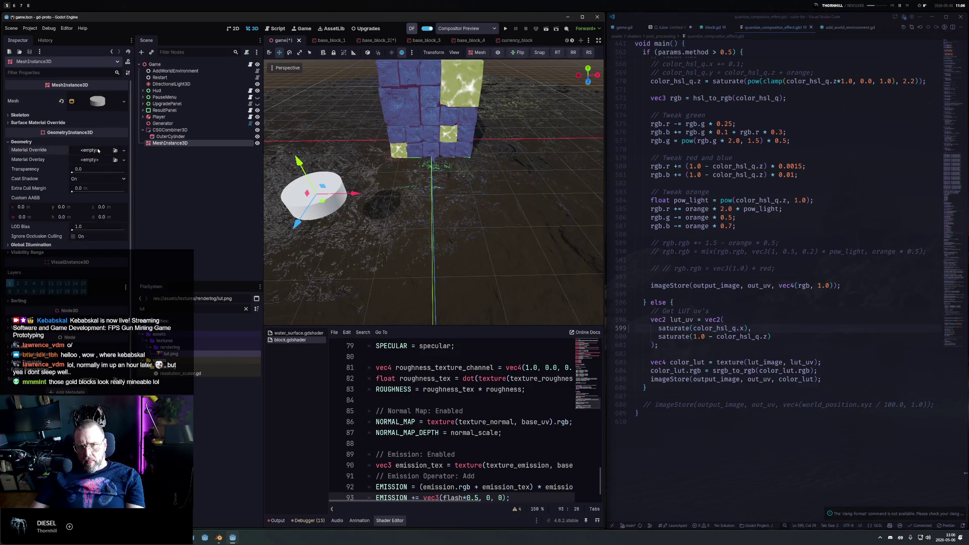
{"action": "left_click", "coordinate": [89, 150]}
{"action": "left_click", "coordinate": [90, 171]}
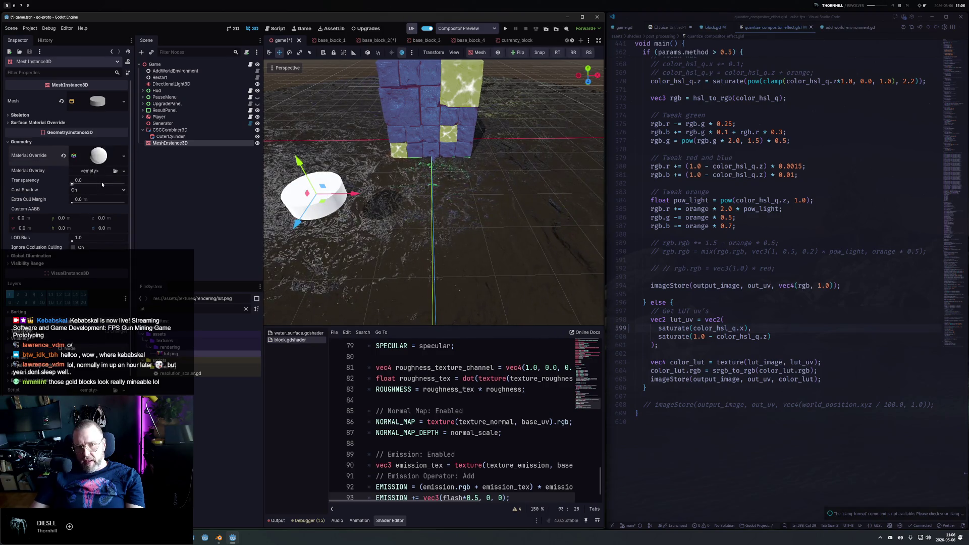
{"action": "left_click", "coordinate": [99, 155]}
{"action": "left_click", "coordinate": [39, 242]}
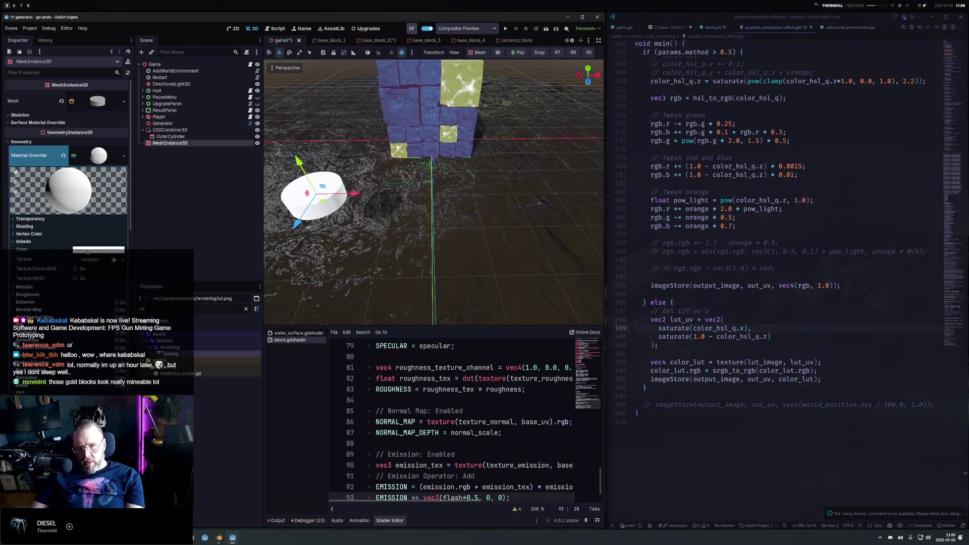
Duplicate the cylinder and move the copy to the right along X.
{"action": "key", "text": "ctrl+d"}
{"action": "left_click_drag", "start_coordinate": [353, 193], "coordinate": [446, 194]}
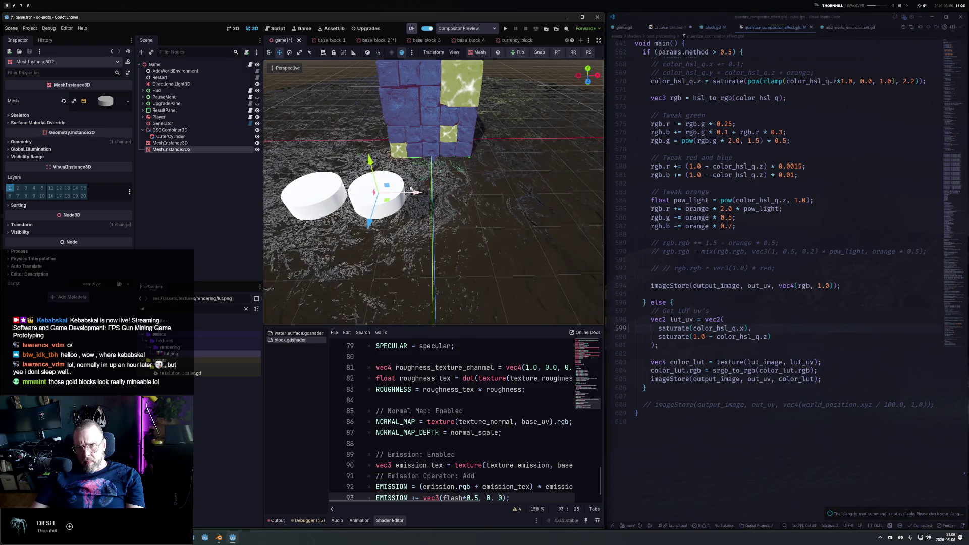
{"action": "left_click", "coordinate": [53, 141]}
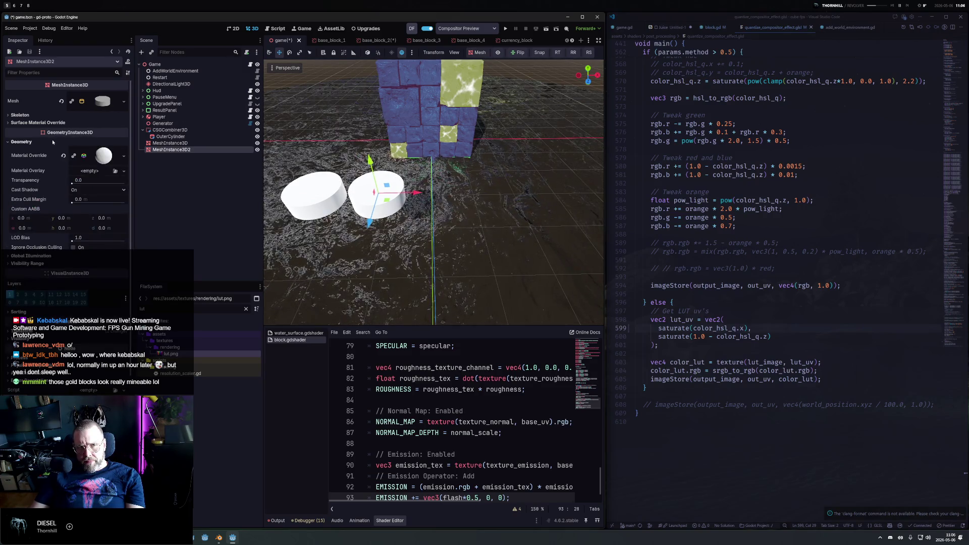
Give the second cylinder a new StandardMaterial3D with red albedo, then duplicate it 7 m along X.
{"action": "left_click", "coordinate": [124, 155]}
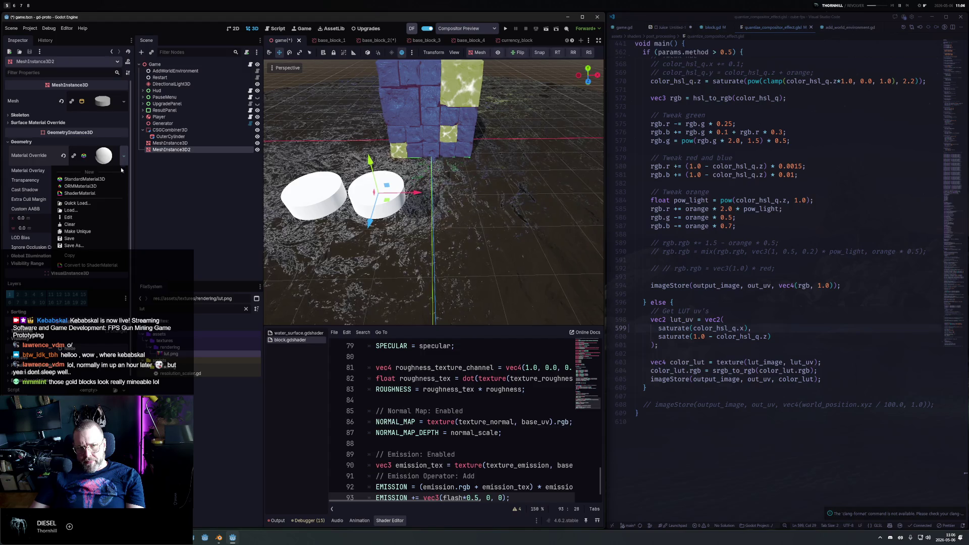
{"action": "left_click", "coordinate": [84, 179]}
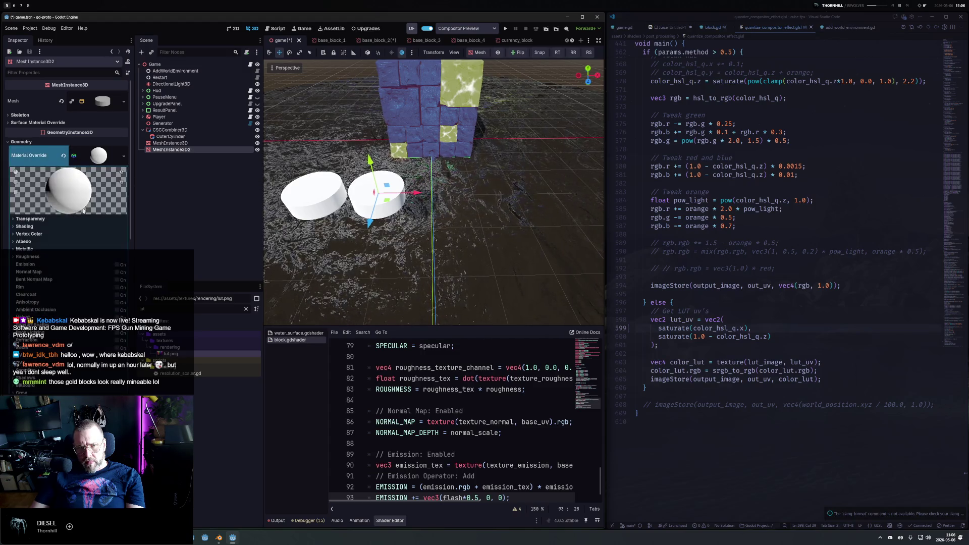
{"action": "left_click", "coordinate": [19, 242]}
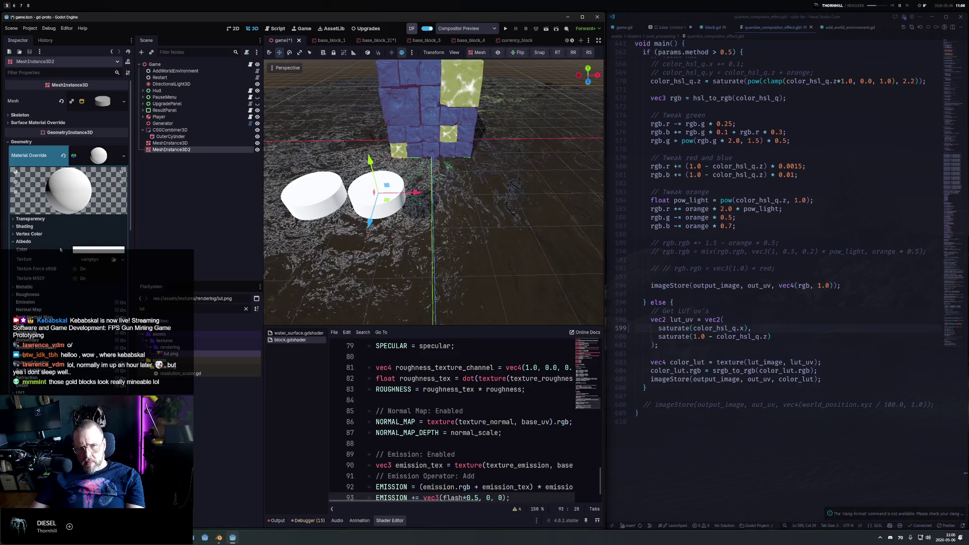
{"action": "left_click", "coordinate": [95, 250]}
{"action": "mouse_move", "coordinate": [93, 300]}
{"action": "left_mouse_down"}
{"action": "mouse_move", "coordinate": [123, 280]}
{"action": "mouse_move", "coordinate": [132, 299]}
{"action": "left_mouse_up"}
{"action": "left_click", "coordinate": [178, 214]}
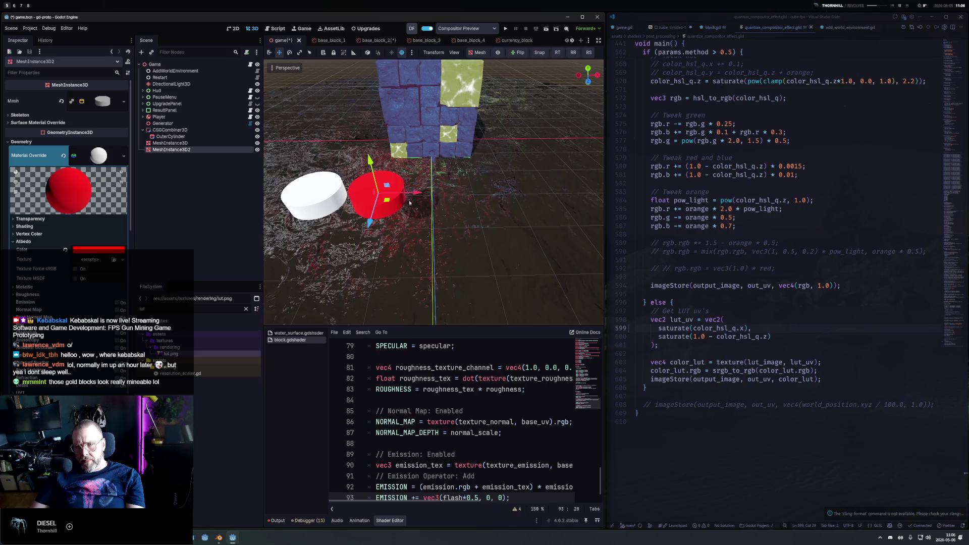
{"action": "key", "text": "ctrl+d"}
{"action": "left_click_drag", "start_coordinate": [419, 196], "coordinate": [481, 198]}
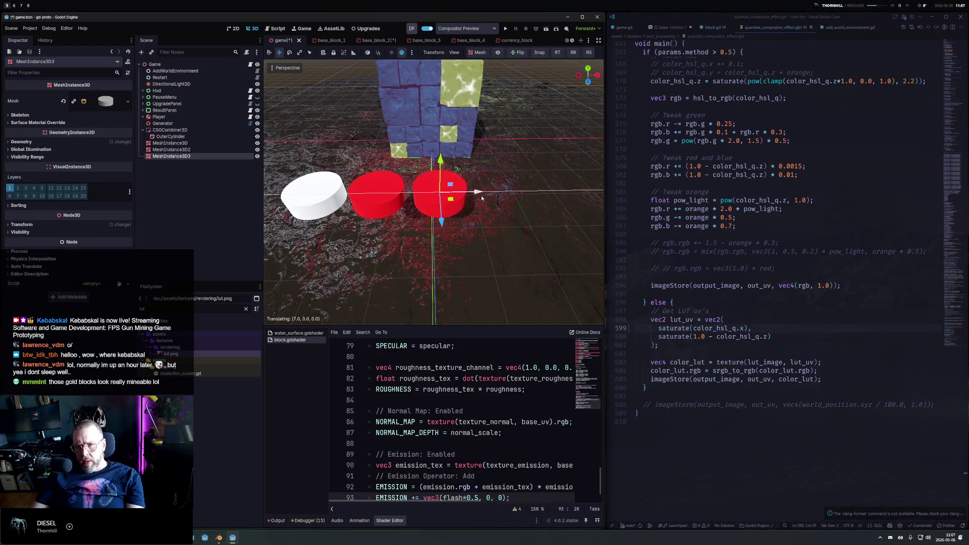
Recolour the third cylinder's albedo yellow and duplicate it further along X.
{"action": "left_click", "coordinate": [21, 142]}
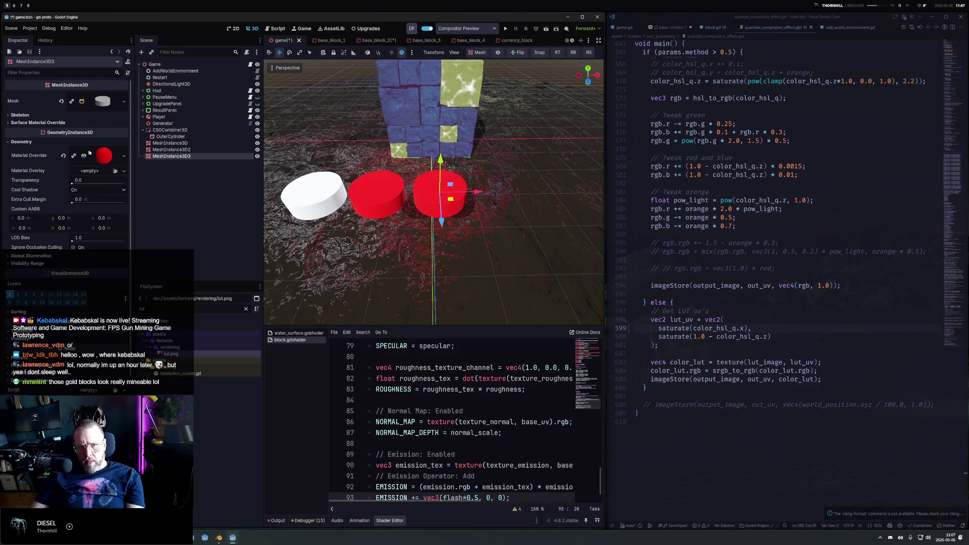
{"action": "left_click", "coordinate": [121, 157]}
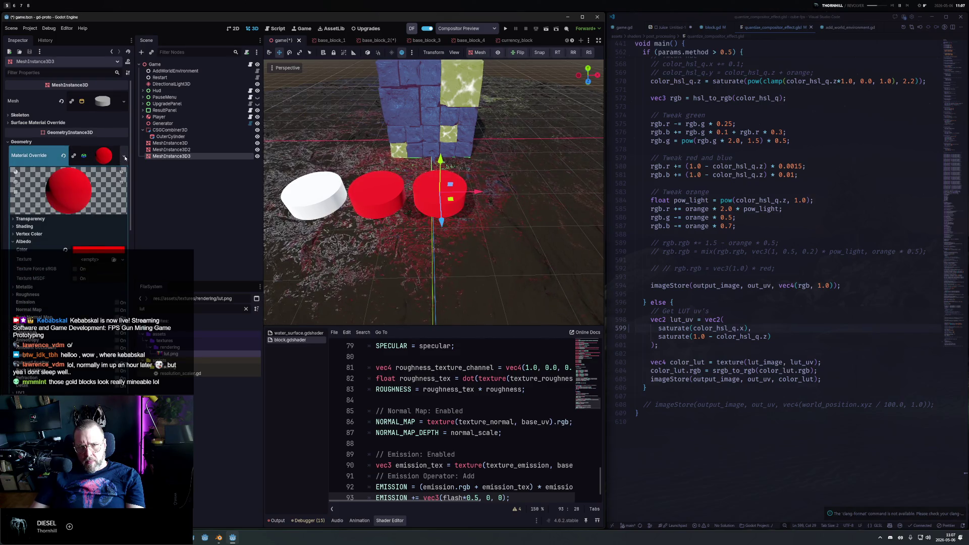
{"action": "left_click", "coordinate": [23, 241]}
{"action": "left_click", "coordinate": [23, 249]}
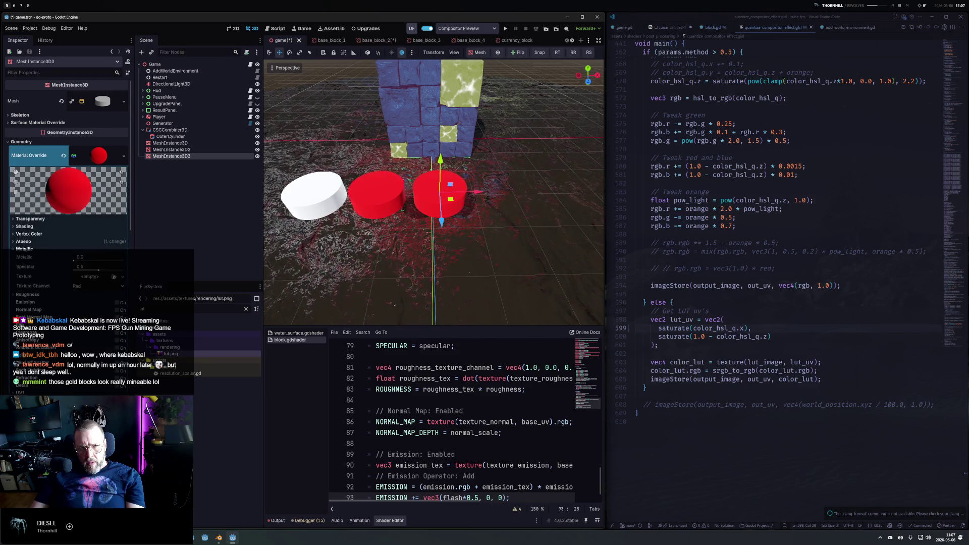
{"action": "left_click", "coordinate": [23, 242]}
{"action": "left_click", "coordinate": [98, 249]}
{"action": "mouse_move", "coordinate": [93, 298]}
{"action": "left_mouse_down"}
{"action": "mouse_move", "coordinate": [126, 273]}
{"action": "mouse_move", "coordinate": [120, 281]}
{"action": "left_mouse_up"}
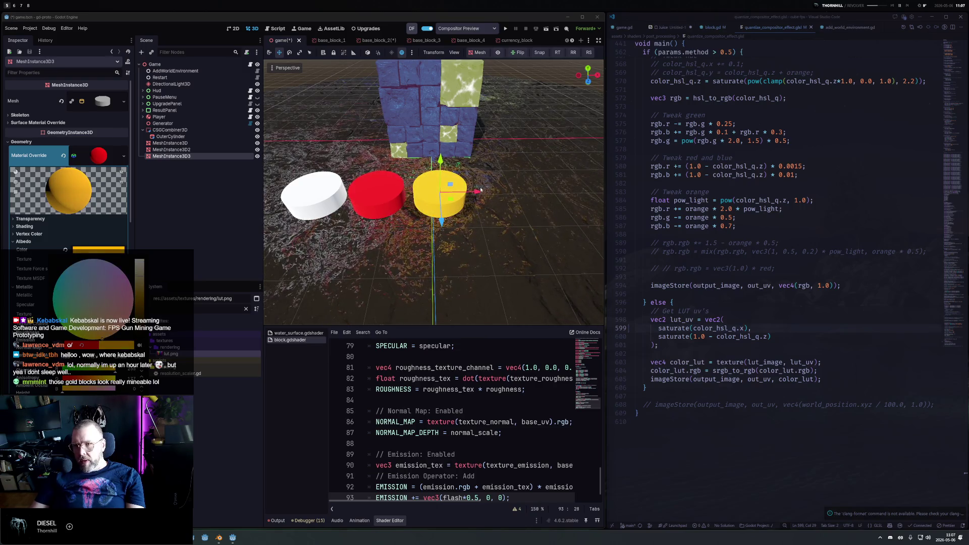
{"action": "key", "text": "ctrl+d"}
{"action": "left_click_drag", "start_coordinate": [477, 191], "coordinate": [540, 195]}
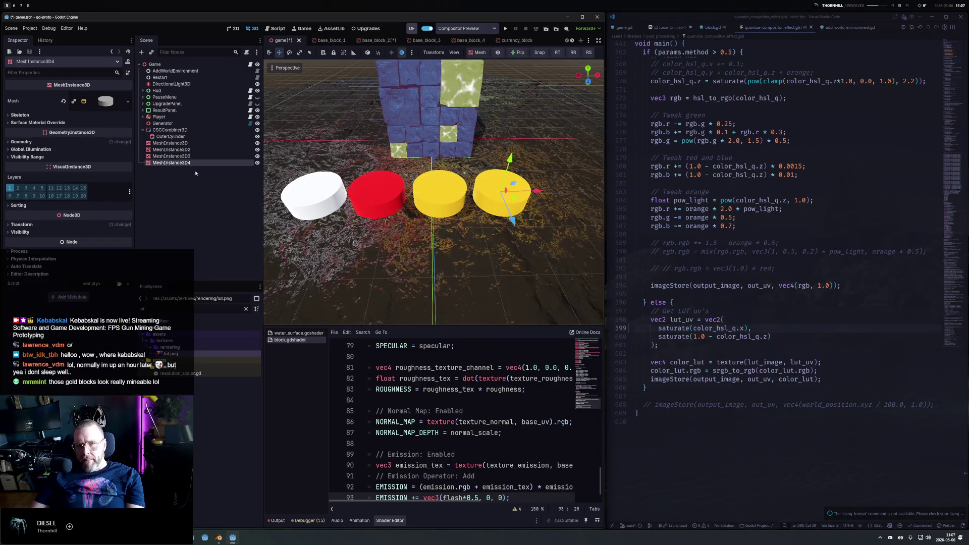
Make the fourth cylinder's override material unique, colour it green, and duplicate it.
{"action": "left_click", "coordinate": [21, 141]}
{"action": "left_click", "coordinate": [112, 159]}
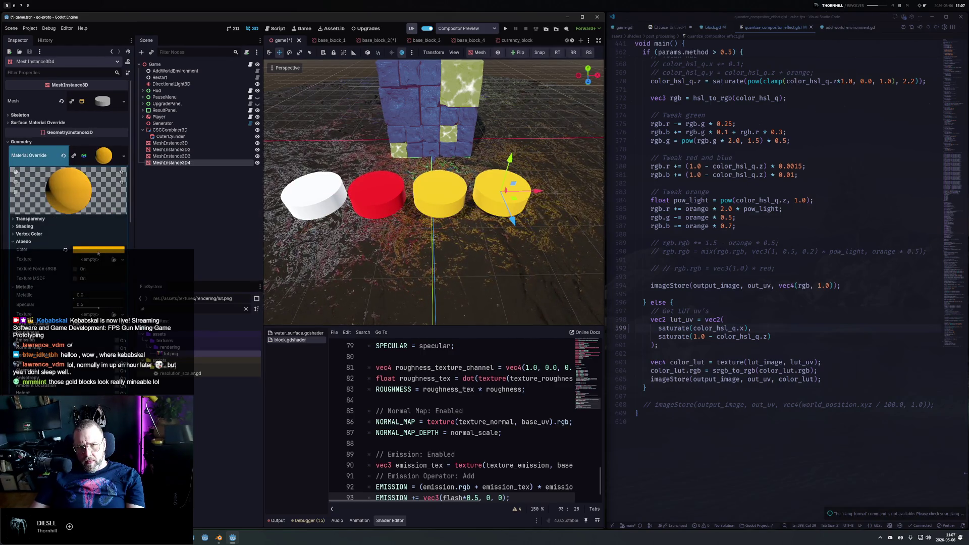
{"action": "left_click", "coordinate": [124, 156]}
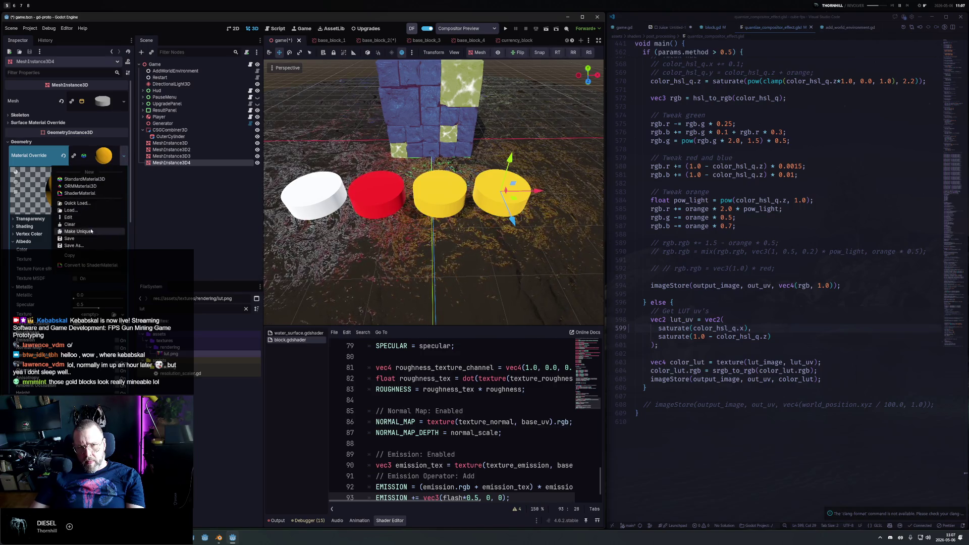
{"action": "left_click", "coordinate": [90, 231]}
{"action": "left_click", "coordinate": [99, 249]}
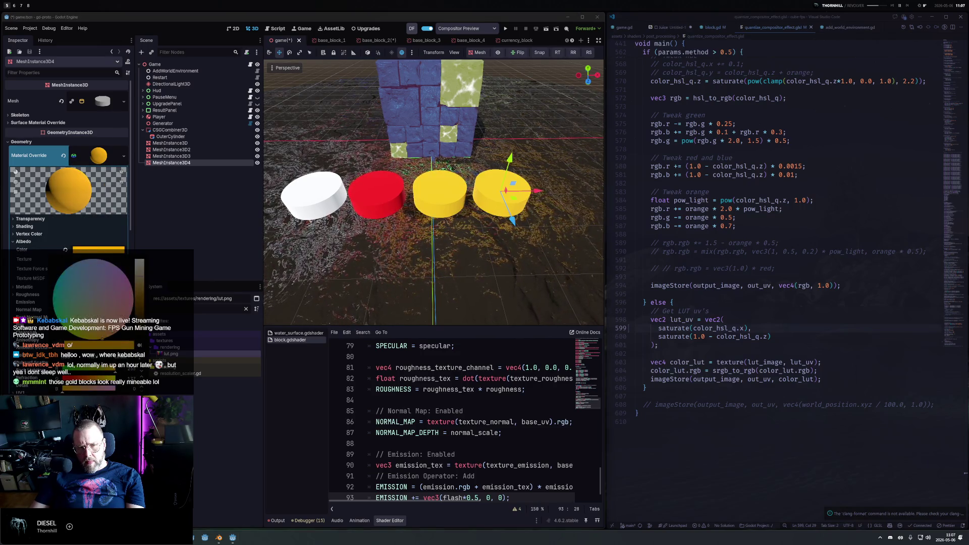
{"action": "mouse_move", "coordinate": [110, 374]}
{"action": "left_mouse_down"}
{"action": "mouse_move", "coordinate": [83, 371]}
{"action": "mouse_move", "coordinate": [124, 373]}
{"action": "mouse_move", "coordinate": [73, 371]}
{"action": "mouse_move", "coordinate": [95, 373]}
{"action": "left_mouse_up"}
{"action": "left_click", "coordinate": [403, 263]}
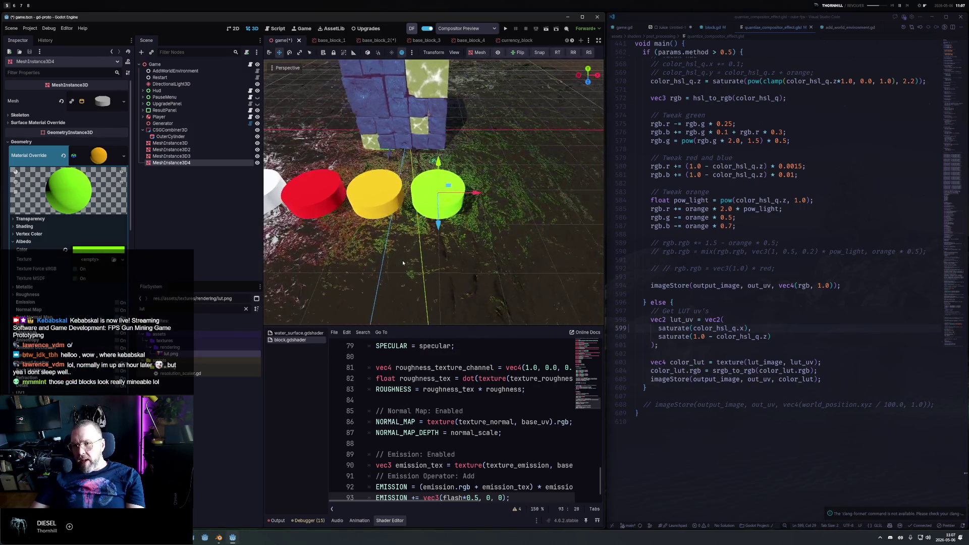
{"action": "key", "text": "ctrl+d"}
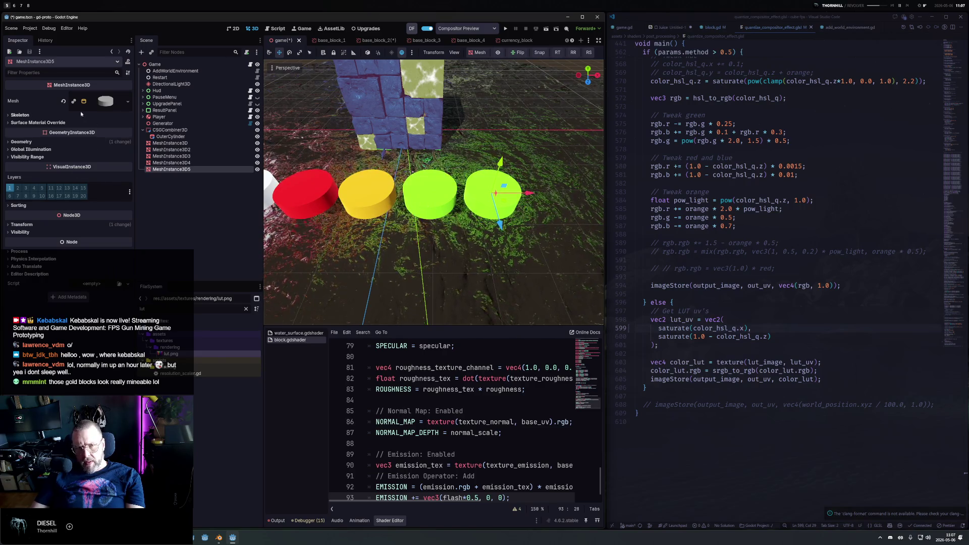
Recolour the fifth cylinder a darker pure green and duplicate it to the right along the row.
{"action": "left_click", "coordinate": [89, 142]}
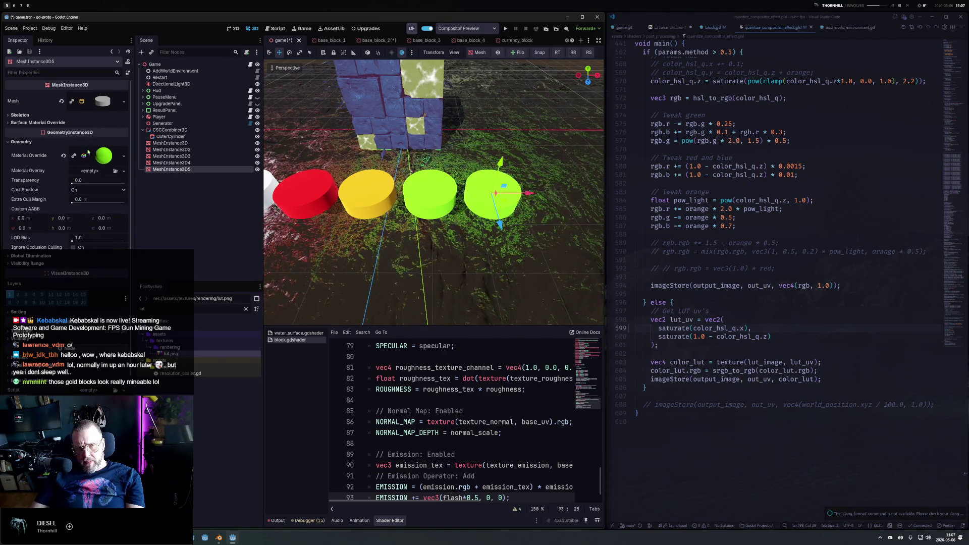
{"action": "left_click", "coordinate": [123, 156]}
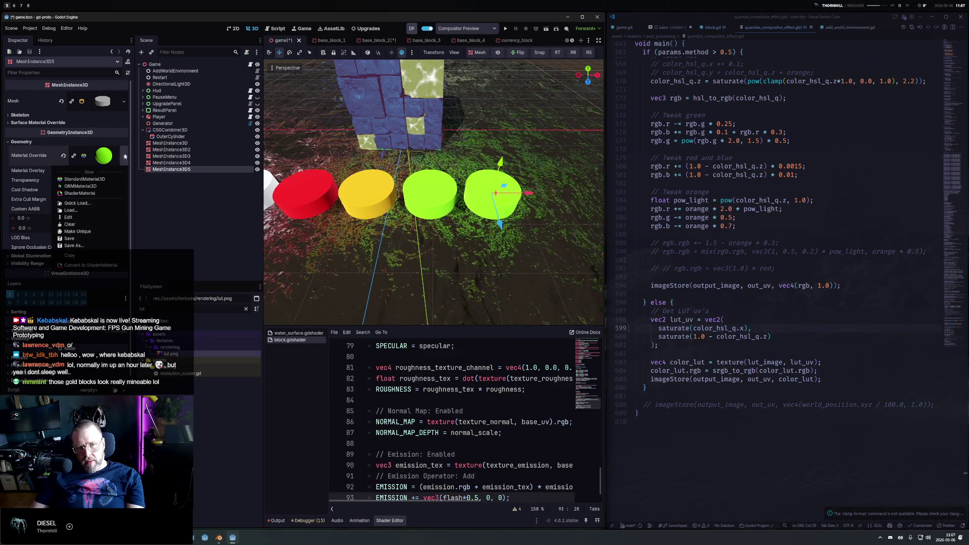
{"action": "left_click", "coordinate": [99, 158]}
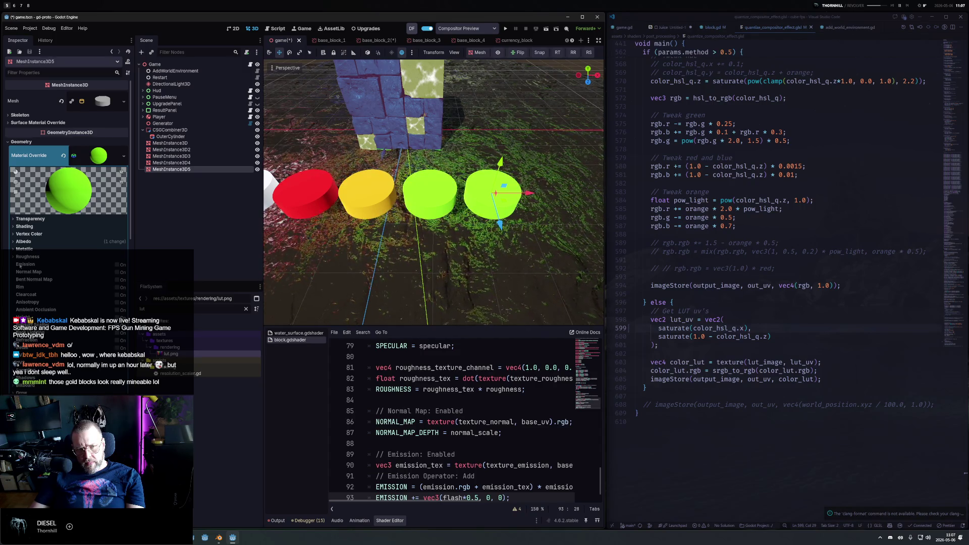
{"action": "left_click", "coordinate": [19, 243]}
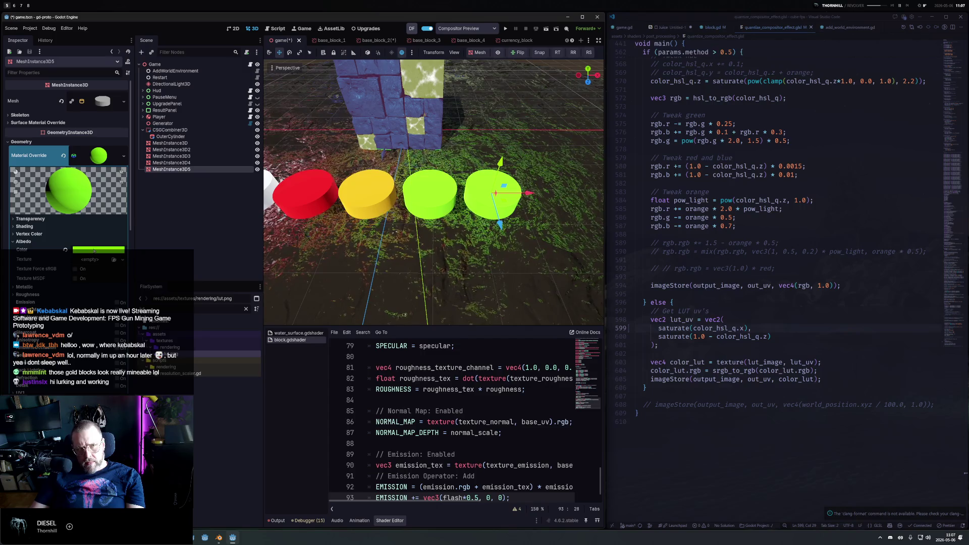
{"action": "left_click", "coordinate": [95, 251]}
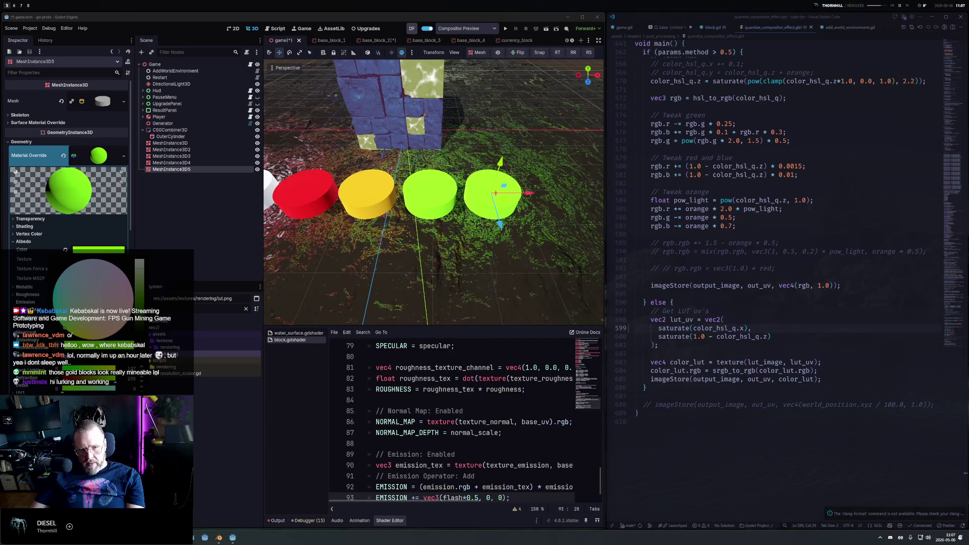
{"action": "left_click_drag", "start_coordinate": [70, 292], "coordinate": [63, 308]}
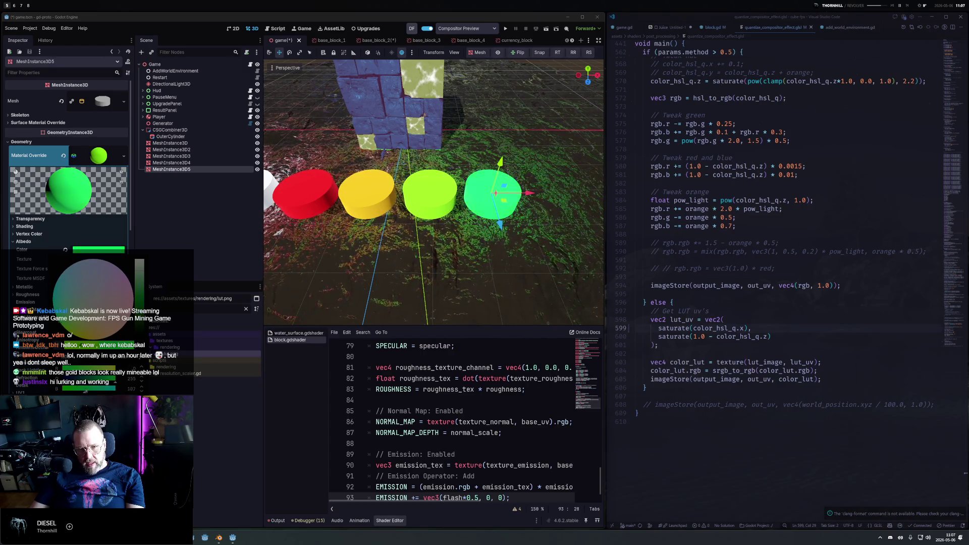
{"action": "mouse_move", "coordinate": [115, 379]}
{"action": "left_mouse_down"}
{"action": "mouse_move", "coordinate": [95, 380]}
{"action": "mouse_move", "coordinate": [104, 384]}
{"action": "left_mouse_up"}
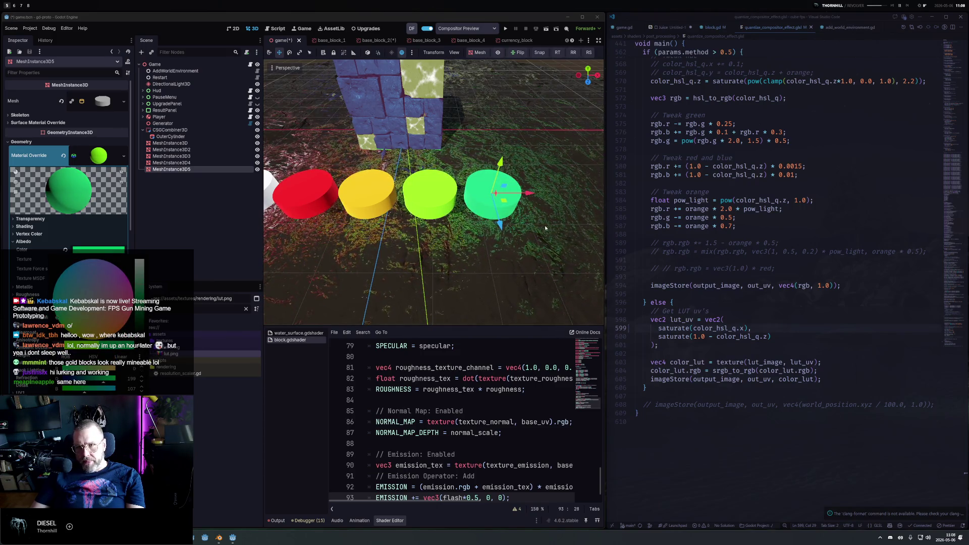
{"action": "key", "text": "ctrl+d"}
{"action": "left_click_drag", "start_coordinate": [531, 194], "coordinate": [593, 198]}
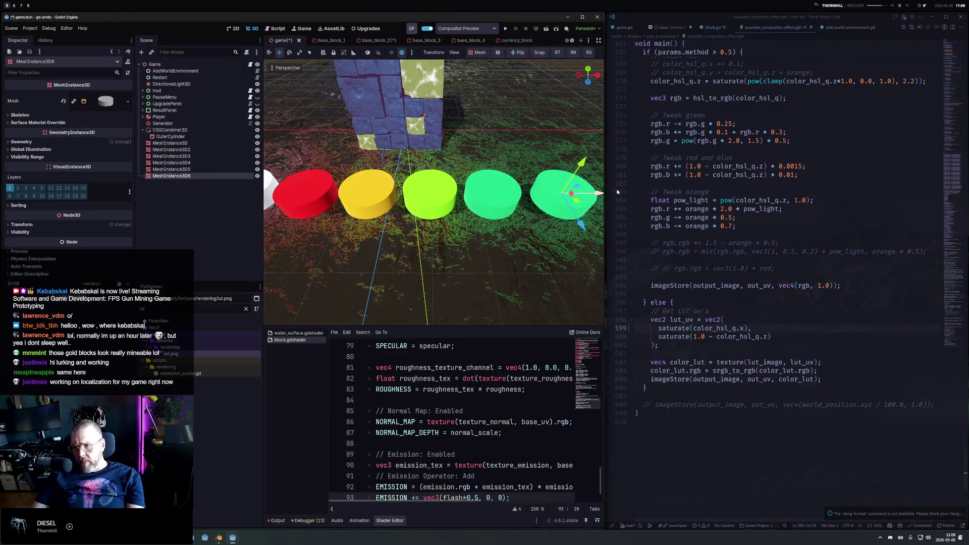
Make the sixth cylinder's material unique, colour it blue, and duplicate it further right.
{"action": "left_click", "coordinate": [72, 143]}
{"action": "left_click", "coordinate": [123, 155]}
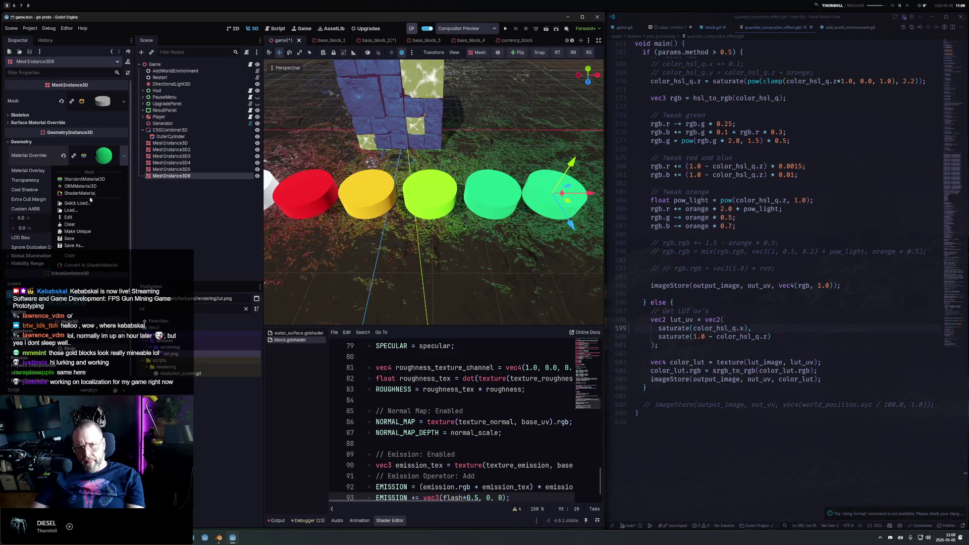
{"action": "left_click", "coordinate": [68, 217]}
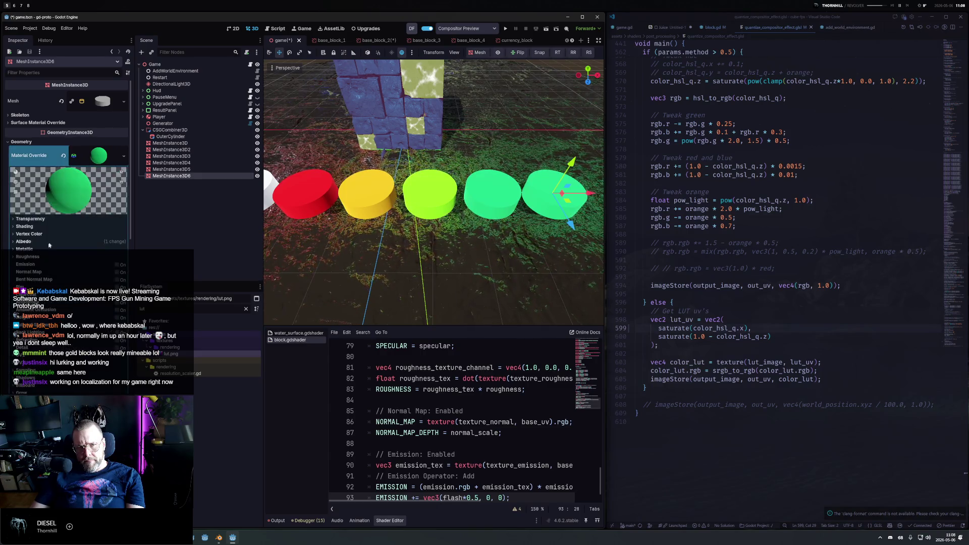
{"action": "left_click", "coordinate": [23, 241]}
{"action": "left_click", "coordinate": [99, 249]}
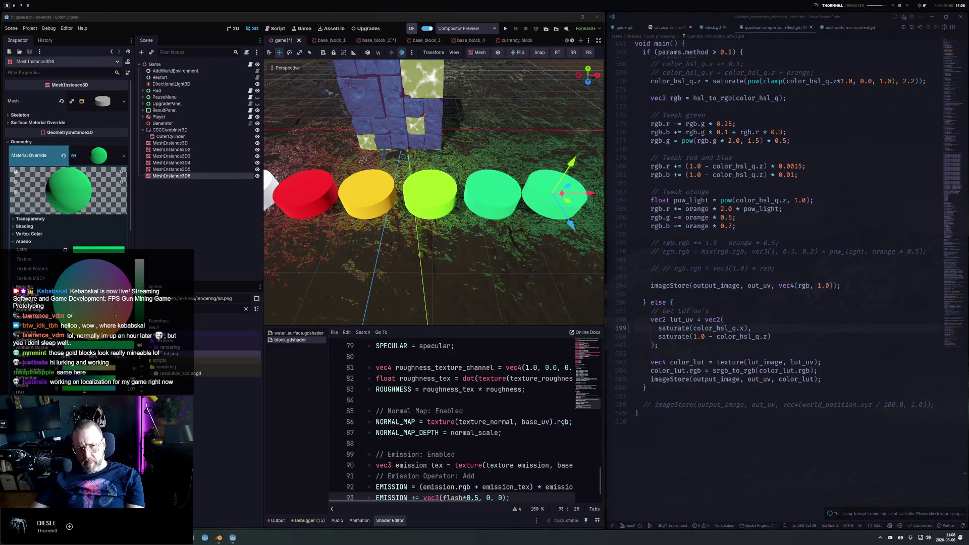
{"action": "left_click", "coordinate": [88, 259]}
{"action": "left_click_drag", "start_coordinate": [139, 263], "coordinate": [139, 275]}
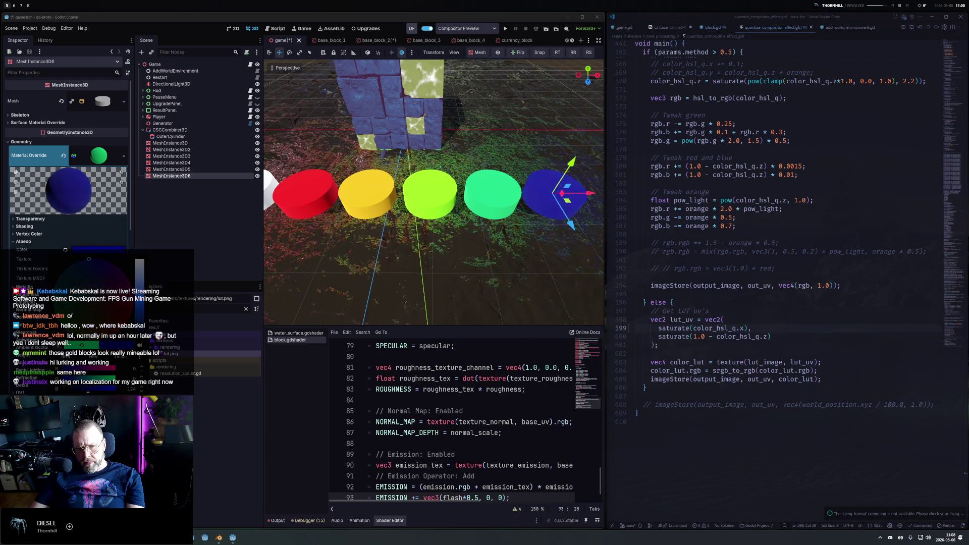
{"action": "left_click_drag", "start_coordinate": [88, 392], "coordinate": [101, 391]}
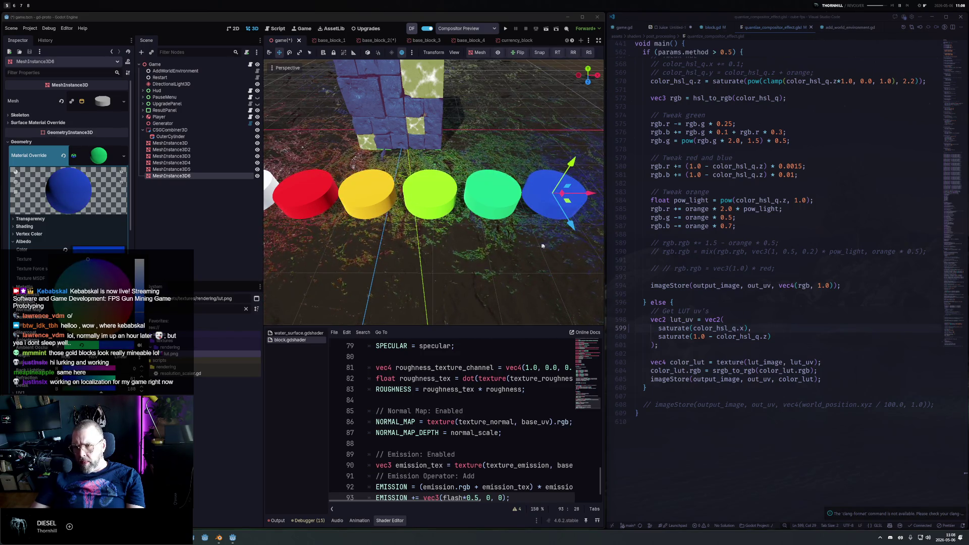
{"action": "key", "text": "ctrl+d"}
{"action": "left_click_drag", "start_coordinate": [376, 205], "coordinate": [438, 205]}
Give the next copy its own purple material and duplicate it along the row.
{"action": "left_click", "coordinate": [21, 142]}
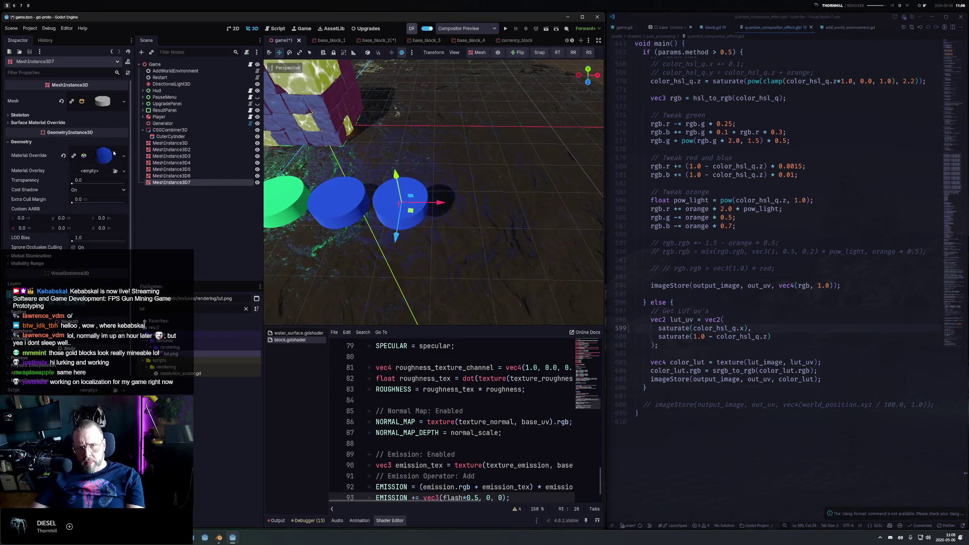
{"action": "left_click", "coordinate": [123, 155]}
{"action": "left_click", "coordinate": [95, 232]}
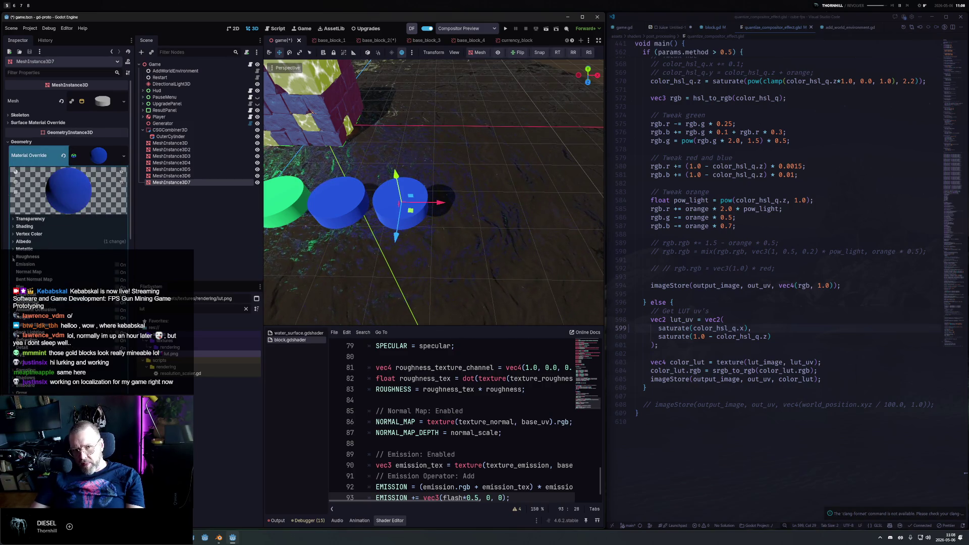
{"action": "left_click", "coordinate": [24, 242]}
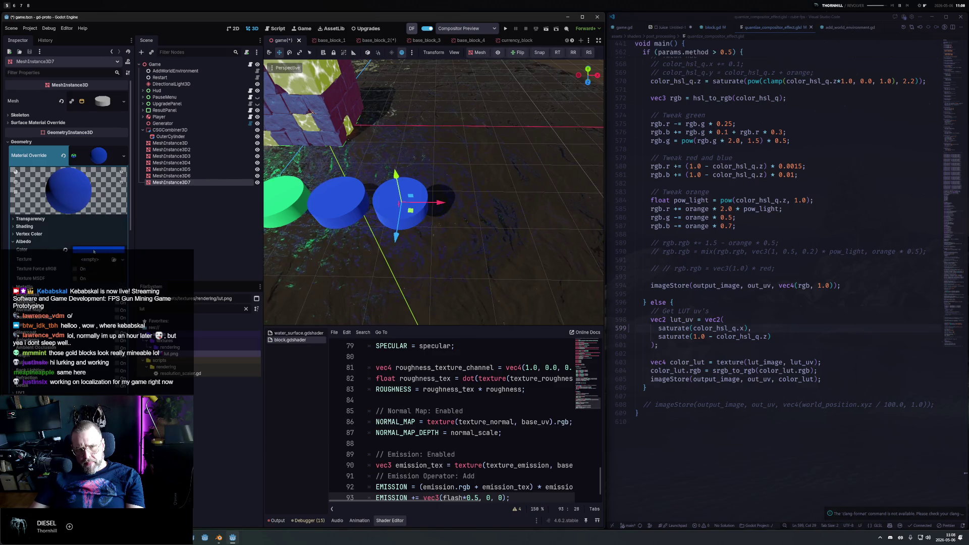
{"action": "left_click", "coordinate": [99, 249]}
{"action": "left_click", "coordinate": [119, 269]}
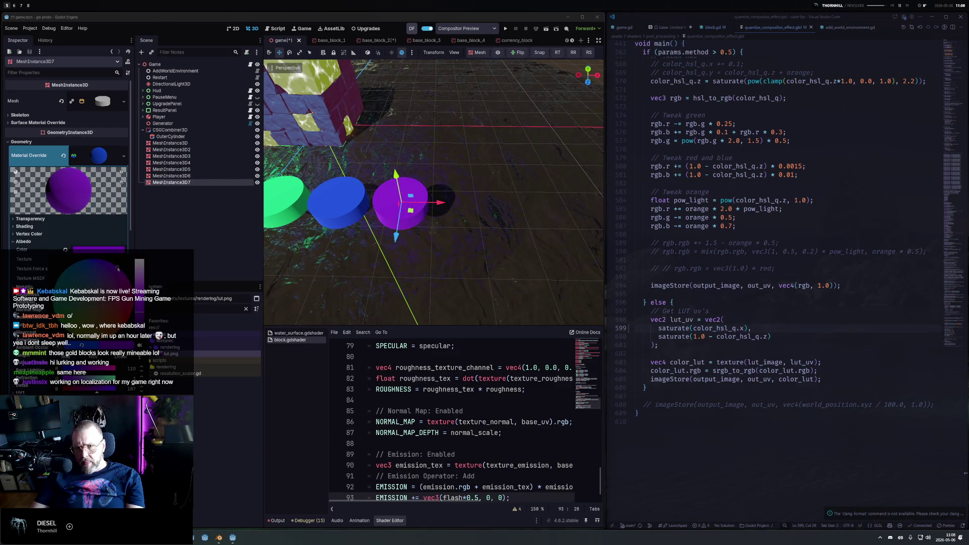
{"action": "left_click", "coordinate": [446, 218]}
{"action": "key", "text": "ctrl+d"}
{"action": "mouse_move", "coordinate": [440, 201]}
{"action": "left_mouse_down"}
{"action": "mouse_move", "coordinate": [520, 205]}
{"action": "mouse_move", "coordinate": [501, 208]}
{"action": "left_mouse_up"}
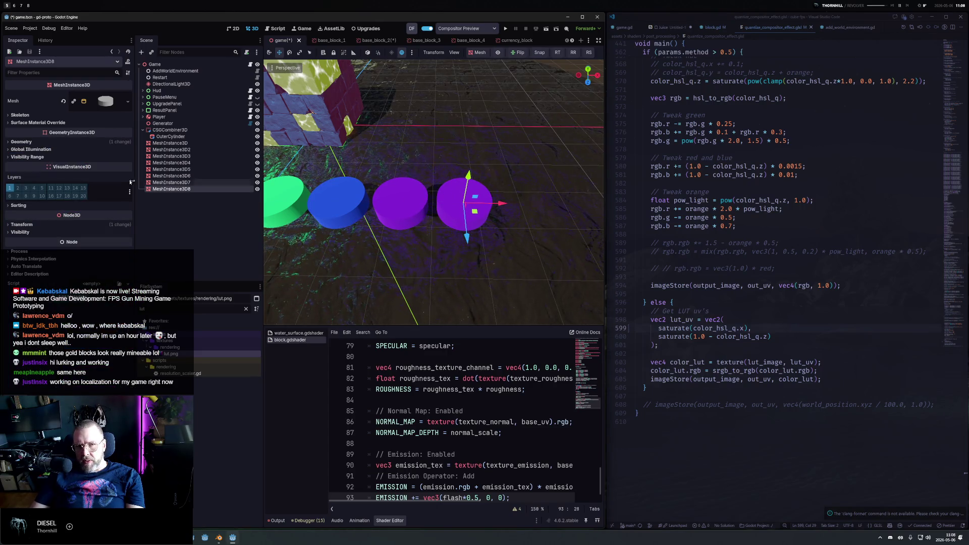
Undo the shared colour change, then give the last copy its own material for magenta.
{"action": "left_click", "coordinate": [33, 143]}
{"action": "left_click", "coordinate": [123, 155]}
{"action": "left_click", "coordinate": [110, 153]}
{"action": "left_click", "coordinate": [104, 155]}
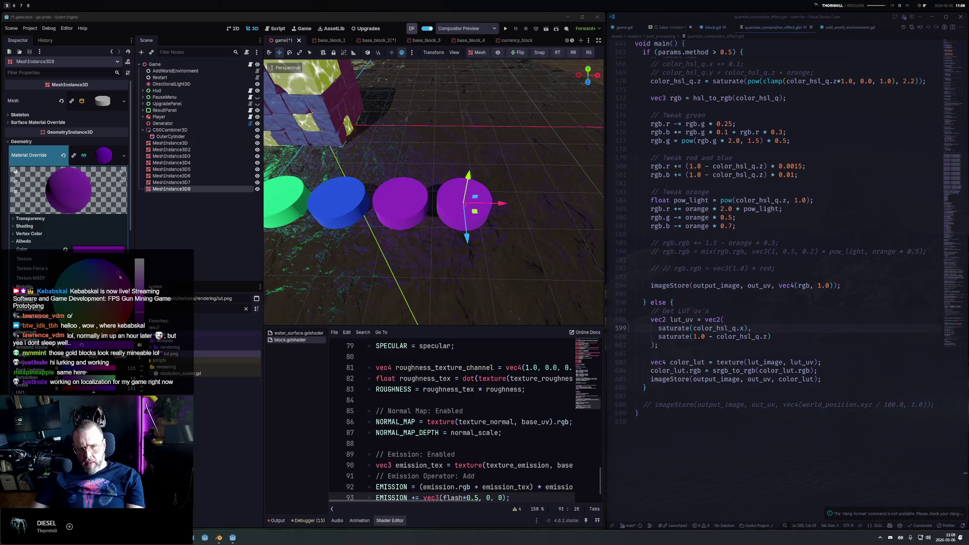
{"action": "left_click_drag", "start_coordinate": [118, 274], "coordinate": [138, 289]}
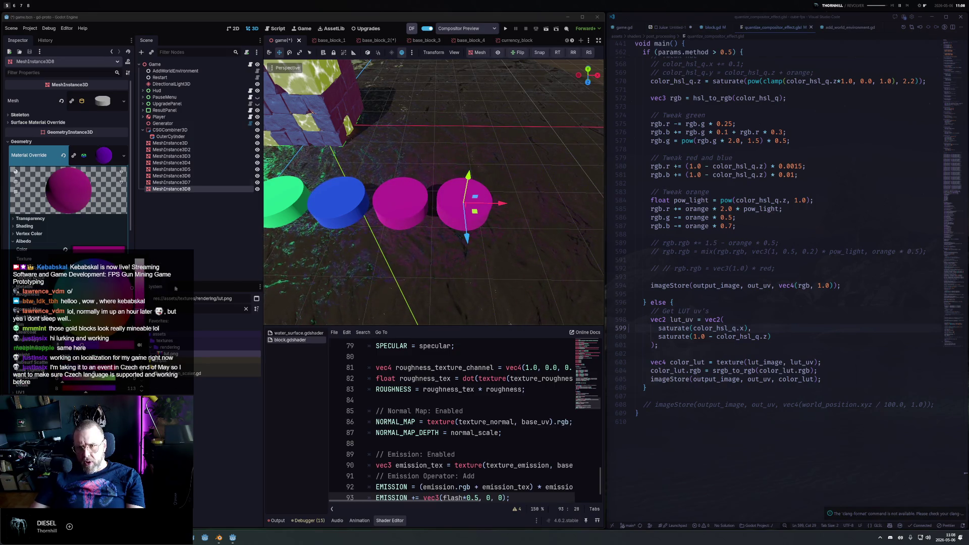
{"action": "key", "text": "ctrl+z"}
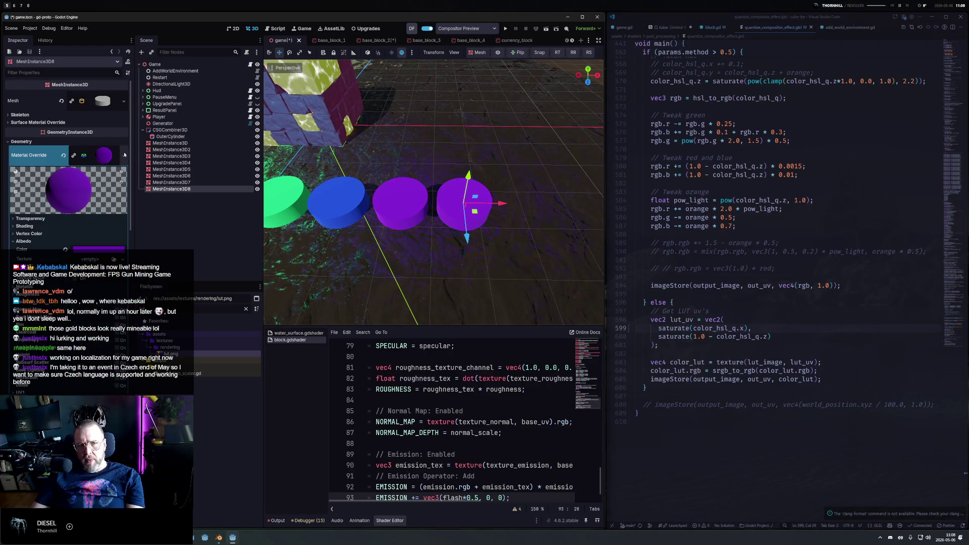
{"action": "left_click", "coordinate": [124, 155]}
{"action": "left_click", "coordinate": [108, 231]}
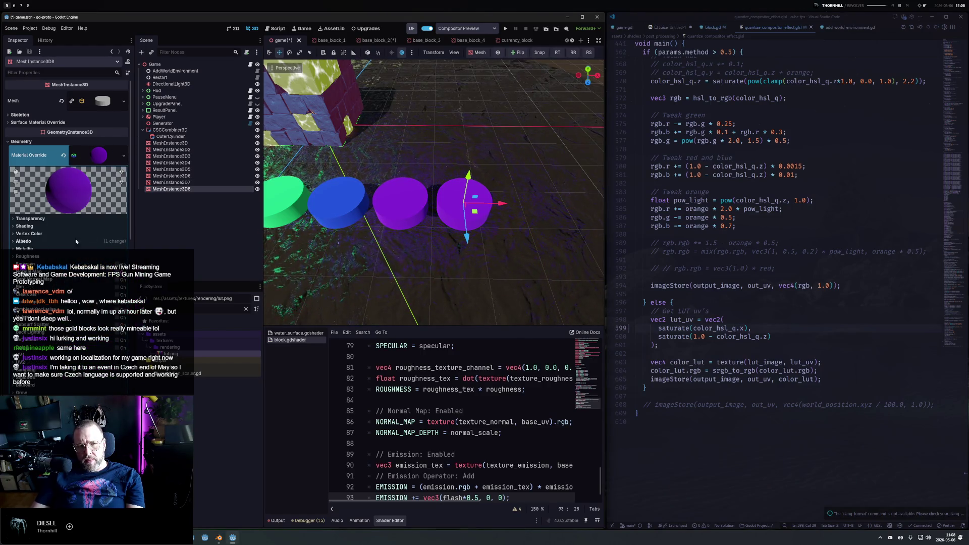
{"action": "left_click", "coordinate": [24, 241]}
{"action": "left_click", "coordinate": [113, 251]}
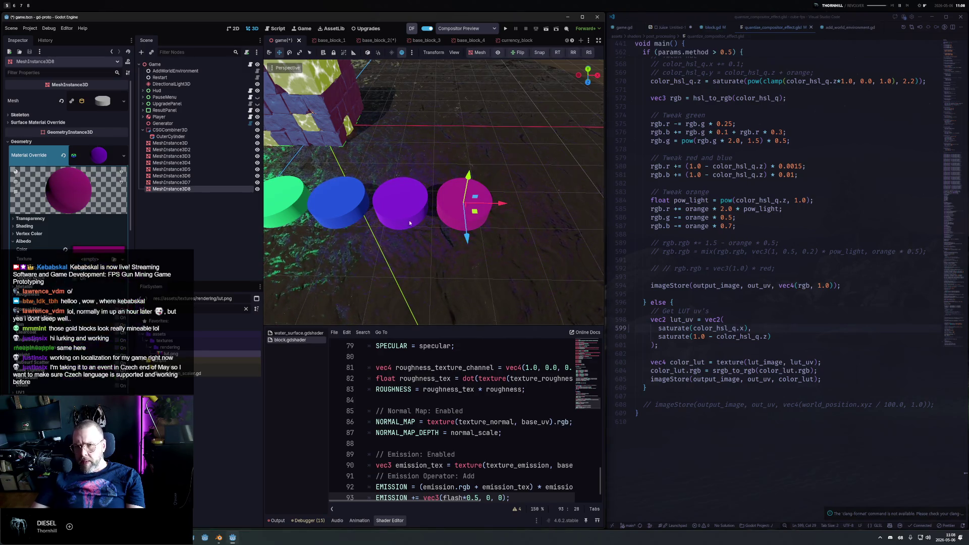
{"action": "scroll", "coordinate": [319, 255], "scroll_direction": "down", "scroll_amount": 5}
{"action": "left_click_drag", "start_coordinate": [511, 248], "coordinate": [483, 224]}
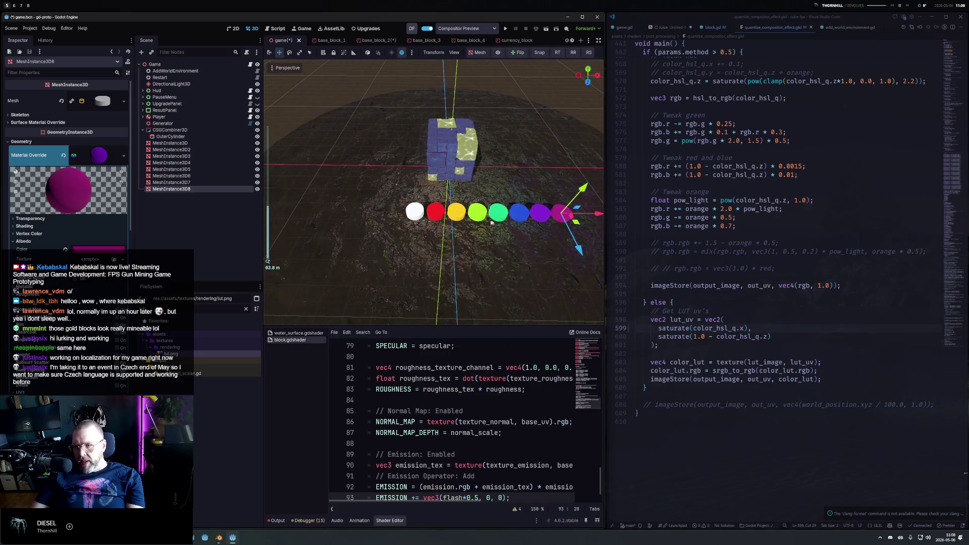
Switch to Top view and move the yellow-green cylinder down out of the row.
{"action": "scroll", "coordinate": [487, 238], "scroll_direction": "up", "scroll_amount": 2}
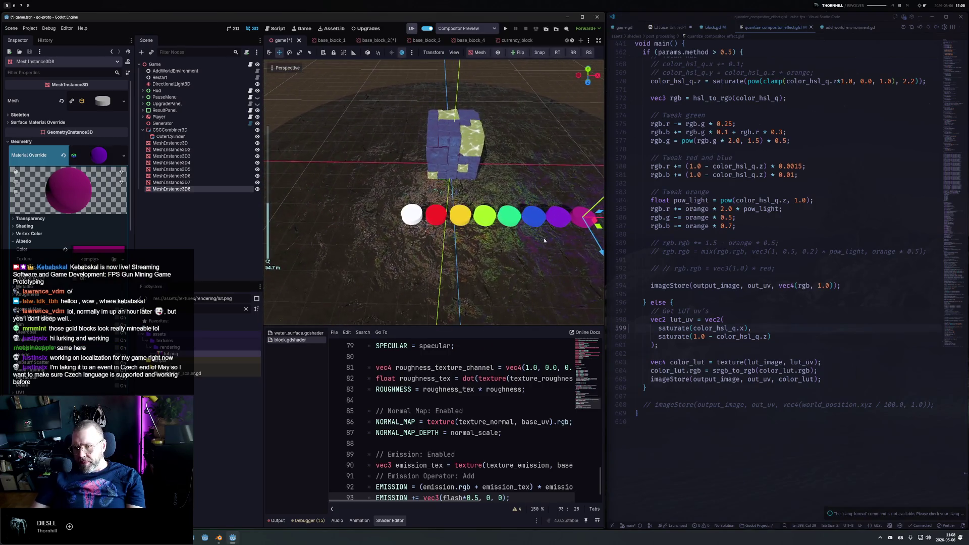
{"action": "left_click_drag", "start_coordinate": [519, 232], "coordinate": [473, 222]}
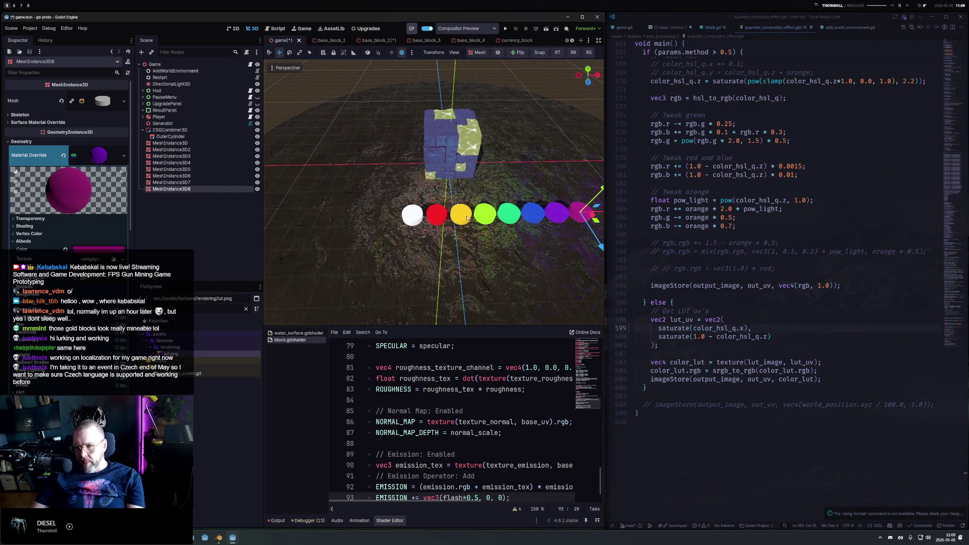
{"action": "left_click", "coordinate": [492, 217]}
{"action": "key", "text": "ctrl+d"}
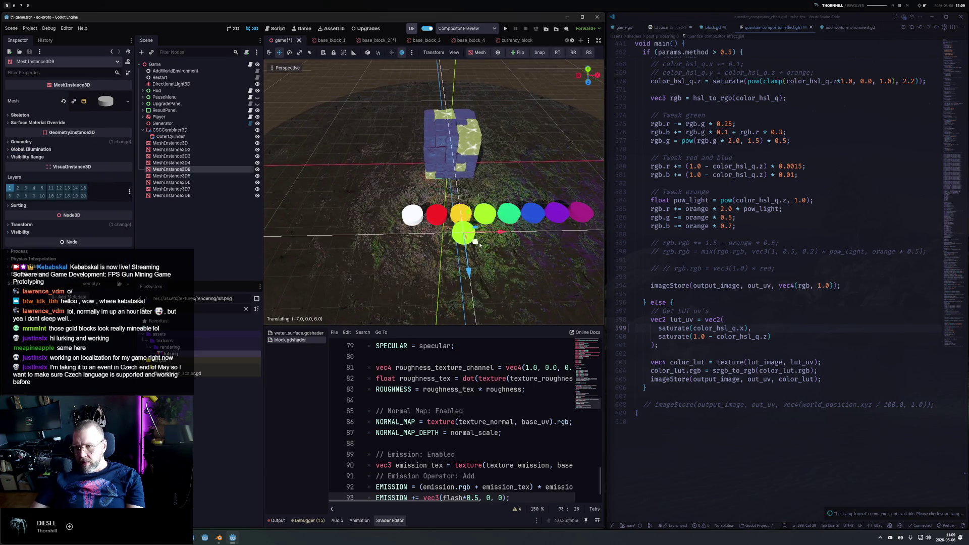
{"action": "left_click_drag", "start_coordinate": [497, 223], "coordinate": [475, 247]}
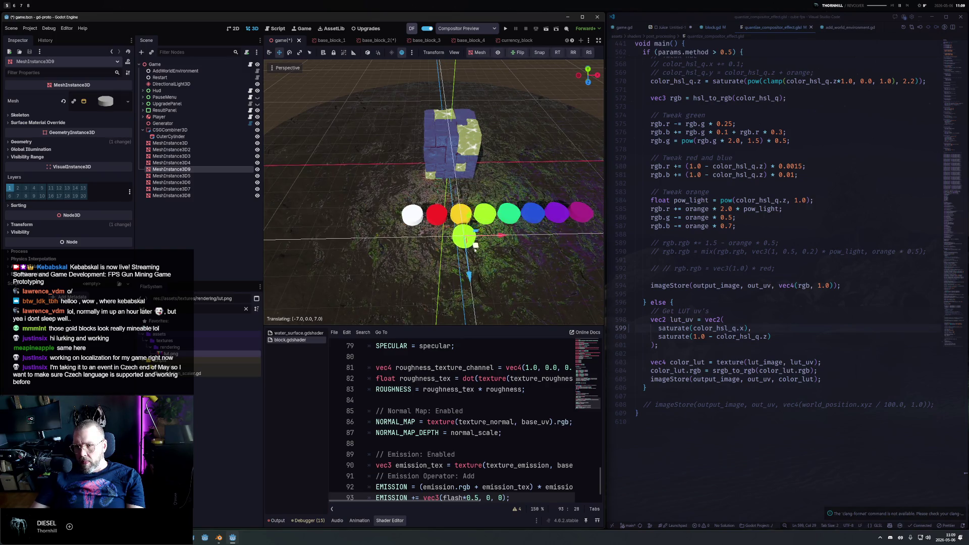
{"action": "key", "text": "ctrl+z"}
{"action": "key", "text": "ctrl+z"}
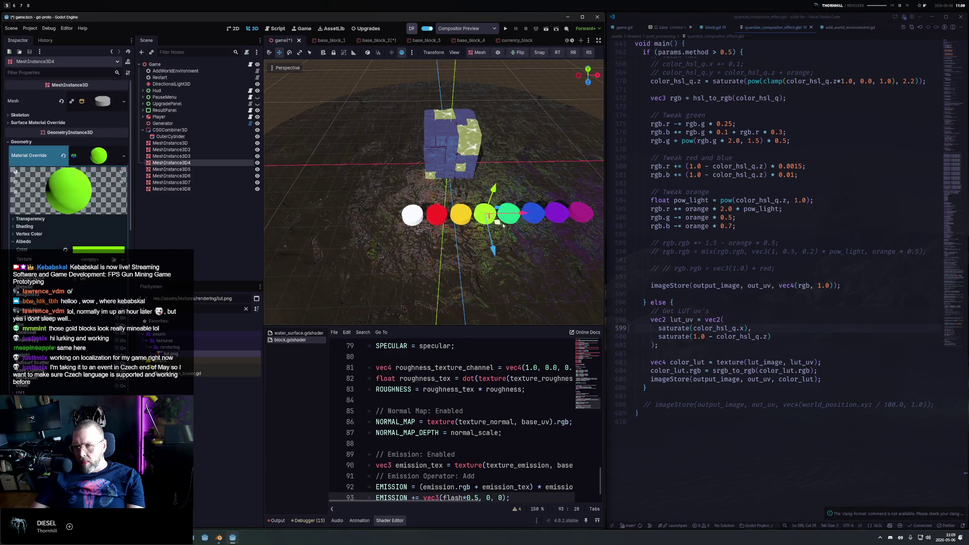
{"action": "left_click", "coordinate": [588, 69]}
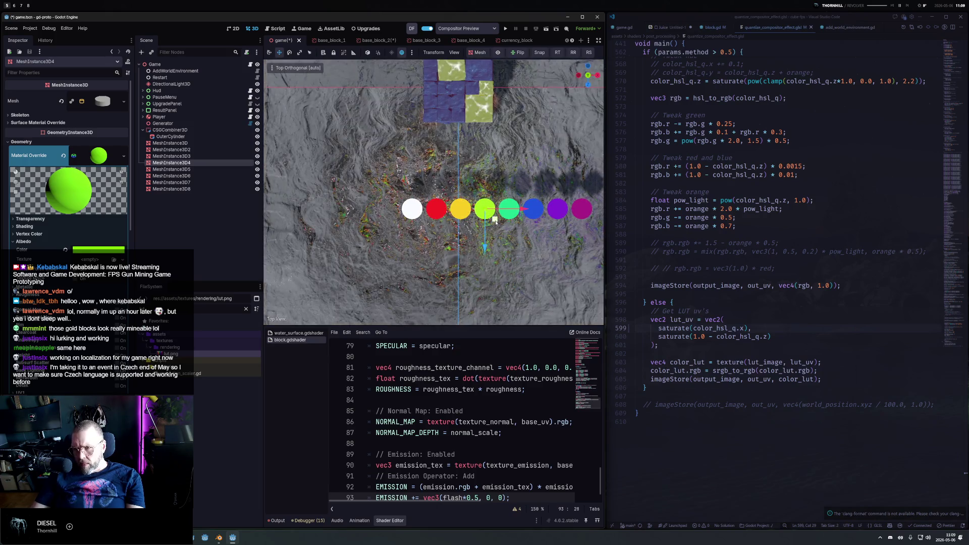
{"action": "left_click_drag", "start_coordinate": [494, 221], "coordinate": [470, 245]}
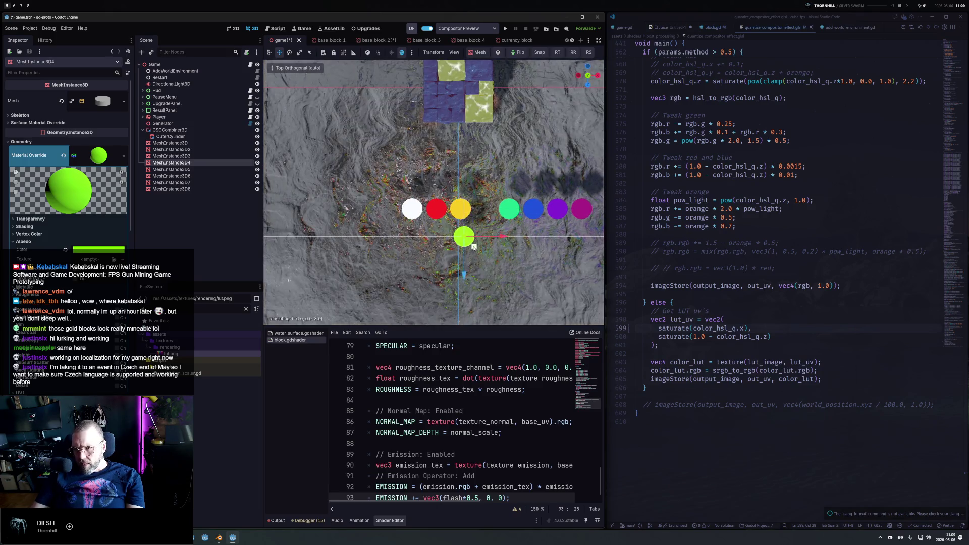
Move the green, blue, purple and magenta cylinders into second and third rows, then duplicate magenta.
{"action": "left_click", "coordinate": [508, 209]}
{"action": "left_click_drag", "start_coordinate": [519, 220], "coordinate": [445, 248]}
{"action": "left_click", "coordinate": [533, 209]}
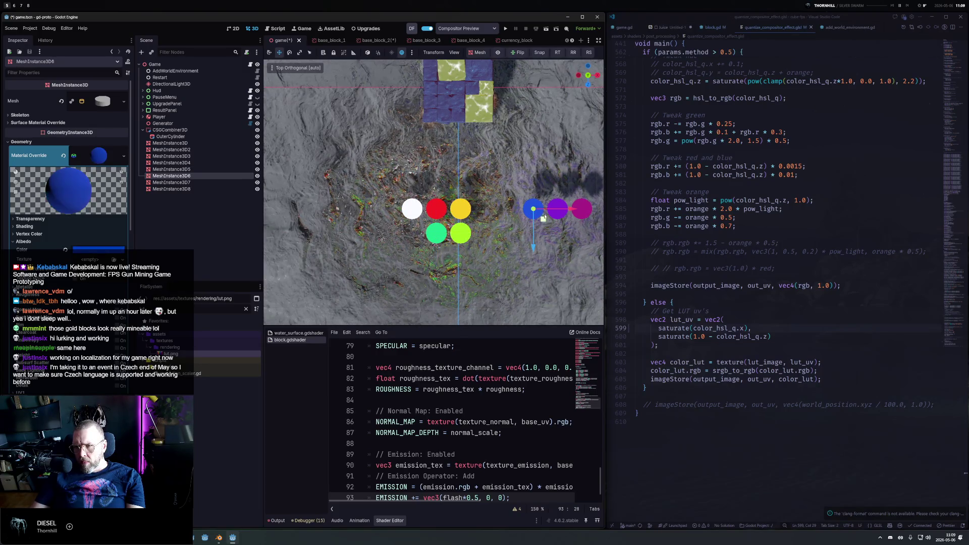
{"action": "left_click_drag", "start_coordinate": [542, 219], "coordinate": [442, 241]}
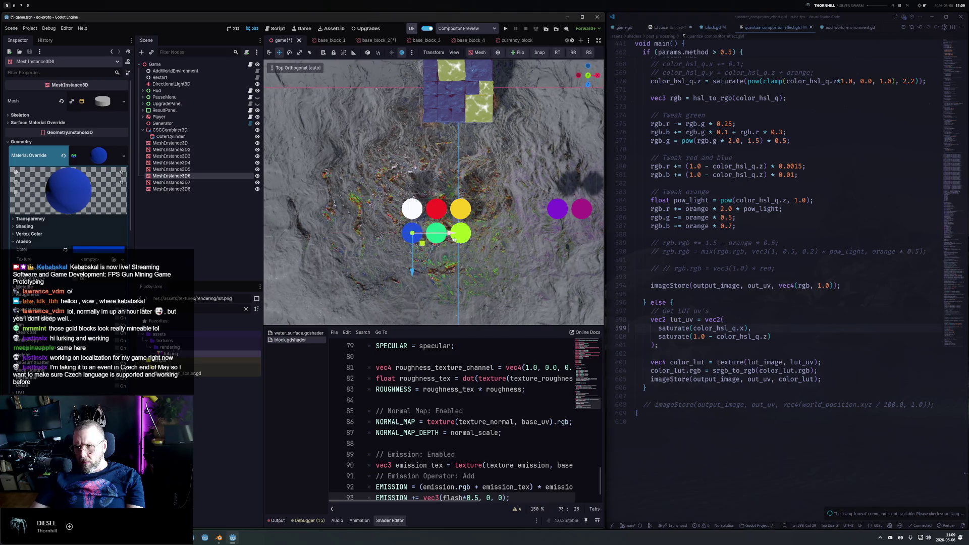
{"action": "left_click", "coordinate": [559, 210]}
{"action": "left_click_drag", "start_coordinate": [568, 220], "coordinate": [423, 271]}
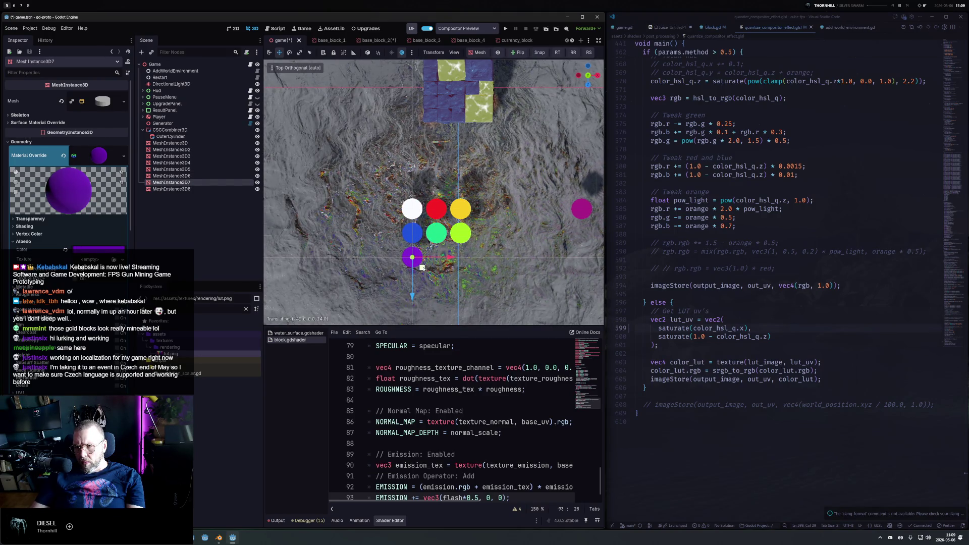
{"action": "left_click", "coordinate": [582, 208]}
{"action": "mouse_move", "coordinate": [591, 218]}
{"action": "left_mouse_down"}
{"action": "mouse_move", "coordinate": [446, 267]}
{"action": "mouse_move", "coordinate": [555, 229]}
{"action": "mouse_move", "coordinate": [496, 150]}
{"action": "mouse_move", "coordinate": [474, 221]}
{"action": "mouse_move", "coordinate": [497, 201]}
{"action": "left_mouse_up"}
{"action": "key", "text": "ctrl+d"}
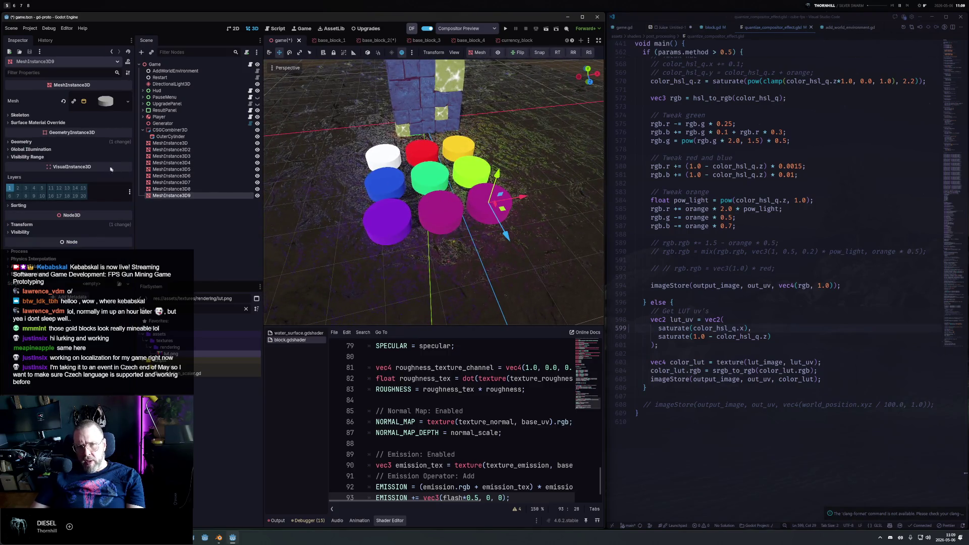
Make the ninth cylinder's material unique and colour it dark blue-grey.
{"action": "left_click", "coordinate": [21, 141]}
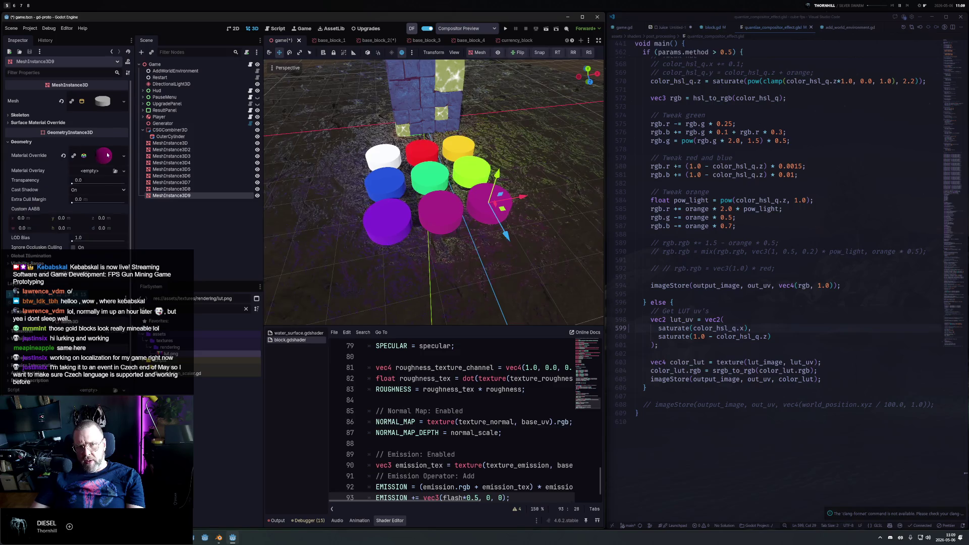
{"action": "left_click", "coordinate": [103, 156]}
{"action": "left_click", "coordinate": [124, 155]}
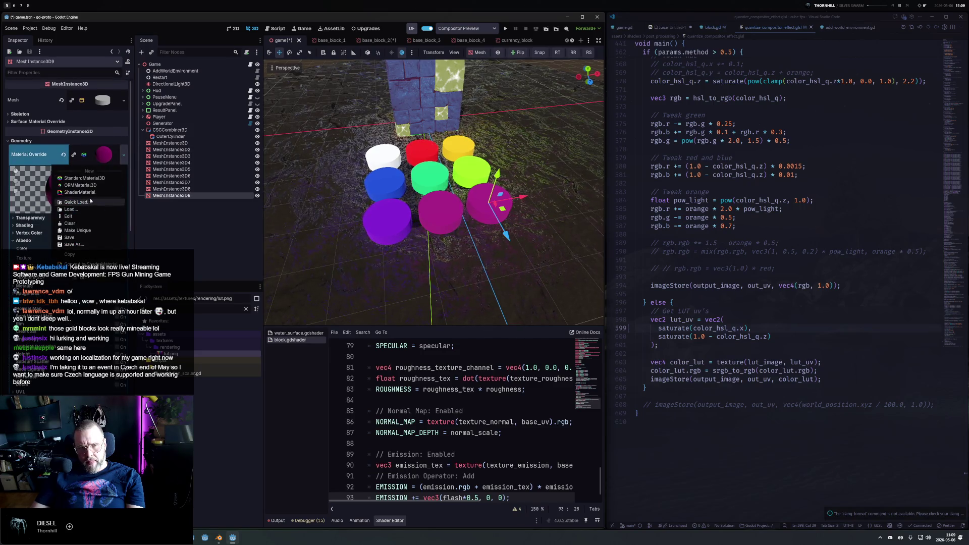
{"action": "left_click", "coordinate": [89, 230]}
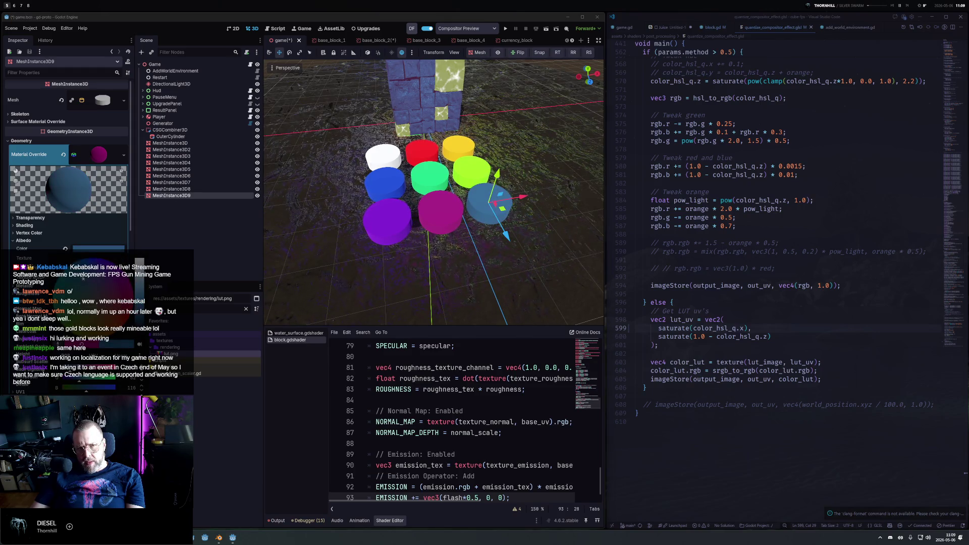
{"action": "left_click", "coordinate": [91, 313]}
{"action": "mouse_move", "coordinate": [455, 222]}
{"action": "left_mouse_down"}
{"action": "mouse_move", "coordinate": [508, 220]}
{"action": "mouse_move", "coordinate": [492, 213]}
{"action": "mouse_move", "coordinate": [477, 236]}
{"action": "left_mouse_up"}
Raise the cylinder mesh Height to about 8.92.
{"action": "scroll", "coordinate": [477, 236], "scroll_direction": "up", "scroll_amount": 5}
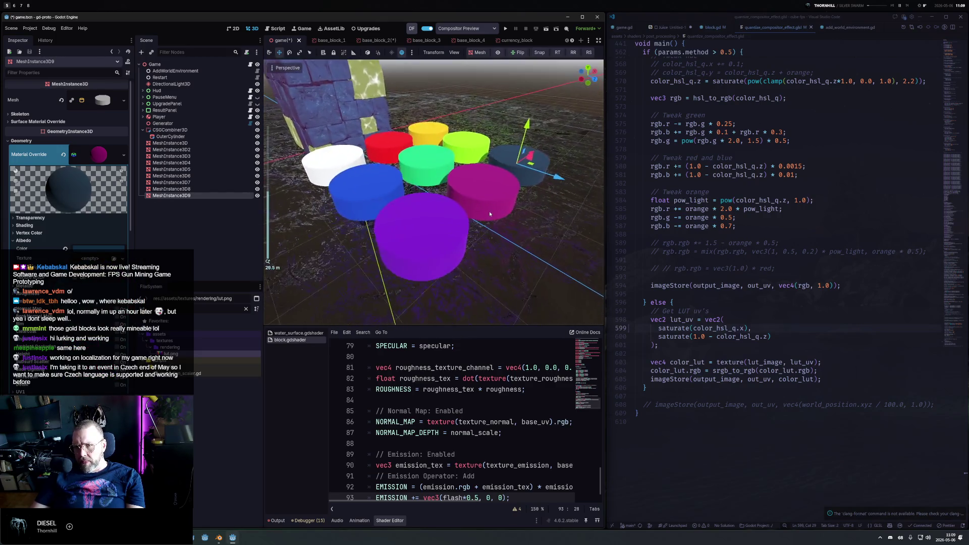
{"action": "left_click", "coordinate": [111, 106]}
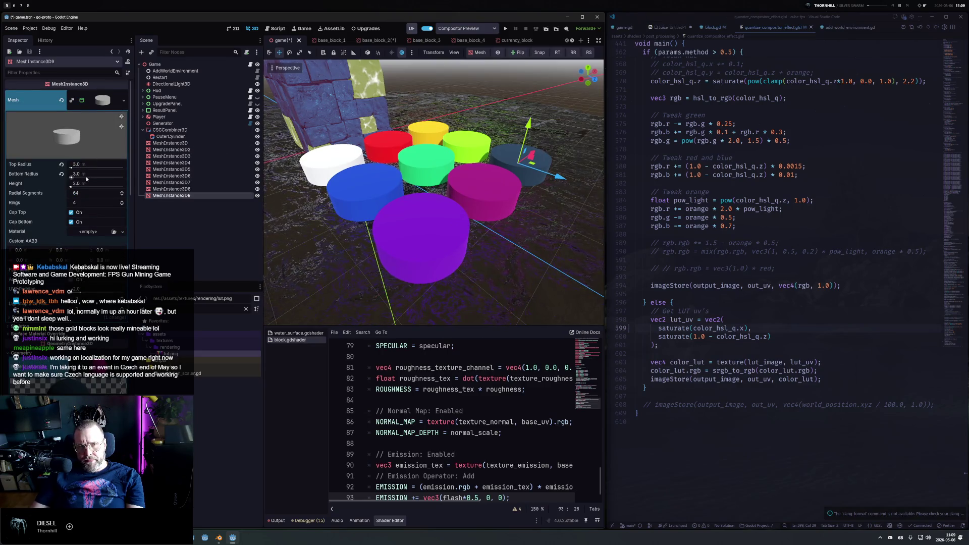
{"action": "left_click_drag", "start_coordinate": [75, 185], "coordinate": [94, 185]}
{"action": "scroll", "coordinate": [321, 272], "scroll_direction": "down", "scroll_amount": 5}
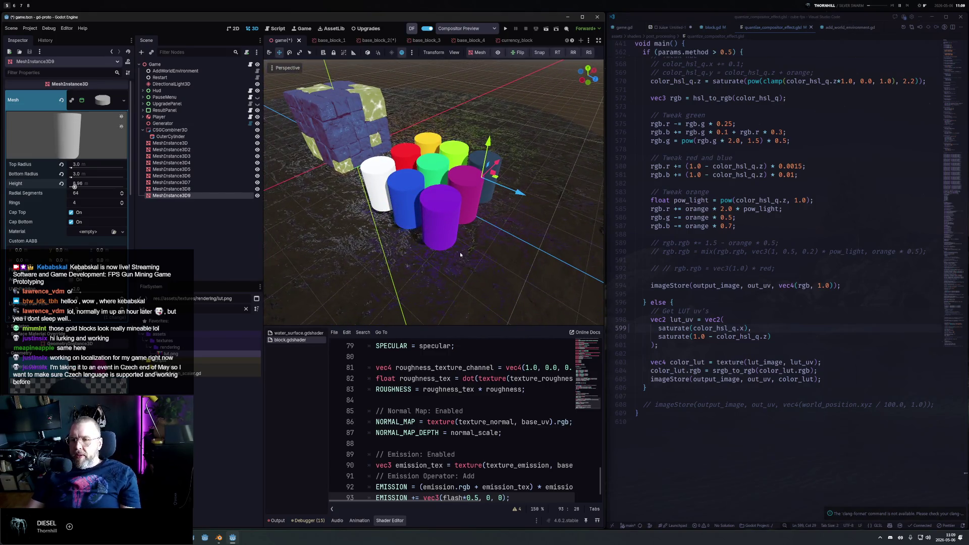
{"action": "left_click_drag", "start_coordinate": [489, 229], "coordinate": [505, 191]}
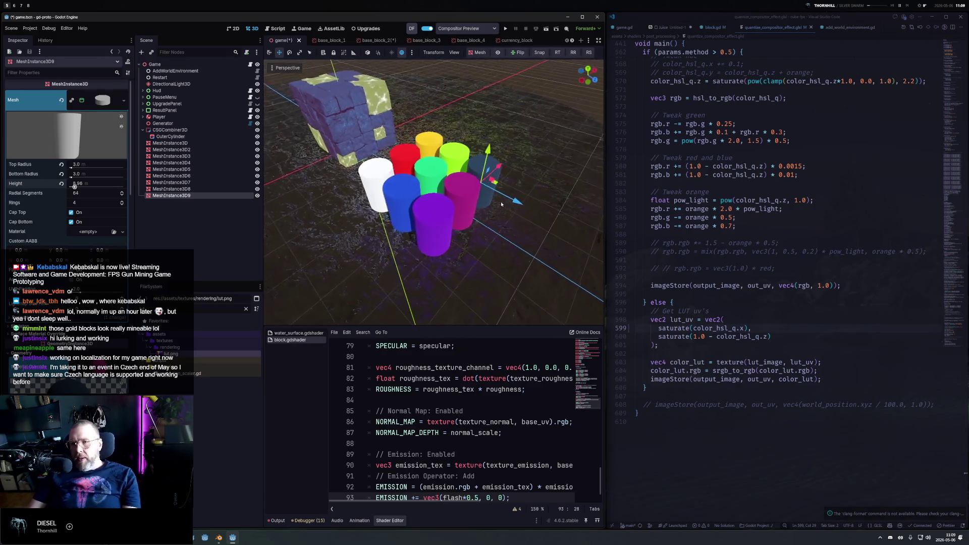
{"action": "scroll", "coordinate": [507, 193], "scroll_direction": "up", "scroll_amount": 5}
{"action": "scroll", "coordinate": [504, 202], "scroll_direction": "down", "scroll_amount": 4}
{"action": "scroll", "coordinate": [501, 222], "scroll_direction": "up", "scroll_amount": 2}
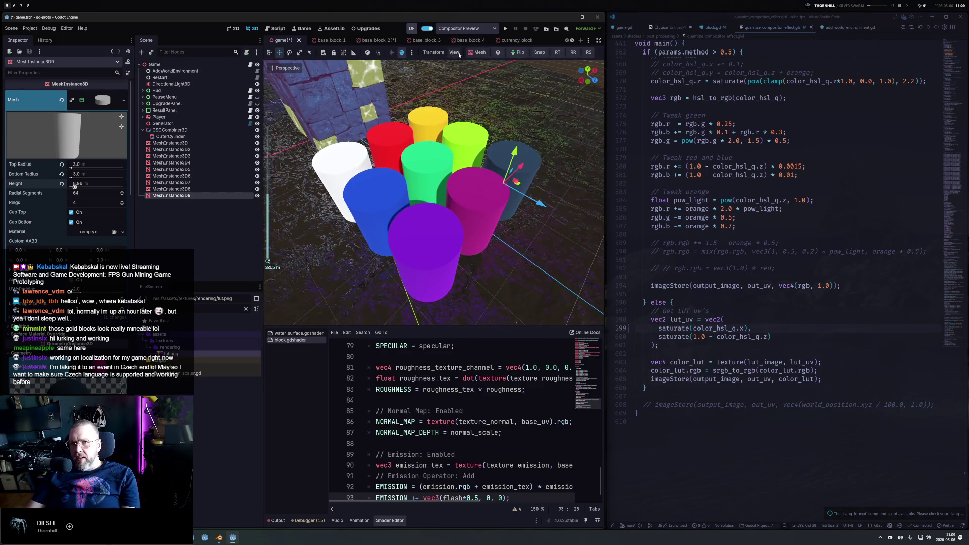
Turn on the compositor preview, comparing the cylinder colours with it on and off.
{"action": "left_click", "coordinate": [497, 53]}
{"action": "left_click_drag", "start_coordinate": [462, 216], "coordinate": [514, 62]}
{"action": "left_click", "coordinate": [497, 53]}
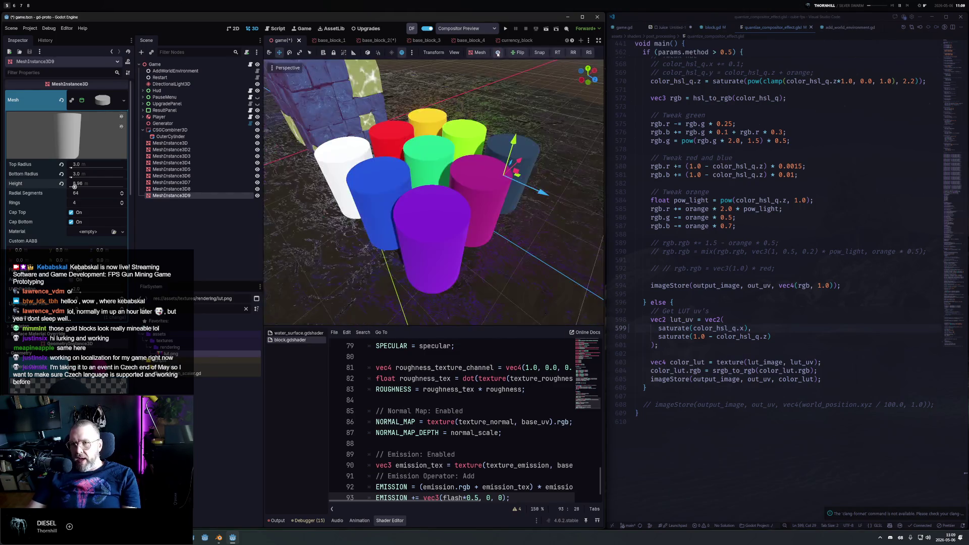
{"action": "left_click", "coordinate": [498, 53]}
{"action": "left_click", "coordinate": [498, 52]}
{"action": "left_click", "coordinate": [498, 52]}
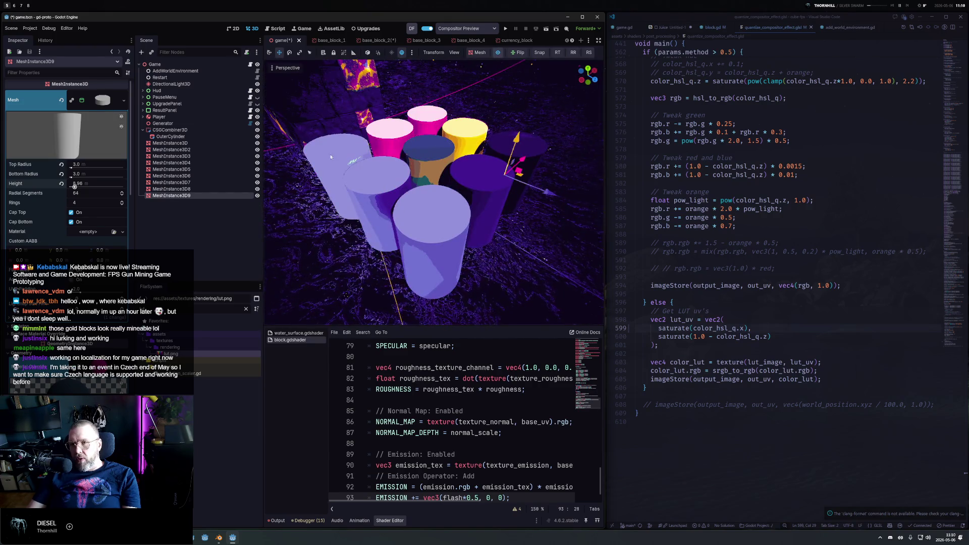
Change line 562's condition to 'if (true || params.method > 0.5)'.
{"action": "scroll", "coordinate": [698, 189], "scroll_direction": "up", "scroll_amount": 6}
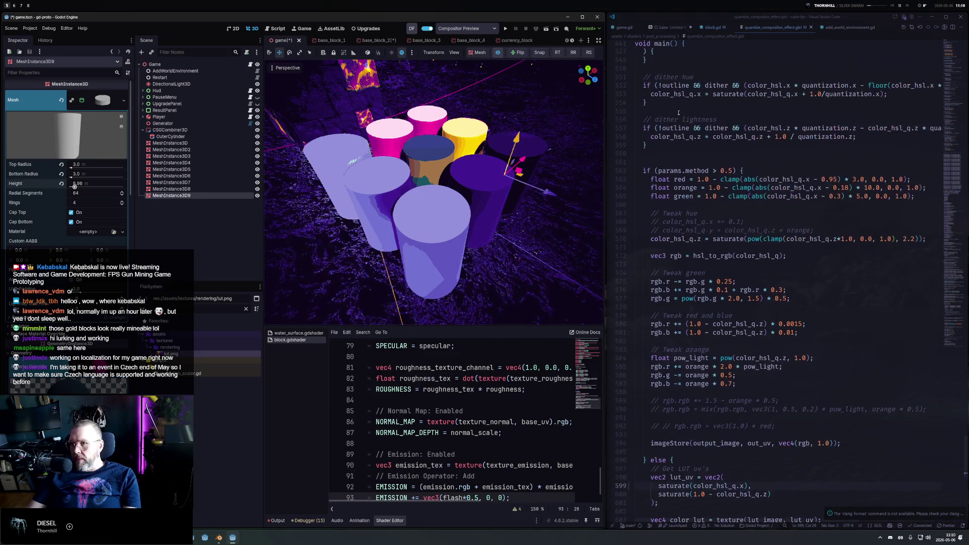
{"action": "left_click", "coordinate": [656, 171]}
{"action": "type", "text": "true"}
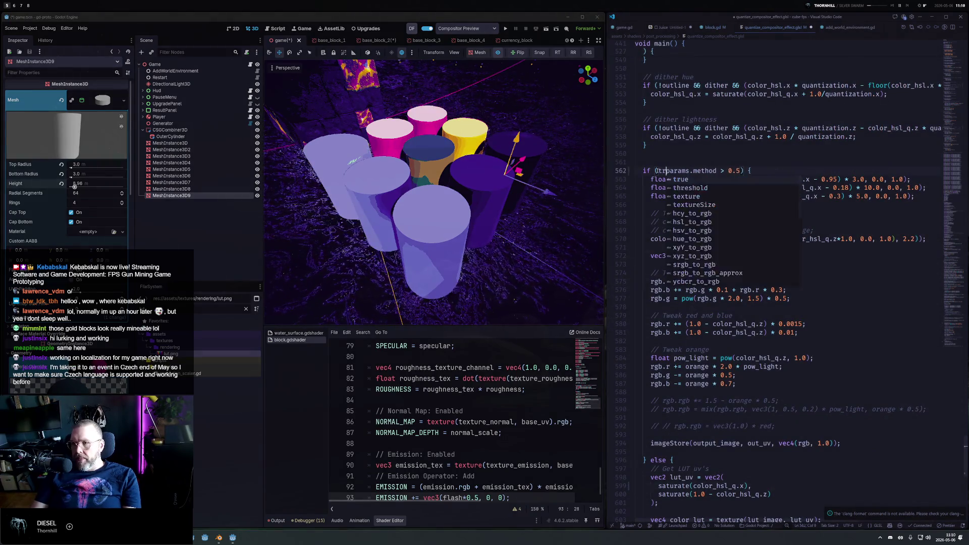
{"action": "type", "text": " o"}
{"action": "key", "text": "BackSpace"}
{"action": "type", "text": "||"}
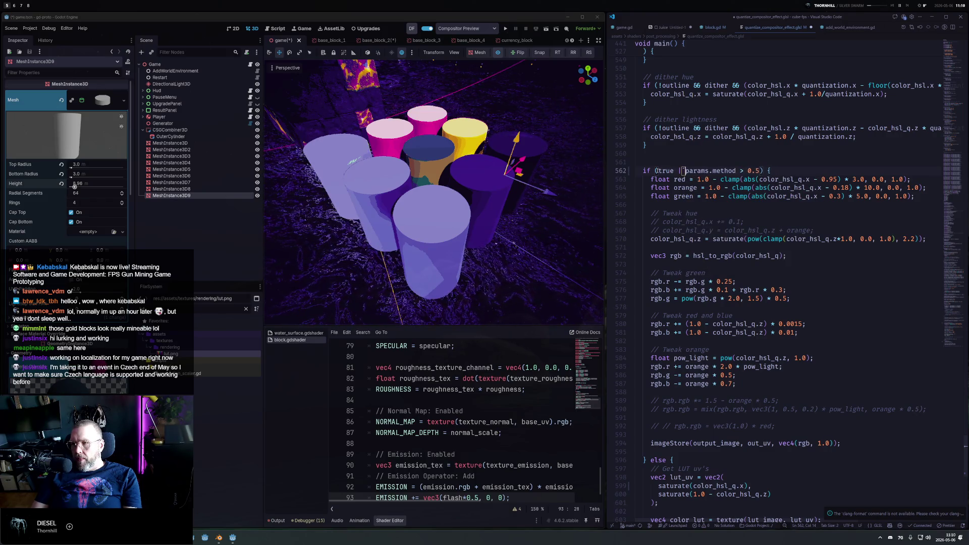
{"action": "key", "text": "BackSpace"}
{"action": "type", "text": "|"}
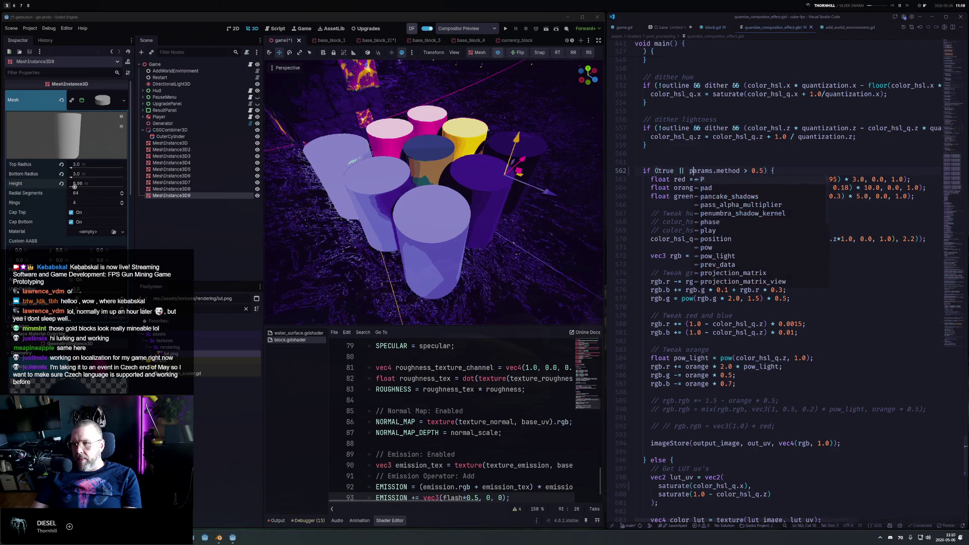
{"action": "key", "text": "Escape"}
{"action": "key", "text": "Up"}
{"action": "key", "text": "Up"}
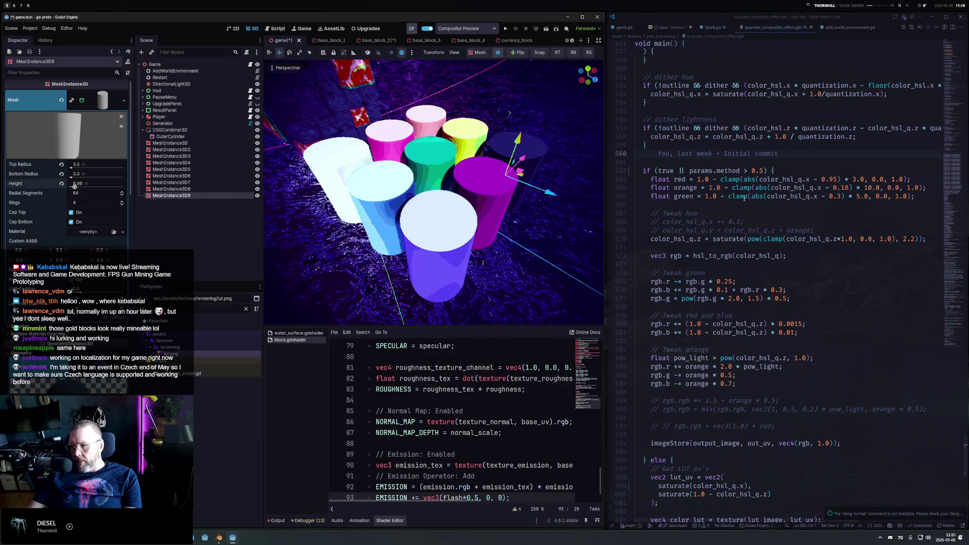
Select the branch body from line 563 through line 592.
{"action": "mouse_move", "coordinate": [512, 161]}
{"action": "left_mouse_down"}
{"action": "mouse_move", "coordinate": [517, 105]}
{"action": "mouse_move", "coordinate": [489, 175]}
{"action": "left_mouse_up"}
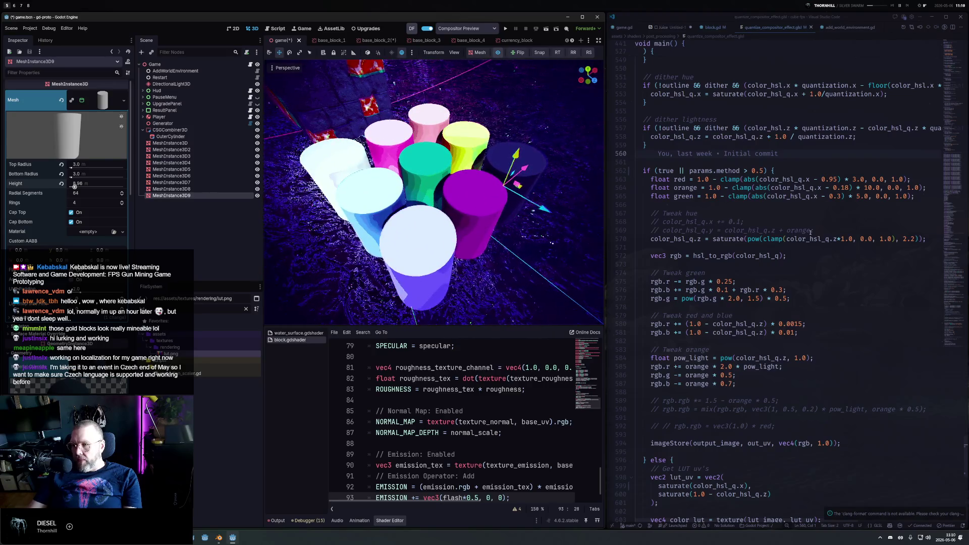
{"action": "left_click", "coordinate": [651, 179]}
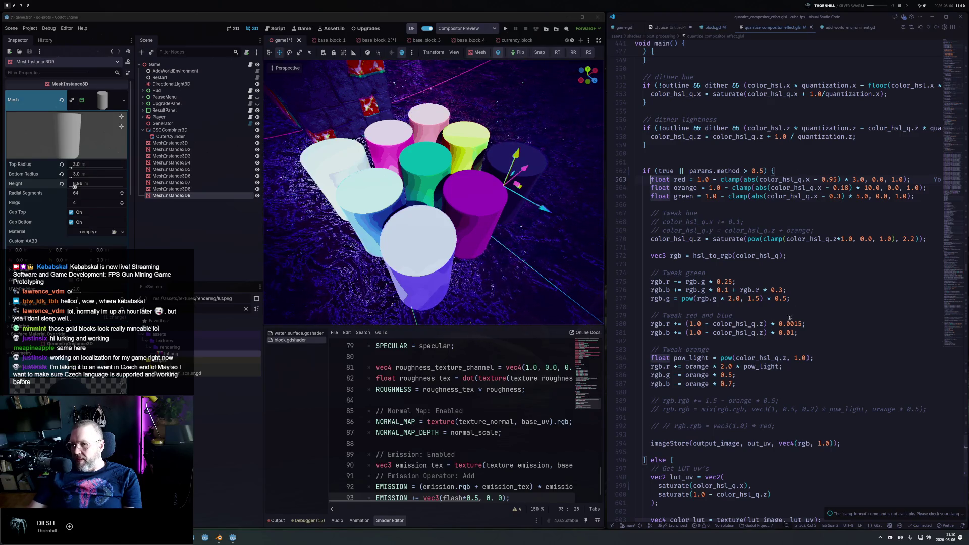
{"action": "left_click", "coordinate": [788, 426], "text": "shift"}
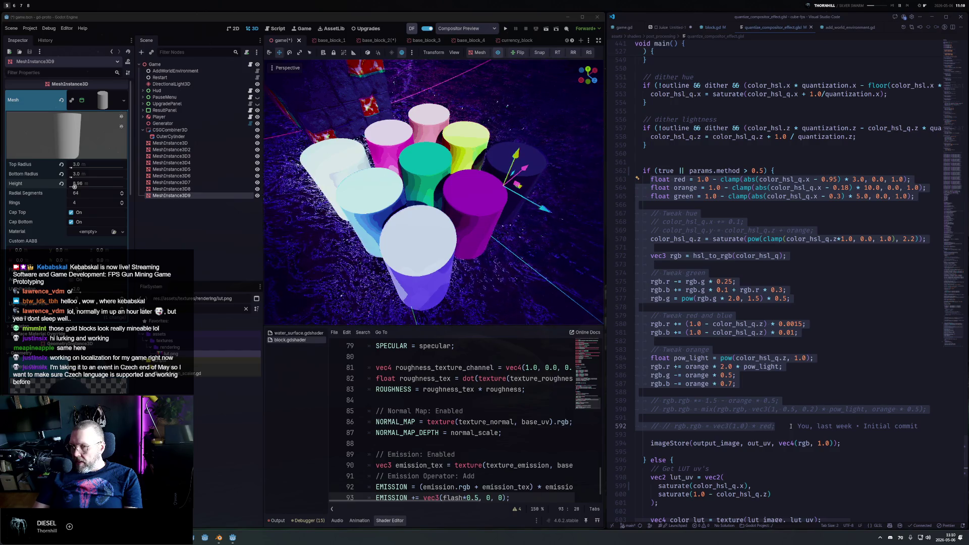
Delete the selected colour-tweak lines 563–592 and review the color_hsl_q quantize code above.
{"action": "key", "text": "BackSpace"}
{"action": "scroll", "coordinate": [728, 244], "scroll_direction": "up", "scroll_amount": 10}
{"action": "scroll", "coordinate": [725, 260], "scroll_direction": "up", "scroll_amount": 9}
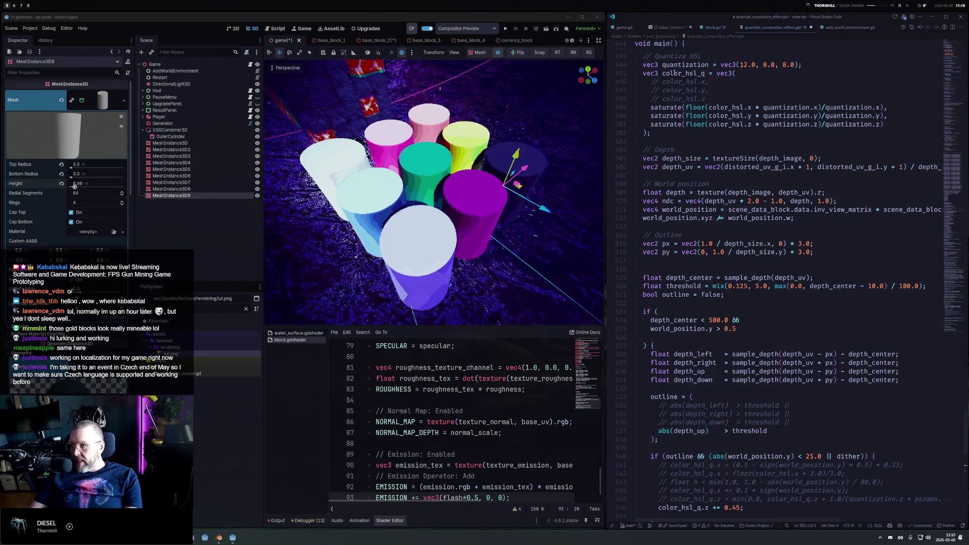
{"action": "double_click", "coordinate": [674, 73]}
{"action": "scroll", "coordinate": [702, 116], "scroll_direction": "up", "scroll_amount": 2}
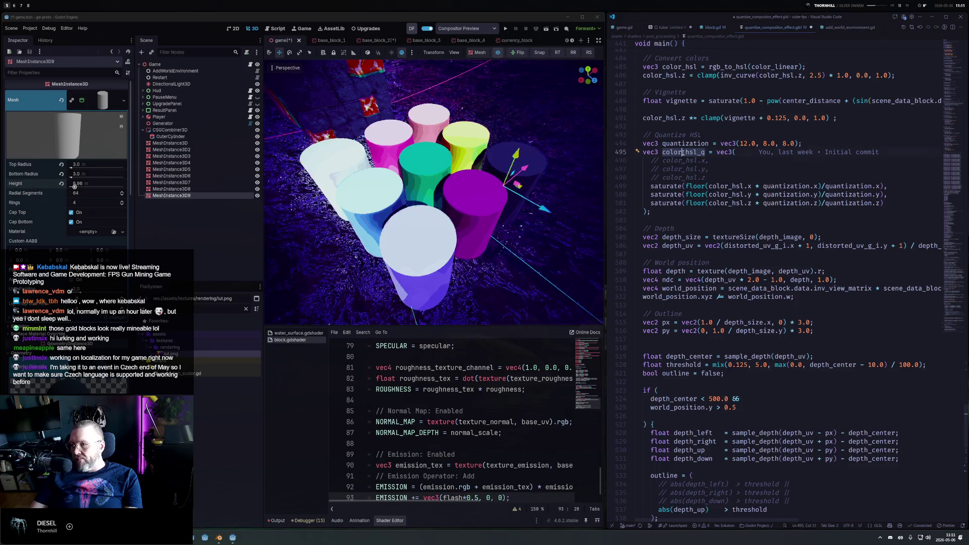
{"action": "scroll", "coordinate": [719, 247], "scroll_direction": "down", "scroll_amount": 10}
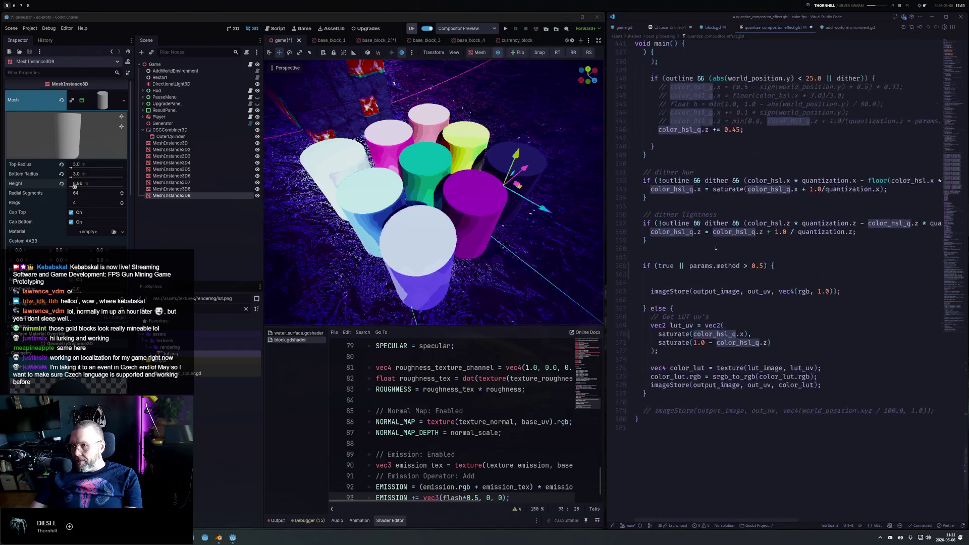
{"action": "scroll", "coordinate": [714, 246], "scroll_direction": "down", "scroll_amount": 6}
{"action": "scroll", "coordinate": [703, 264], "scroll_direction": "up", "scroll_amount": 8}
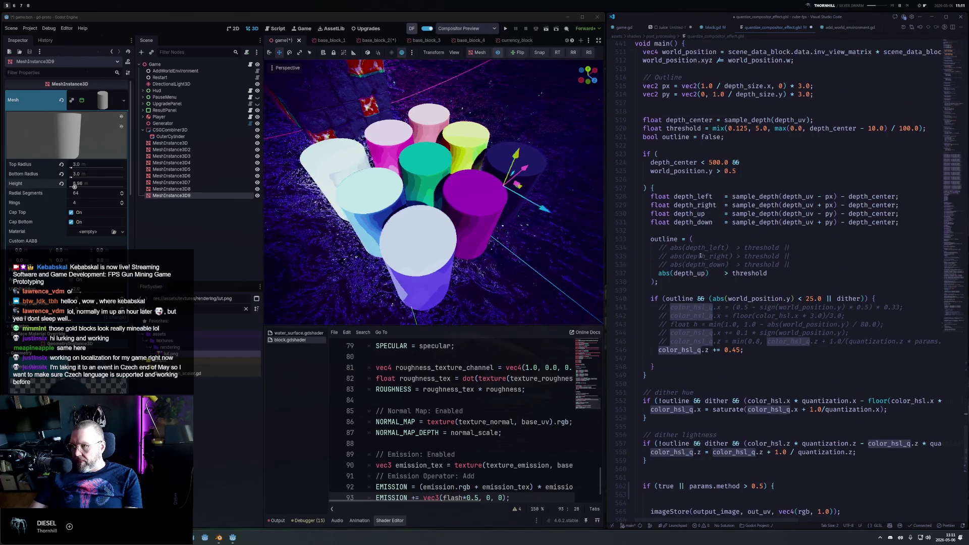
{"action": "scroll", "coordinate": [700, 256], "scroll_direction": "down", "scroll_amount": 8}
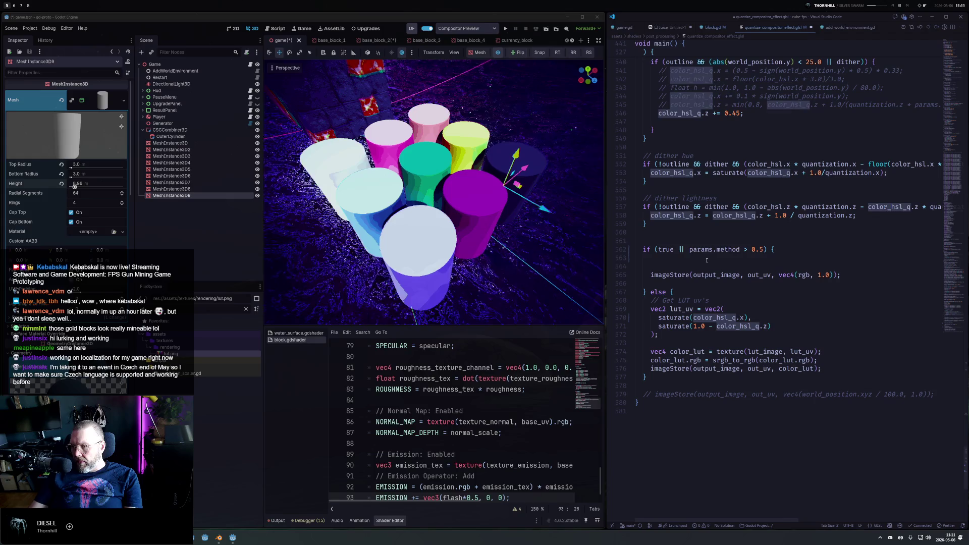
Write 'vec3 rgb = hsl_to_rgb(color_hsl_q);' on line 563, remove the blank line, and save.
{"action": "left_click", "coordinate": [706, 260]}
{"action": "type", "text": "vec3color_hsl_q"}
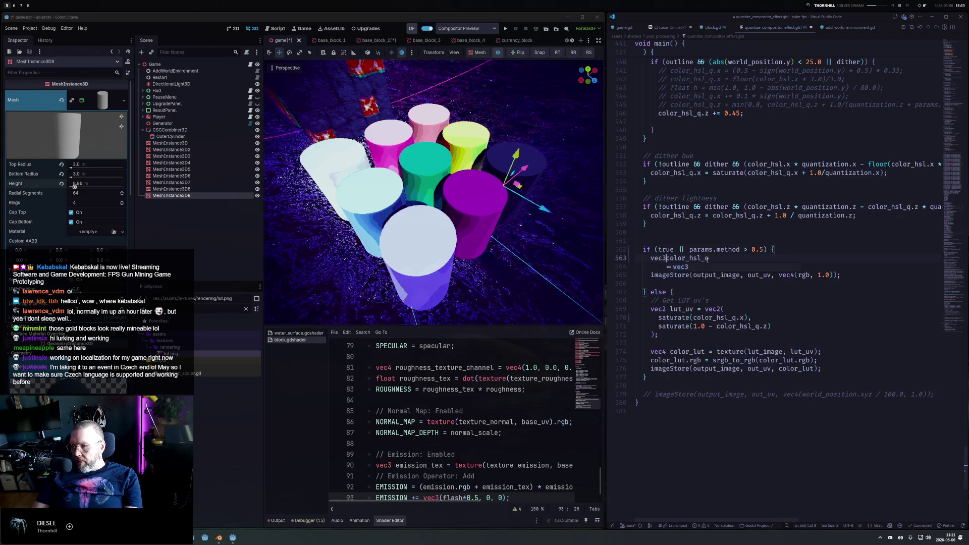
{"action": "key", "text": "BackSpace"}
{"action": "type", "text": "3 rgb = "}
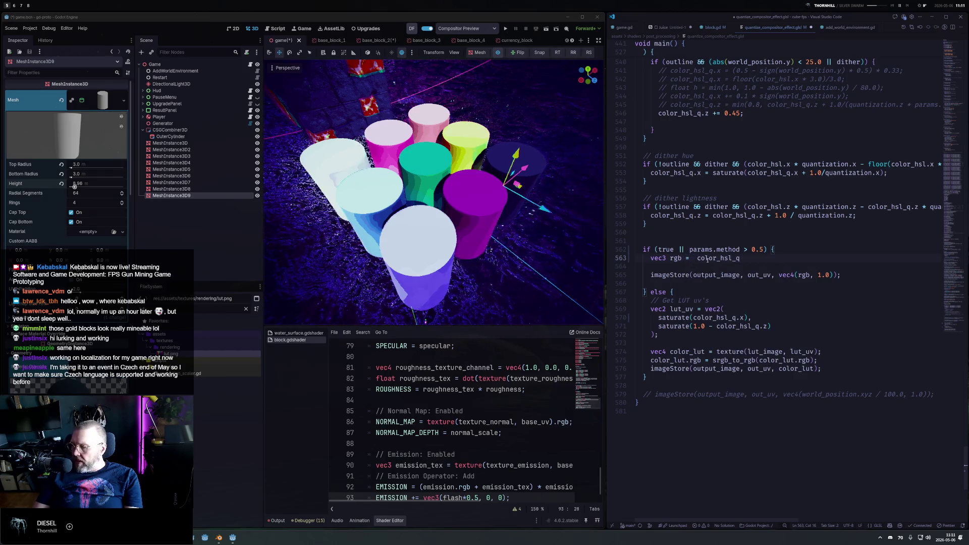
{"action": "type", "text": " hsq"}
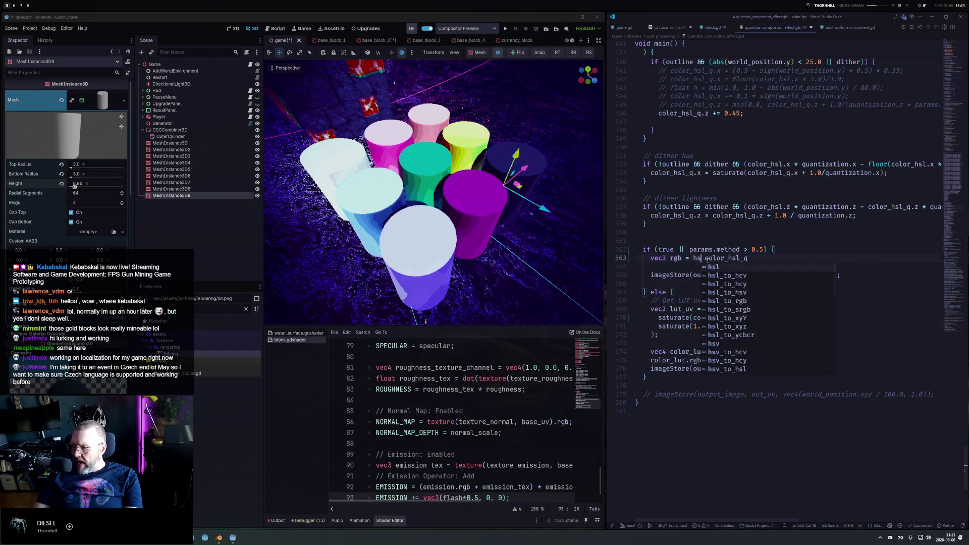
{"action": "key", "text": "BackSpace"}
{"action": "type", "text": "l"}
{"action": "key", "text": "Down"}
{"action": "key", "text": "Down"}
{"action": "key", "text": "Down"}
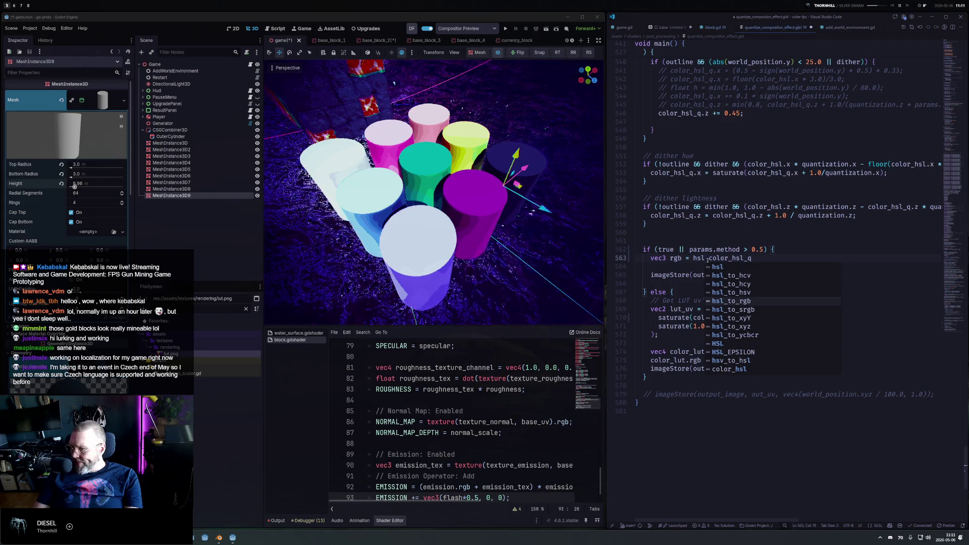
{"action": "key", "text": "Return"}
{"action": "key", "text": "Return"}
{"action": "key", "text": "BackSpace"}
{"action": "key", "text": "BackSpace"}
{"action": "key", "text": "BackSpace"}
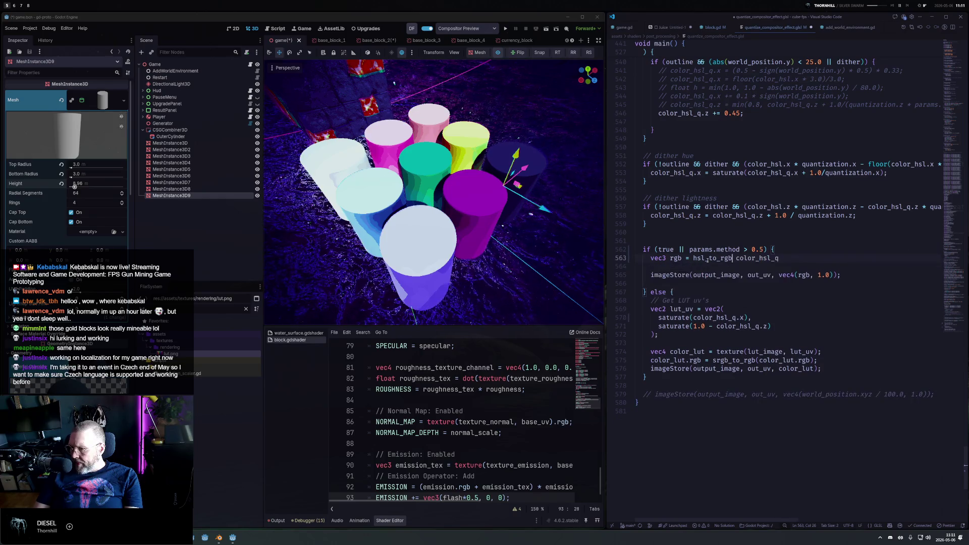
{"action": "type", "text": "("}
{"action": "key", "text": "End"}
{"action": "type", "text": ");"}
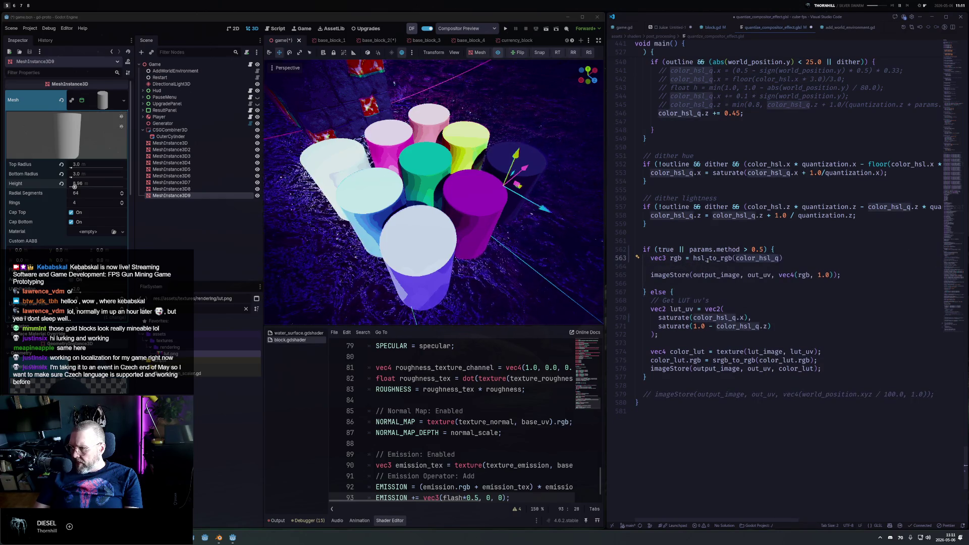
{"action": "key", "text": "Delete"}
{"action": "key", "text": "ctrl+s"}
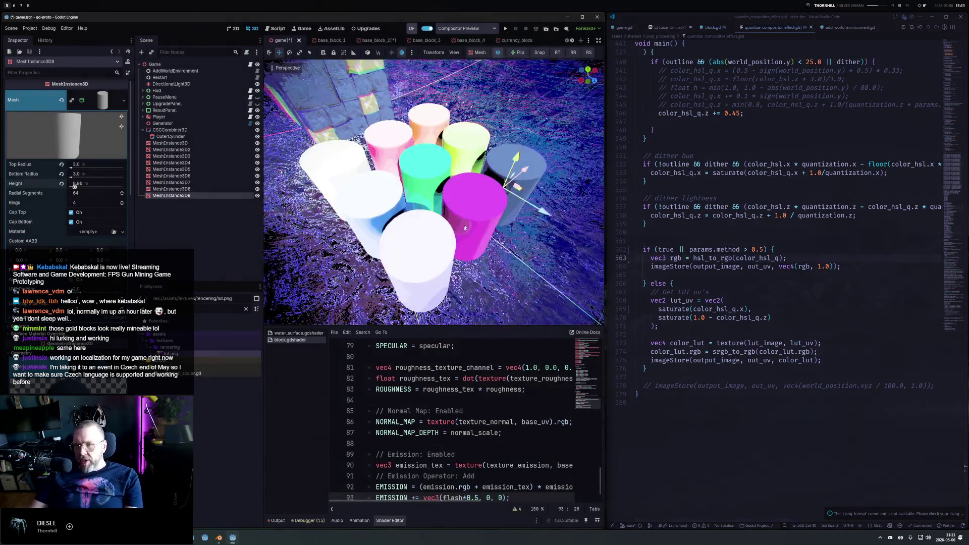
{"action": "scroll", "coordinate": [492, 190], "scroll_direction": "down", "scroll_amount": 5}
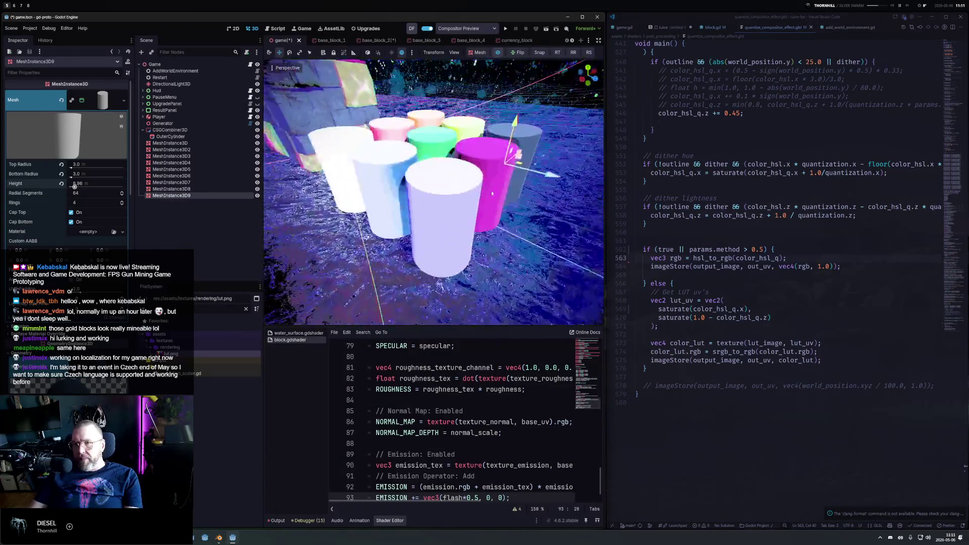
Orbit around the cylinders and compare the view with and without the compositor preview, leaving it off.
{"action": "left_click_drag", "start_coordinate": [492, 191], "coordinate": [492, 104]}
{"action": "left_click", "coordinate": [498, 53]}
{"action": "left_click", "coordinate": [498, 52]}
{"action": "left_click", "coordinate": [498, 53]}
{"action": "left_click", "coordinate": [498, 53]}
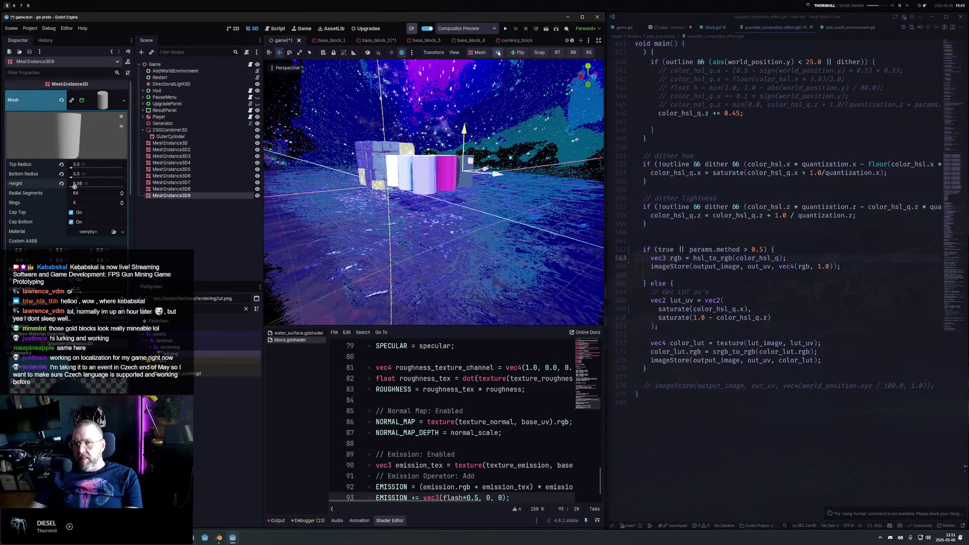
{"action": "left_click", "coordinate": [498, 52]}
{"action": "left_click_drag", "start_coordinate": [478, 136], "coordinate": [486, 110]}
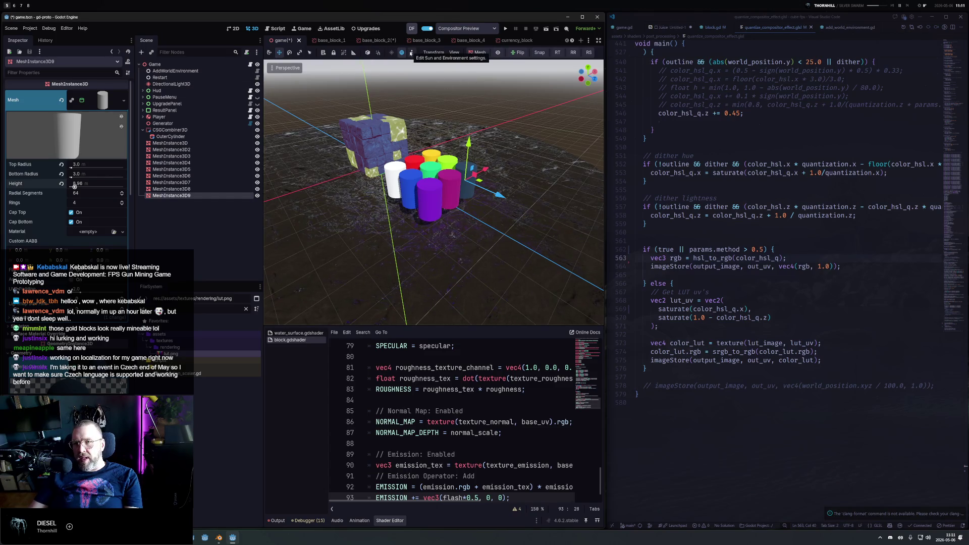
Add a WorldEnvironment child under Game and load environment.tres as its environment.
{"action": "left_click", "coordinate": [154, 64]}
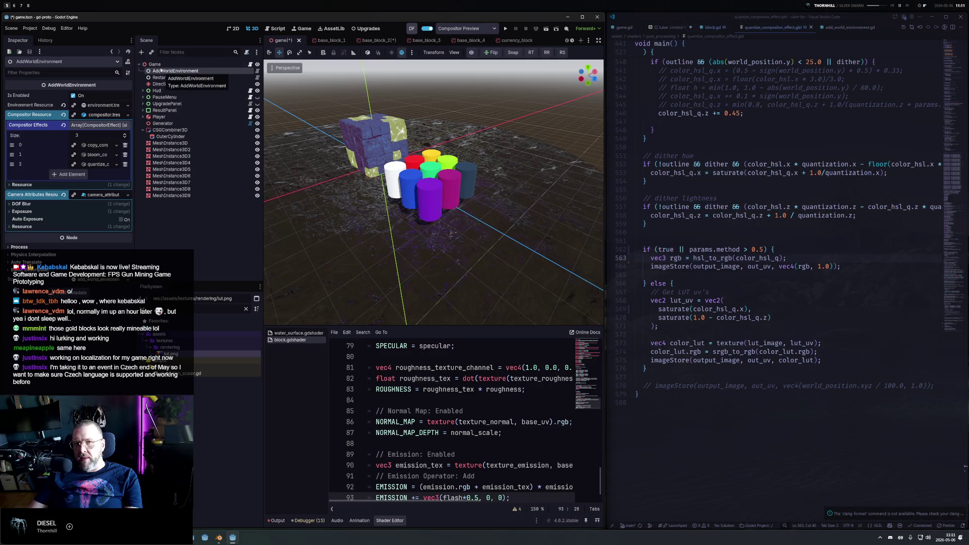
{"action": "right_click", "coordinate": [161, 66]}
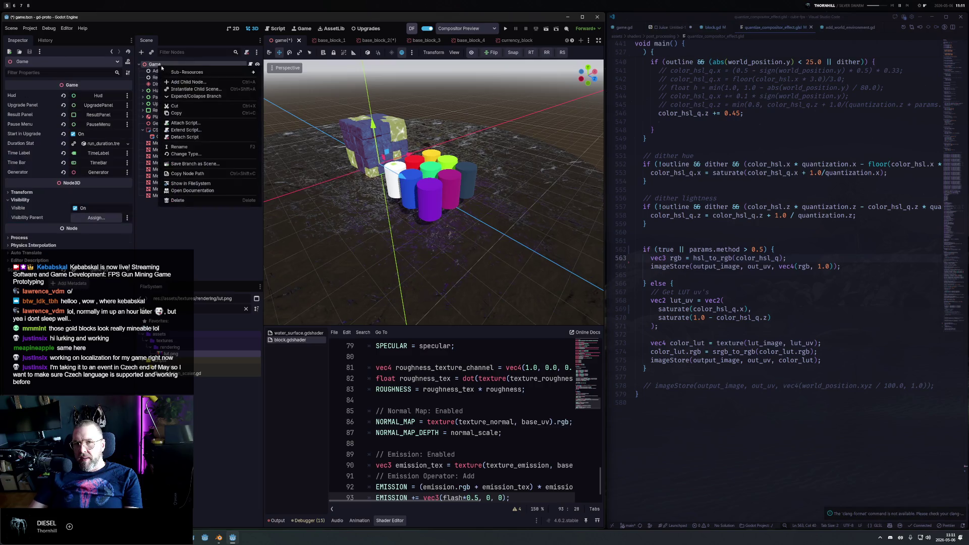
{"action": "left_click", "coordinate": [203, 82]}
{"action": "type", "text": "worldenv"}
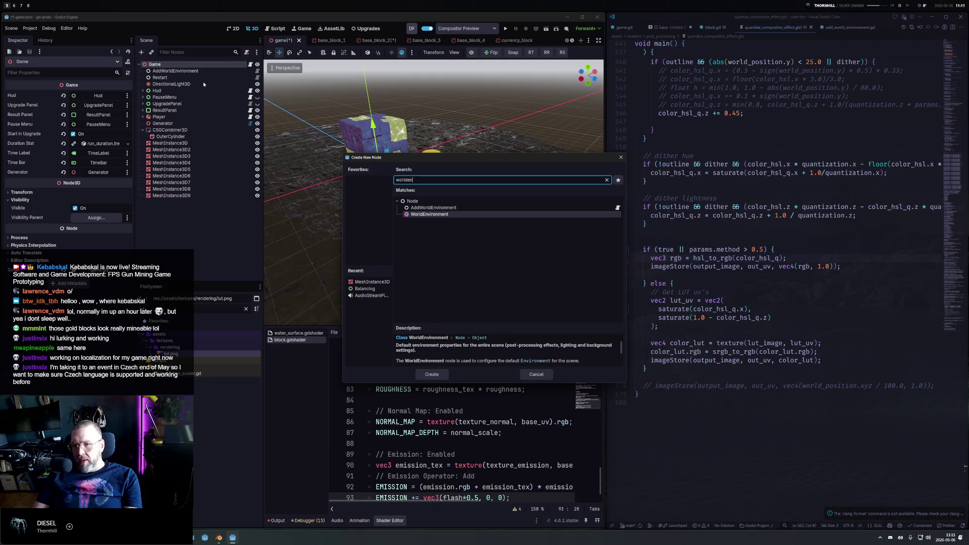
{"action": "key", "text": "Return"}
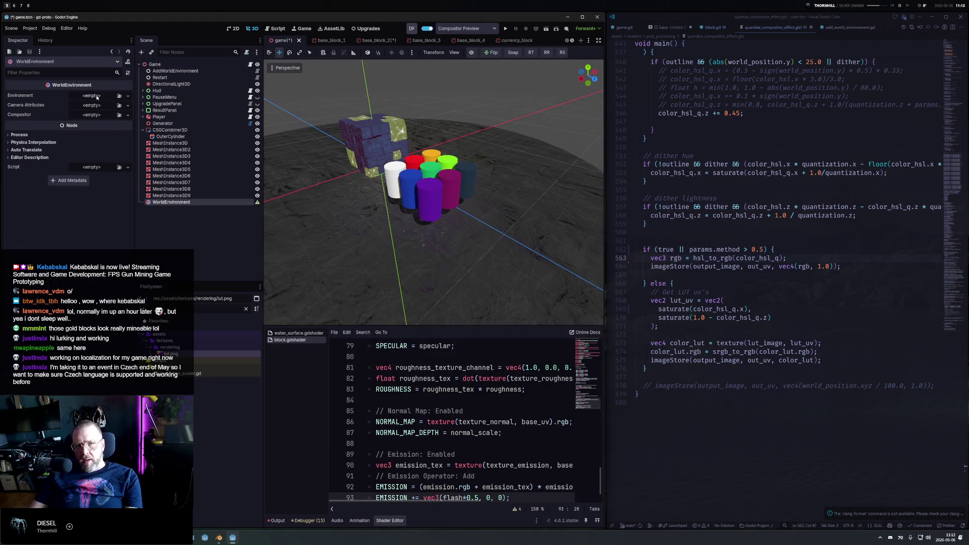
{"action": "left_click", "coordinate": [97, 96]}
{"action": "left_click", "coordinate": [98, 124]}
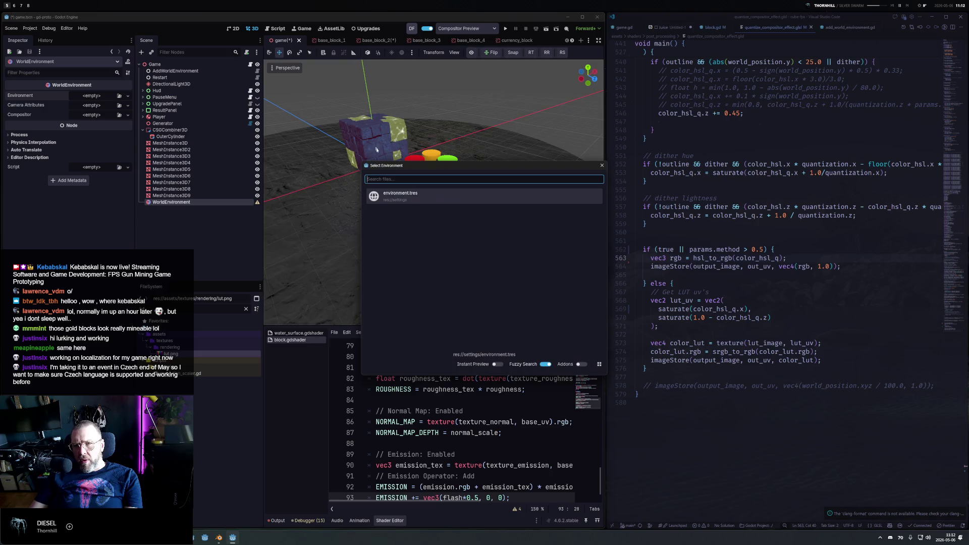
{"action": "left_click", "coordinate": [393, 198]}
Select the white cylinder and compare the viewport with and without environment lighting, ending with it on.
{"action": "left_click", "coordinate": [393, 198]}
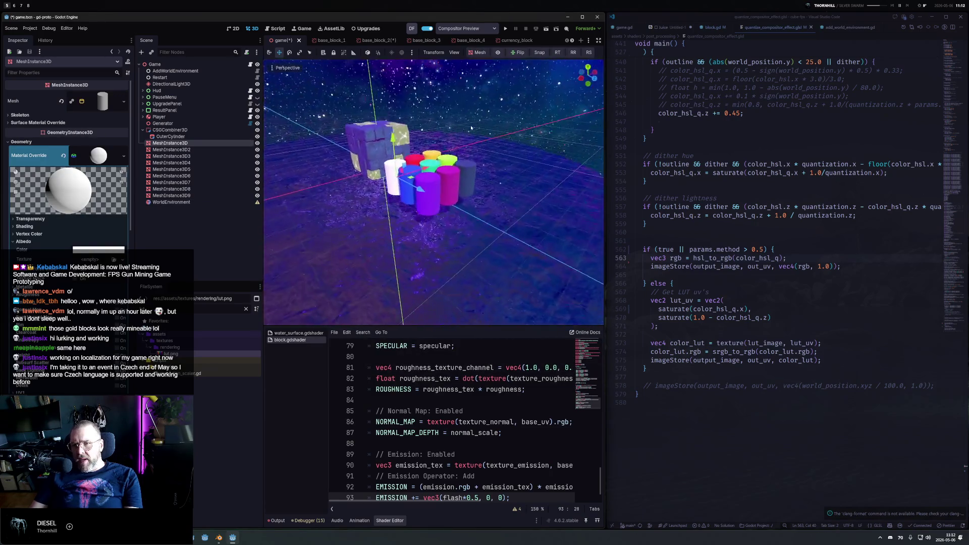
{"action": "left_click", "coordinate": [497, 53]}
{"action": "left_click", "coordinate": [497, 53]}
{"action": "left_click", "coordinate": [497, 53]}
{"action": "left_click", "coordinate": [497, 53]}
{"action": "left_click", "coordinate": [497, 53]}
{"action": "left_click", "coordinate": [497, 53]}
{"action": "left_click", "coordinate": [497, 53]}
{"action": "scroll", "coordinate": [675, 131], "scroll_direction": "up", "scroll_amount": 10}
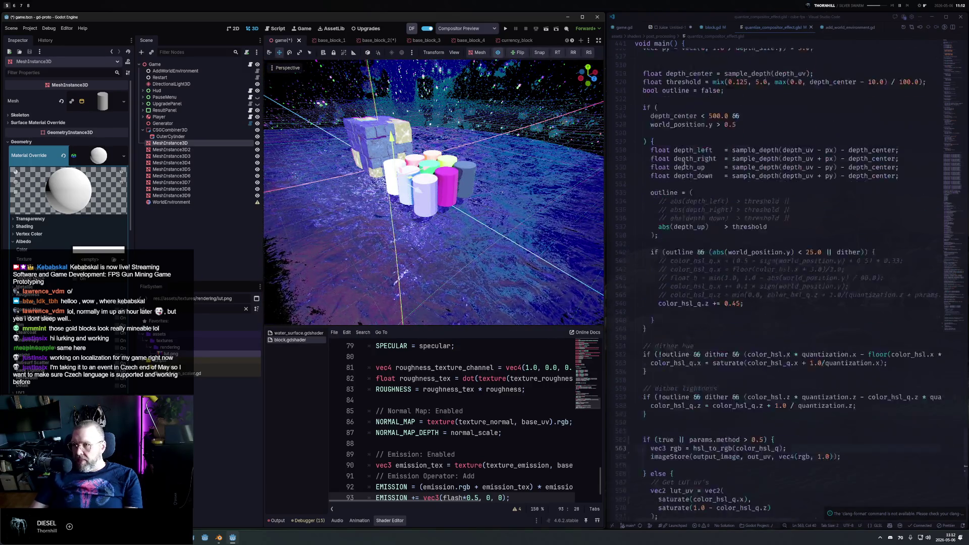
Change the HSL quantization from (12, 8, 8) to vec3(6.0, 6.0, 6.0) and save the shader.
{"action": "scroll", "coordinate": [778, 209], "scroll_direction": "up", "scroll_amount": 8}
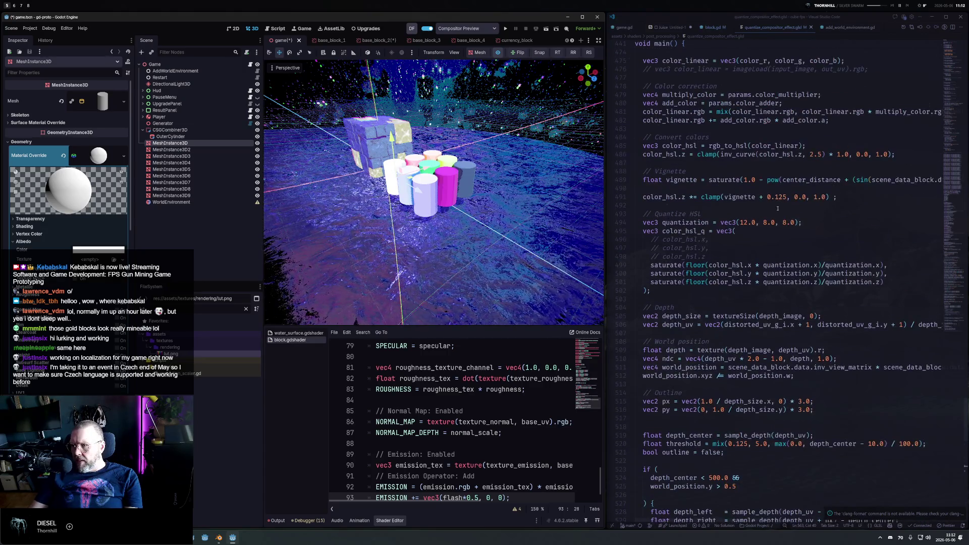
{"action": "left_click", "coordinate": [745, 223]}
{"action": "key", "text": "Delete"}
{"action": "key", "text": "Delete"}
{"action": "type", "text": "6"}
{"action": "key", "text": "Right"}
{"action": "key", "text": "Right"}
{"action": "key", "text": "Right"}
{"action": "key", "text": "Delete"}
{"action": "type", "text": "6"}
{"action": "key", "text": "Right"}
{"action": "key", "text": "Right"}
{"action": "key", "text": "Right"}
{"action": "key", "text": "Delete"}
{"action": "type", "text": "6"}
{"action": "key", "text": "ctrl+s"}
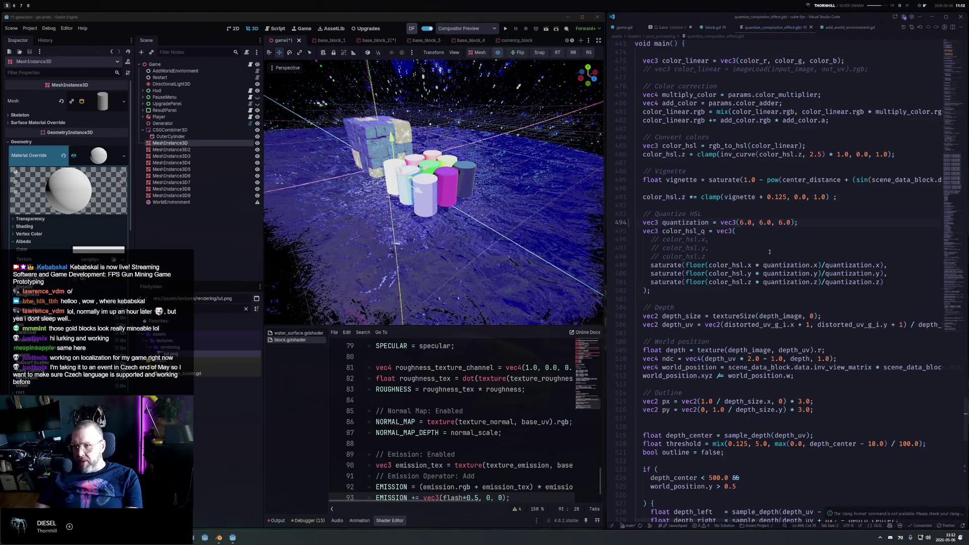
Start a new line reading color_hsl_q inside the direct HSL branch.
{"action": "mouse_move", "coordinate": [484, 212]}
{"action": "left_mouse_down"}
{"action": "mouse_move", "coordinate": [487, 230]}
{"action": "mouse_move", "coordinate": [531, 214]}
{"action": "left_mouse_up"}
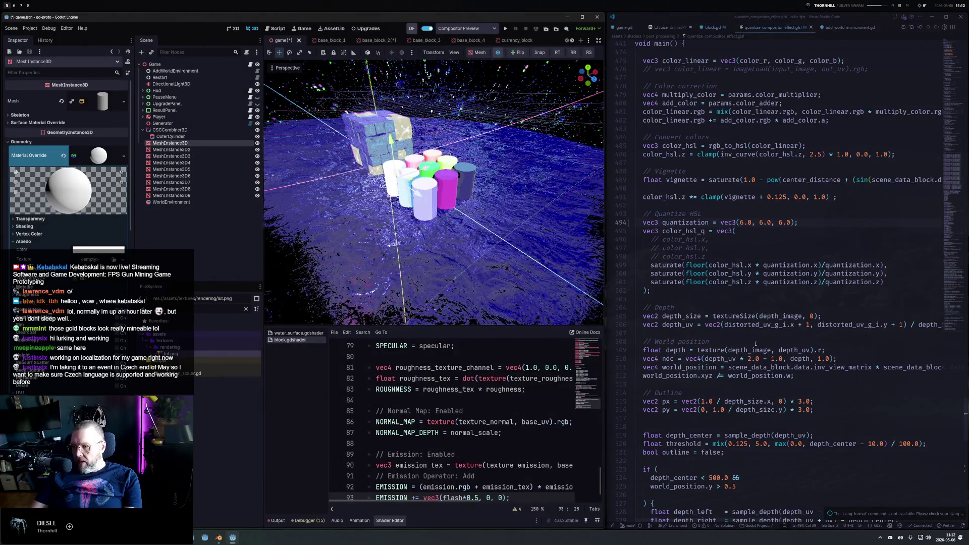
{"action": "scroll", "coordinate": [755, 343], "scroll_direction": "down", "scroll_amount": 10}
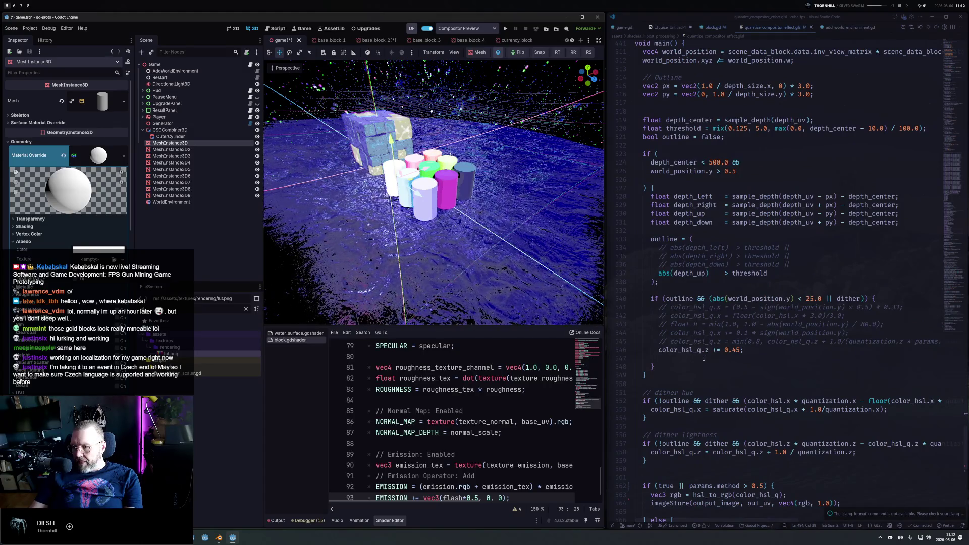
{"action": "scroll", "coordinate": [703, 359], "scroll_direction": "down", "scroll_amount": 5}
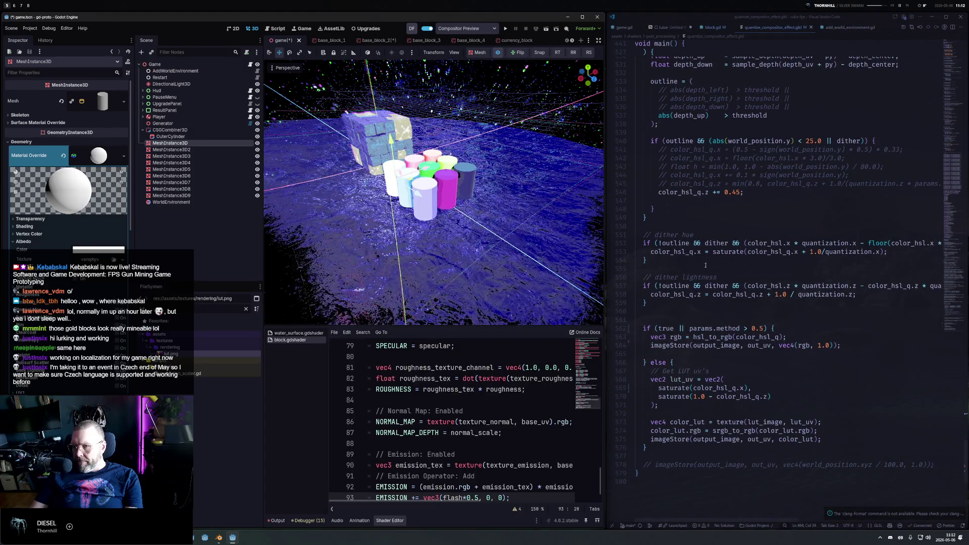
{"action": "left_click", "coordinate": [813, 329]}
{"action": "key", "text": "Return"}
{"action": "type", "text": "color_hsl_q."}
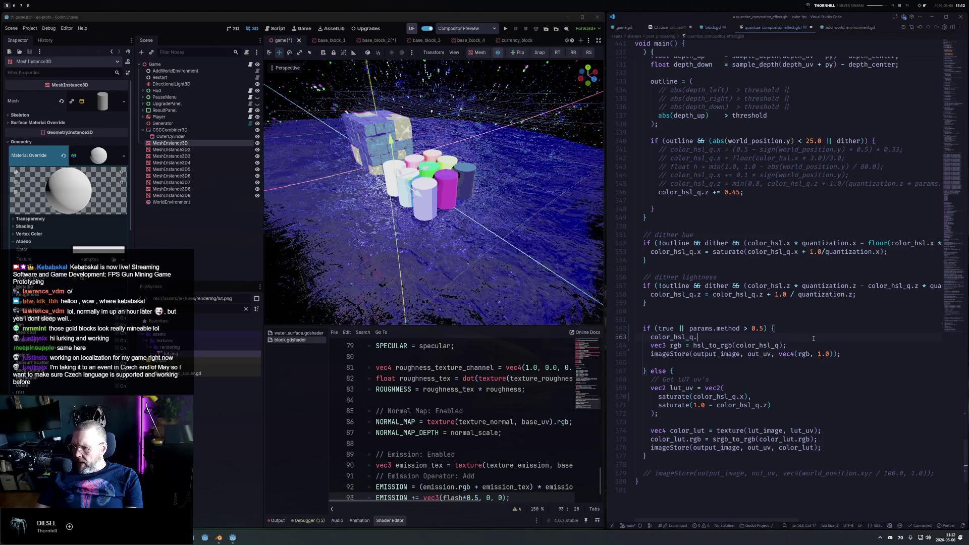
Complete the new line as color_hsl_q.y = 1.0; and save the shader.
{"action": "scroll", "coordinate": [813, 338], "scroll_direction": "up", "scroll_amount": 10}
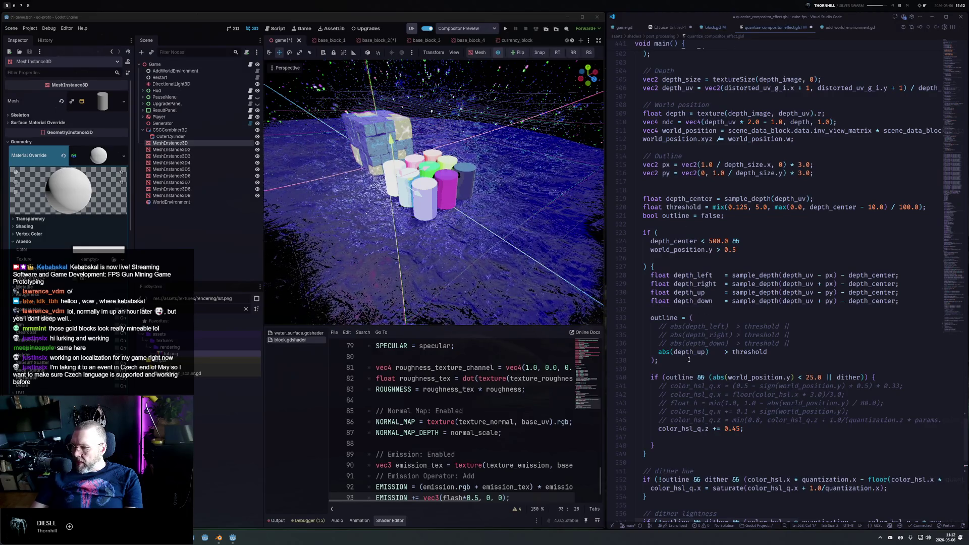
{"action": "scroll", "coordinate": [699, 430], "scroll_direction": "down", "scroll_amount": 6}
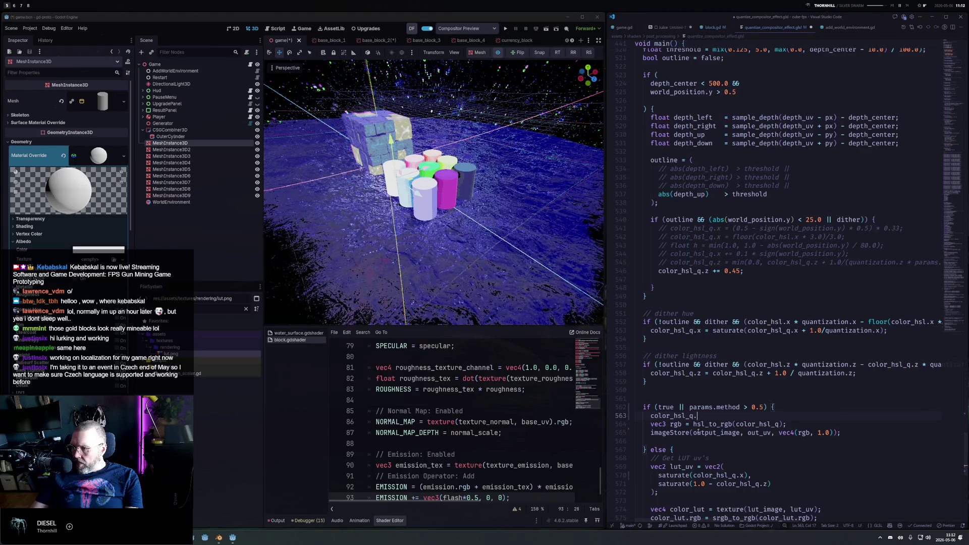
{"action": "scroll", "coordinate": [717, 321], "scroll_direction": "down", "scroll_amount": 3}
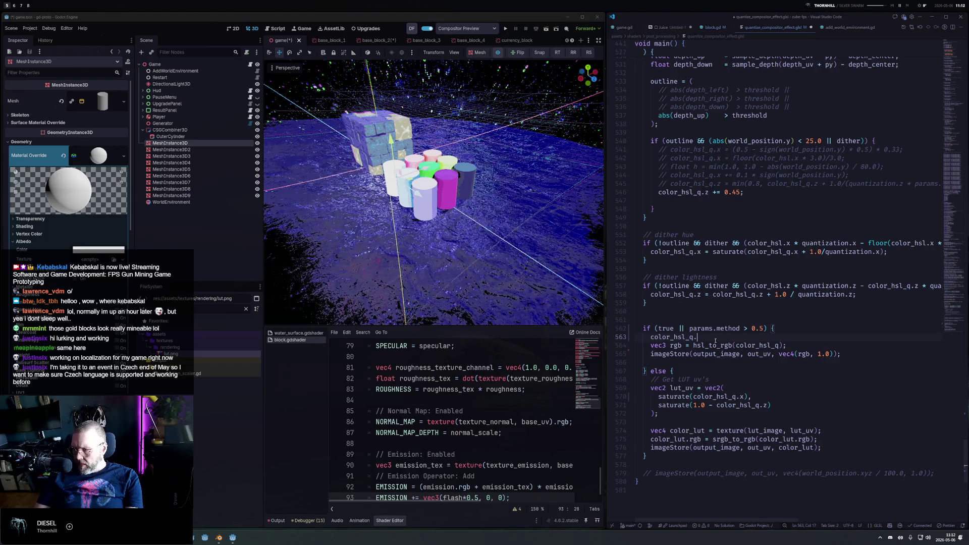
{"action": "type", "text": "y"}
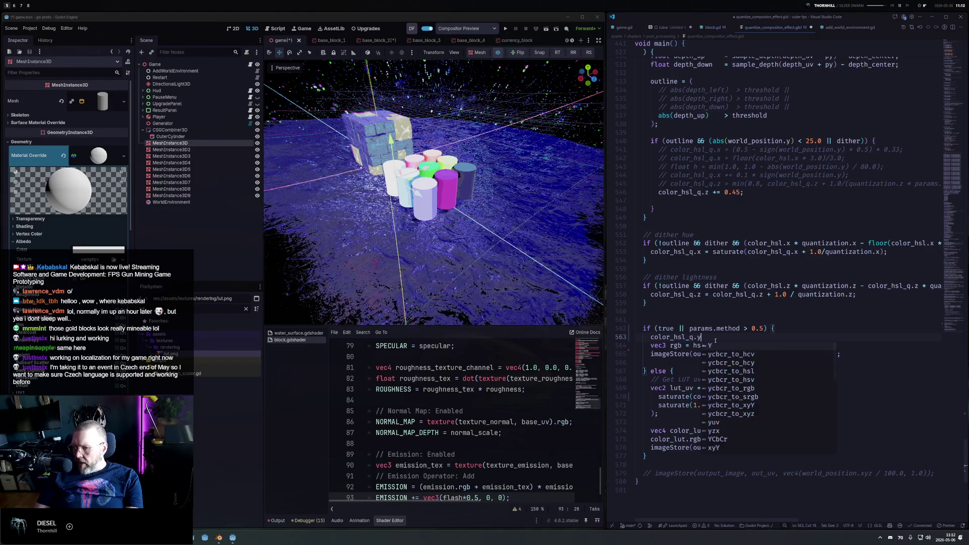
{"action": "type", "text": " = 1.0;"}
{"action": "key", "text": "ctrl+s"}
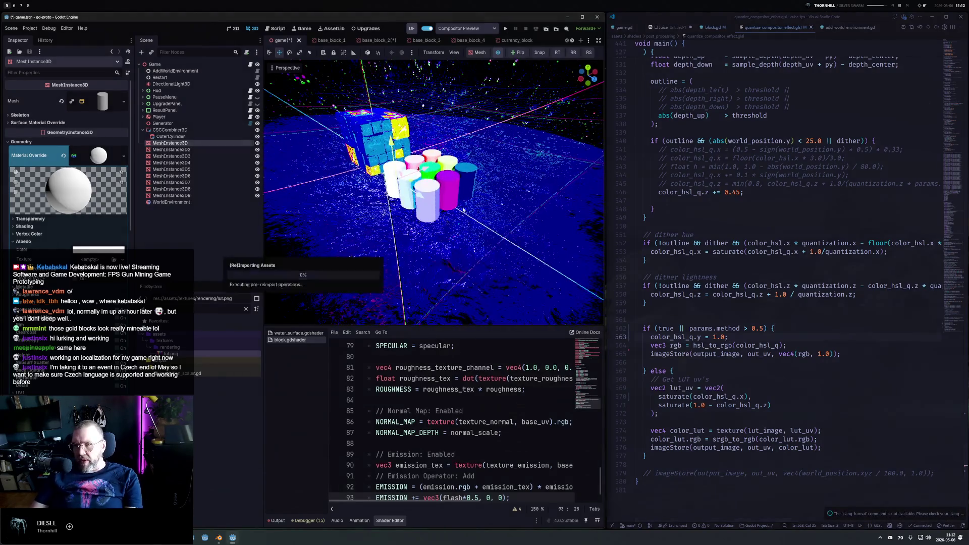
{"action": "scroll", "coordinate": [454, 191], "scroll_direction": "up", "scroll_amount": 5}
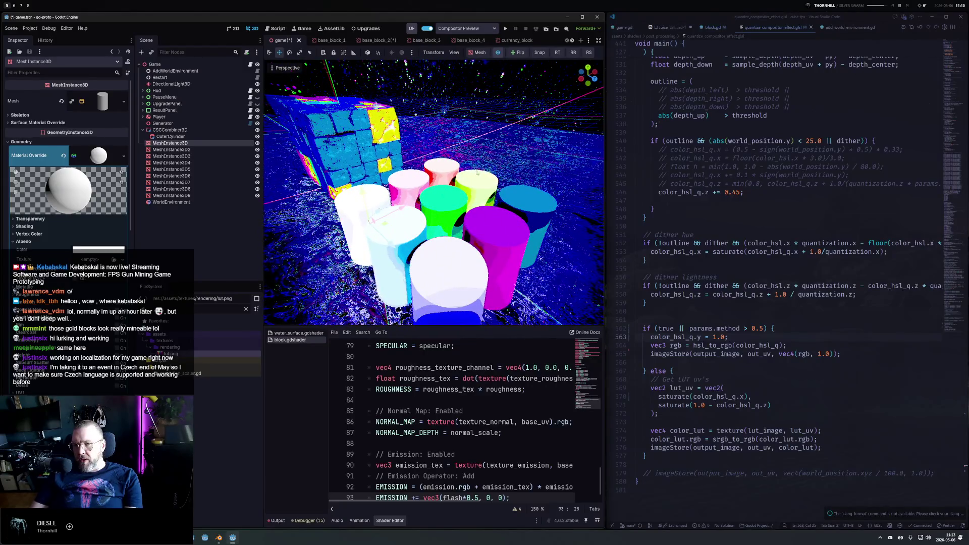
{"action": "scroll", "coordinate": [411, 225], "scroll_direction": "down", "scroll_amount": 3}
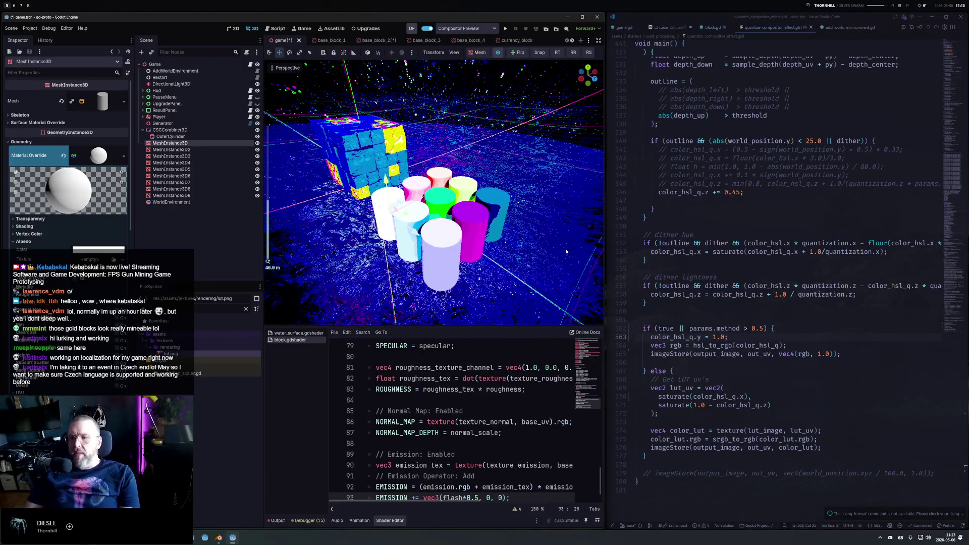
Wrap the hsl_to_rgb conversion in pow(..., 2.2) and save.
{"action": "left_click", "coordinate": [720, 345]}
{"action": "type", "text": "s"}
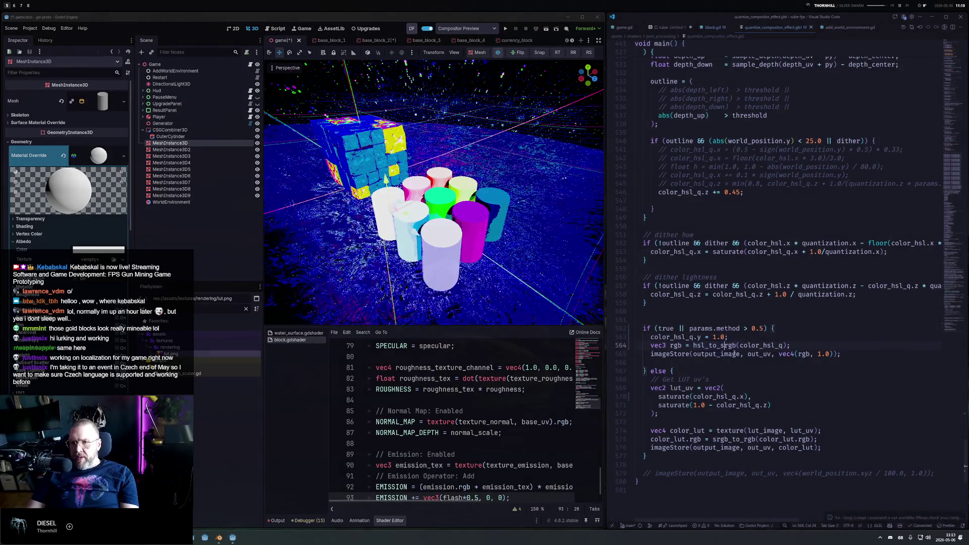
{"action": "key", "text": "BackSpace"}
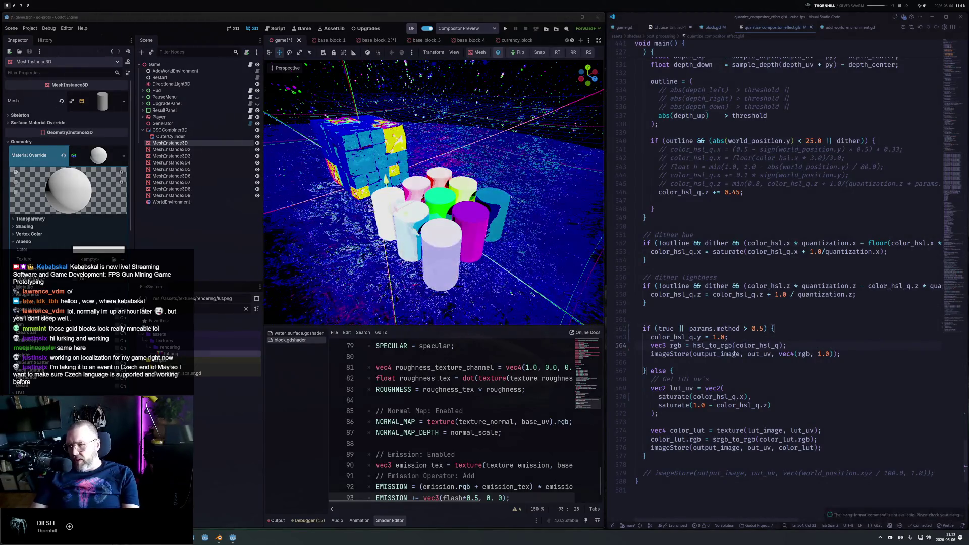
{"action": "key", "text": "Left"}
{"action": "key", "text": "Left"}
{"action": "key", "text": "Left"}
{"action": "type", "text": "pow("}
{"action": "key", "text": "End"}
{"action": "type", "text": ", 2.2)"}
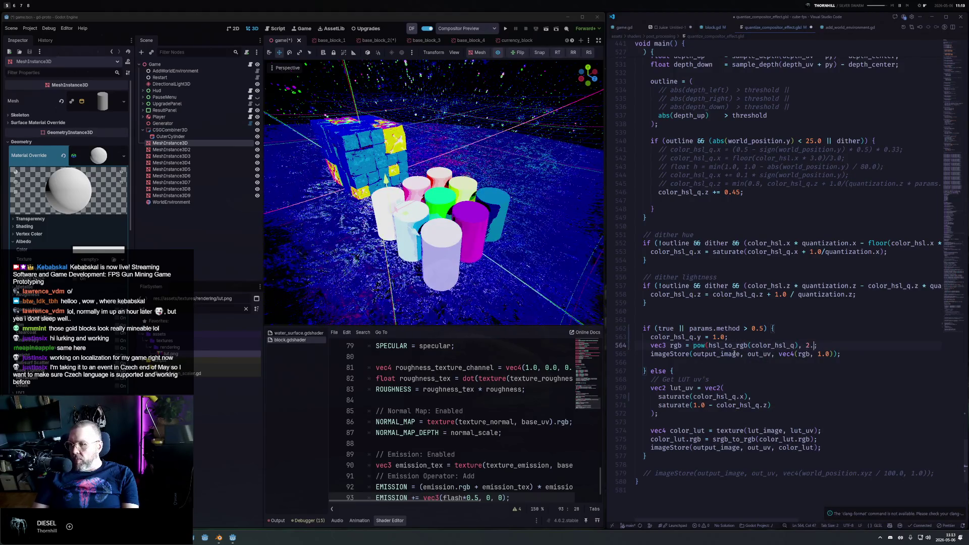
{"action": "key", "text": "ctrl+s"}
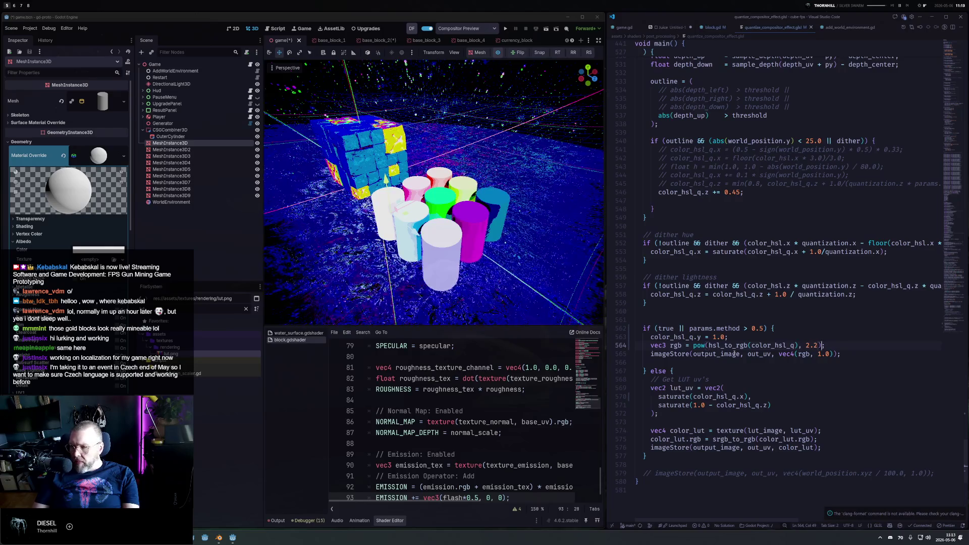
Remove the pow wrapper and exponent, leaving a plain hsl_to_srgb conversion.
{"action": "key", "text": "Left"}
{"action": "key", "text": "Left"}
{"action": "key", "text": "Left"}
{"action": "key", "text": "BackSpace"}
{"action": "type", "text": "1"}
{"action": "key", "text": "Left"}
{"action": "key", "text": "ctrl+Left"}
{"action": "key", "text": "ctrl+Left"}
{"action": "key", "text": "ctrl+Left"}
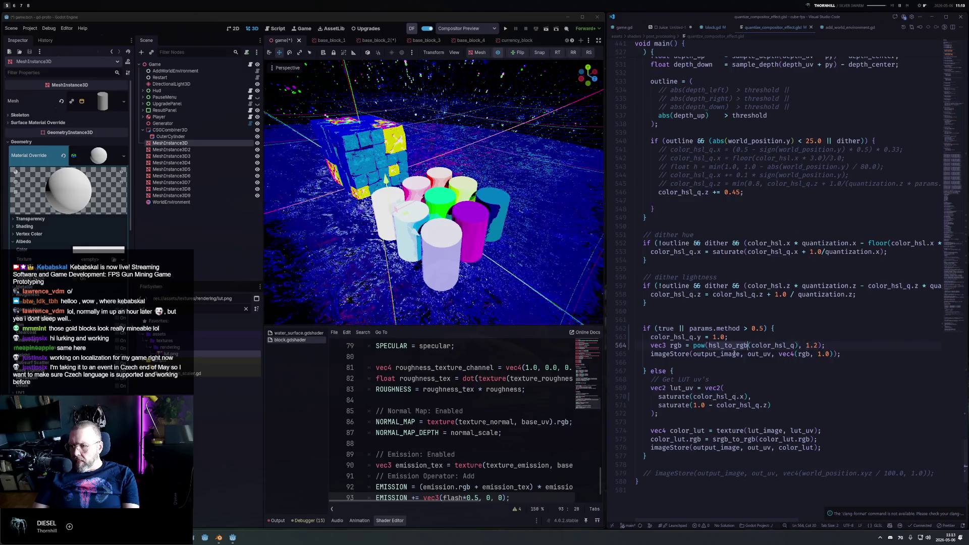
{"action": "type", "text": "s"}
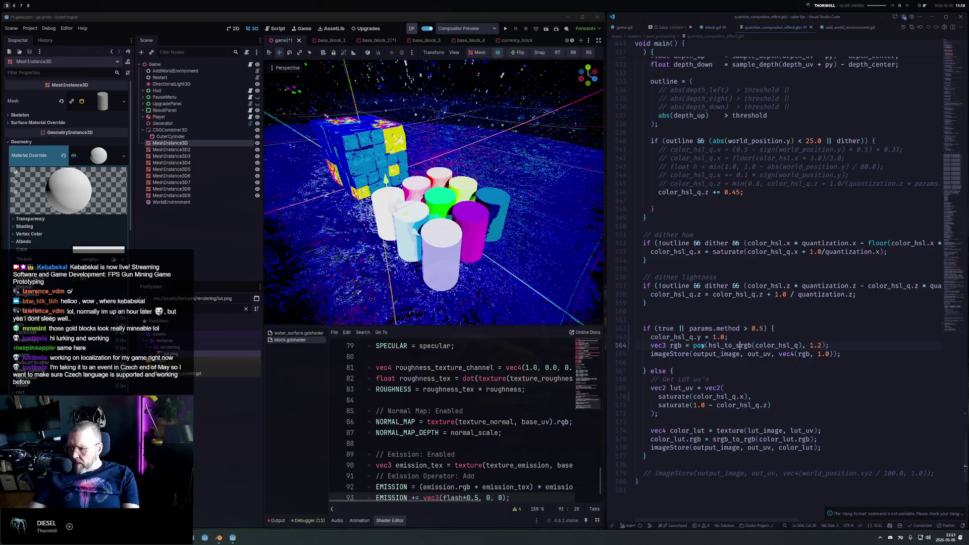
{"action": "key", "text": "BackSpace"}
{"action": "key", "text": "BackSpace"}
{"action": "key", "text": "BackSpace"}
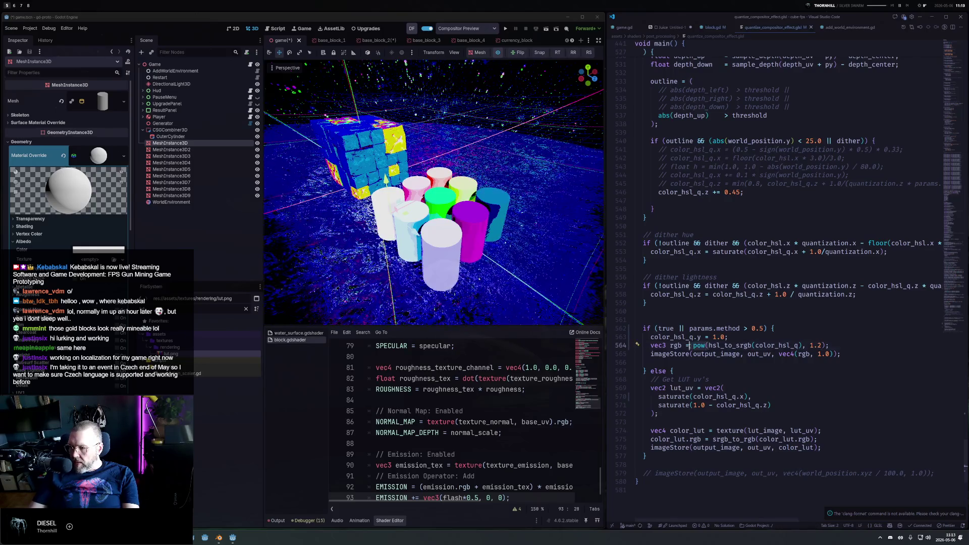
{"action": "left_click_drag", "start_coordinate": [810, 346], "coordinate": [789, 345]}
{"action": "key", "text": "BackSpace"}
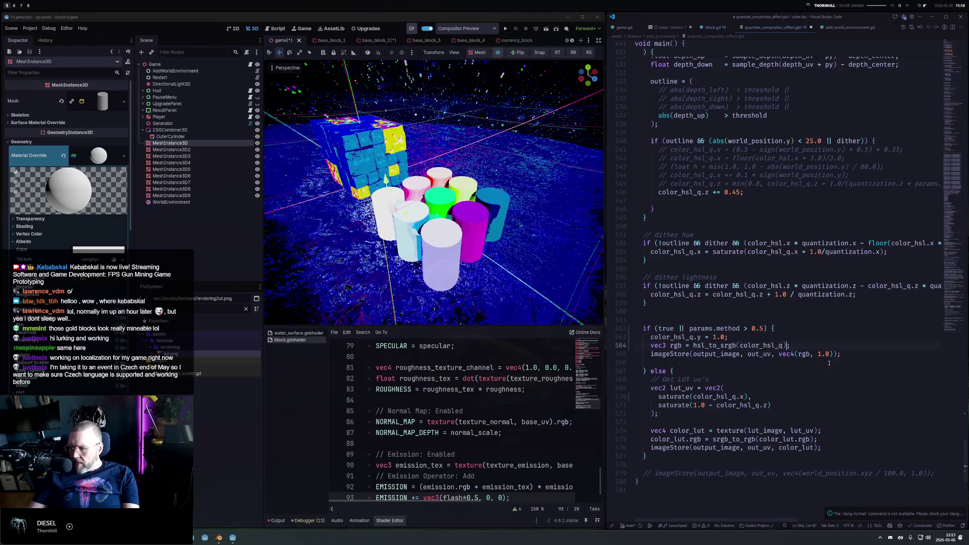
Add rgb.r = pow(rgb.r, 2.2); below the conversion, then check and clear Godot's Output log.
{"action": "key", "text": "Return"}
{"action": "type", "text": "r"}
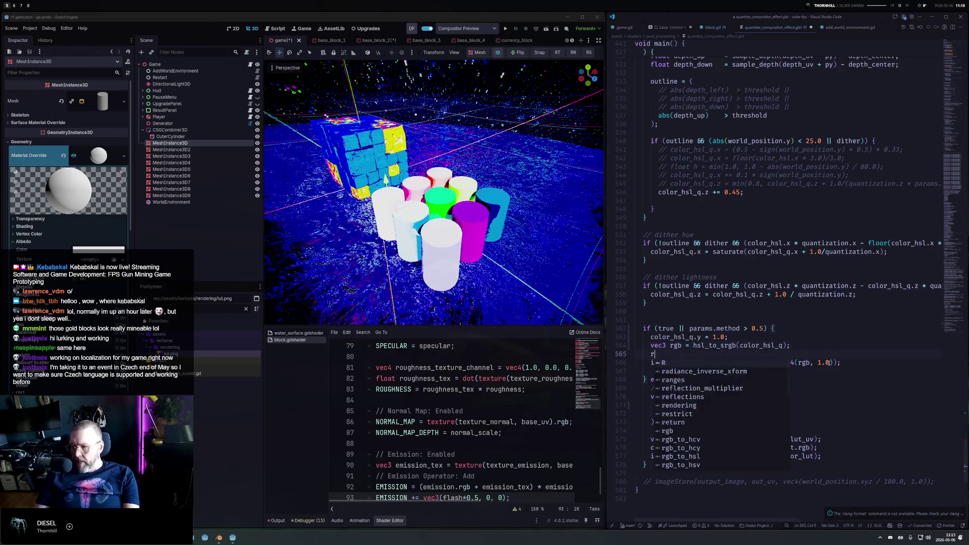
{"action": "type", "text": "gb.r ="}
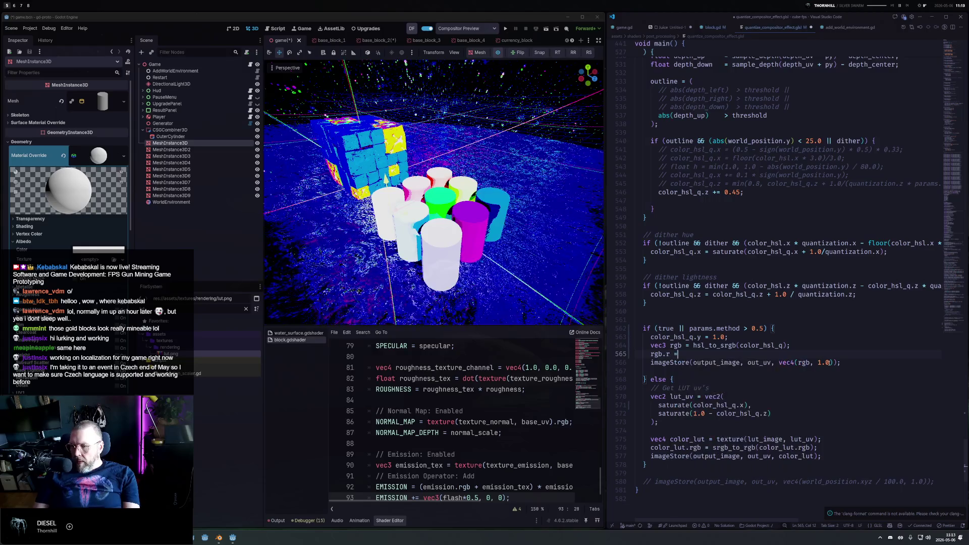
{"action": "type", "text": " pow(rgb.r, 2"}
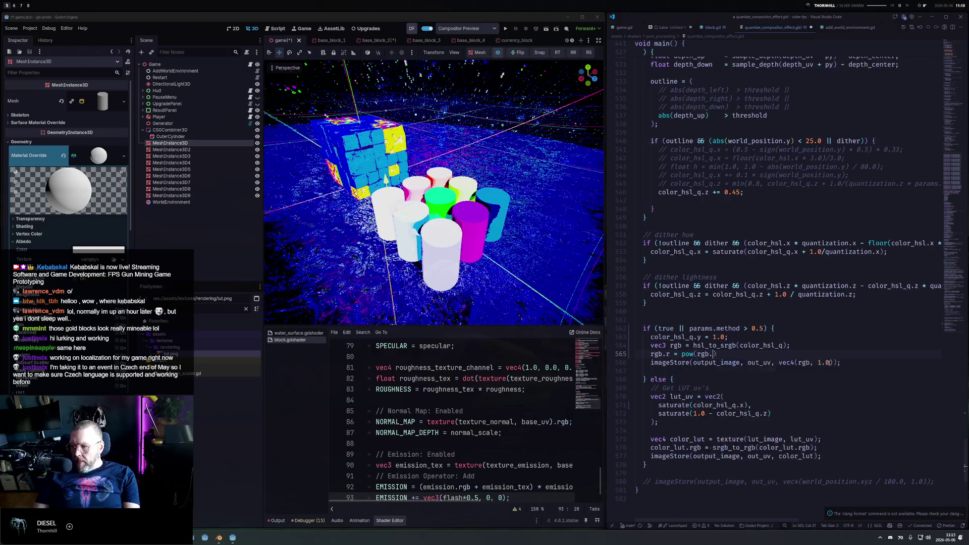
{"action": "type", "text": ".w"}
{"action": "key", "text": "BackSpace"}
{"action": "type", "text": "2.2"}
{"action": "key", "text": "Return"}
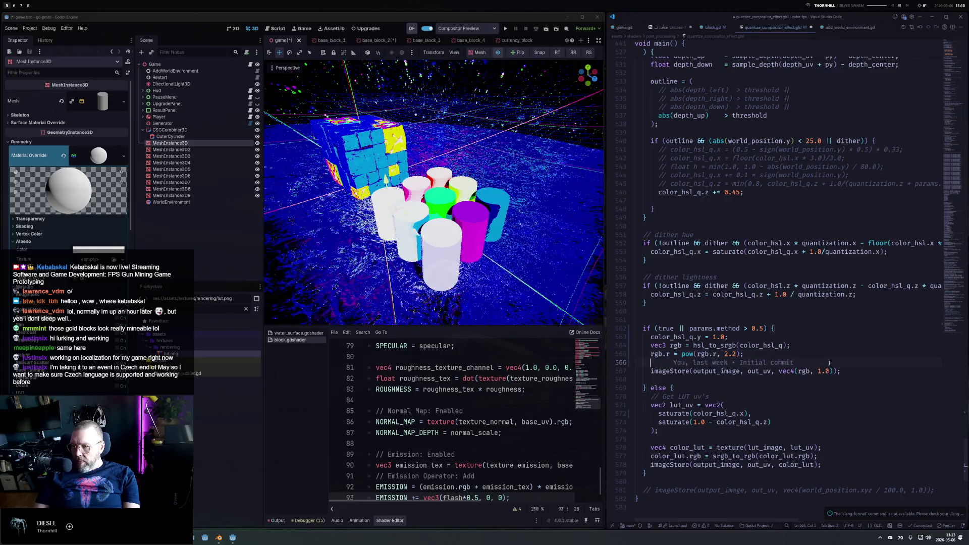
{"action": "left_click", "coordinate": [278, 520]}
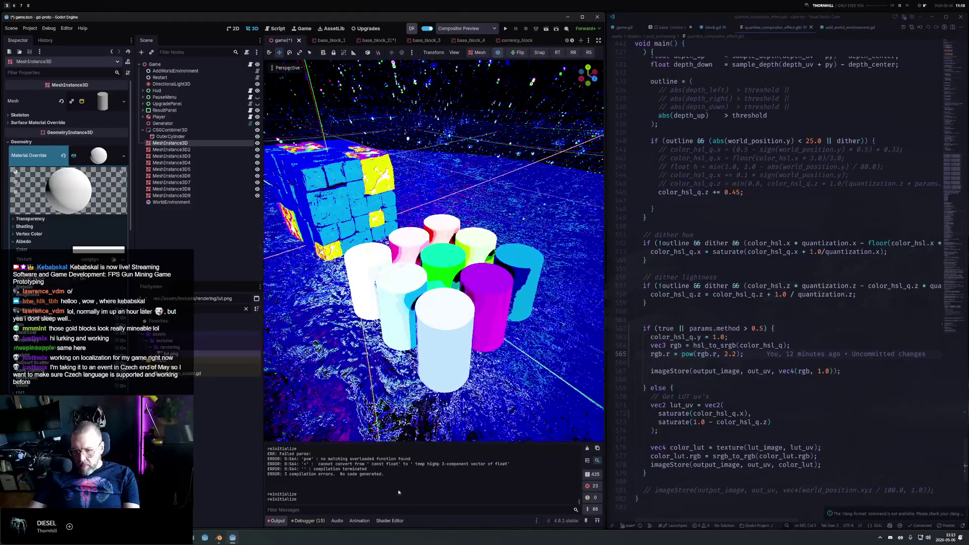
{"action": "left_click", "coordinate": [587, 448]}
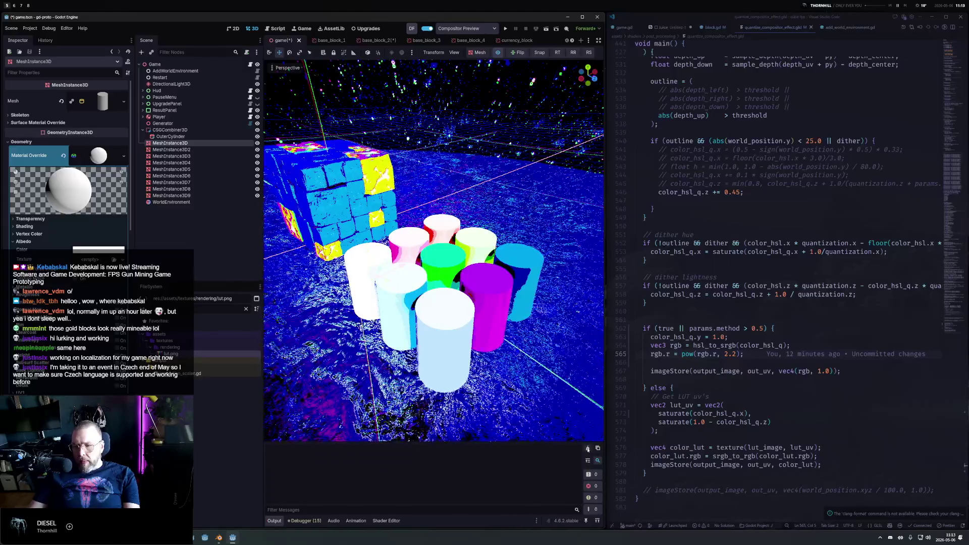
Comment out the rgb.r gamma line and save the shader.
{"action": "left_click", "coordinate": [768, 354]}
{"action": "key", "text": "ctrl+s"}
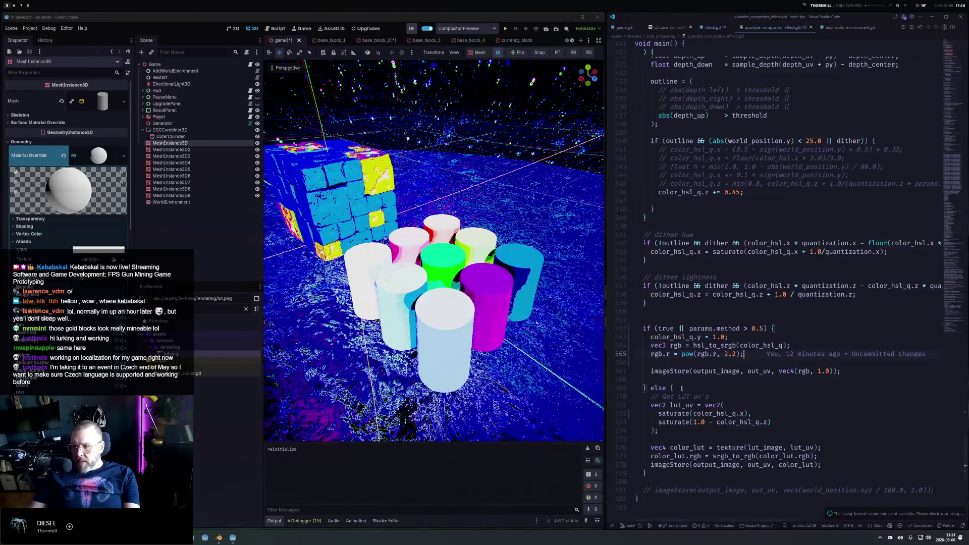
{"action": "key", "text": "super+Tab"}
{"action": "key", "text": "Escape"}
{"action": "key", "text": "ctrl+slash"}
{"action": "key", "text": "ctrl+s"}
Delete the commented gamma line and rename hsl_to_srgb back to hsl_to_rgb.
{"action": "key", "text": "ctrl+z"}
{"action": "key", "text": "Up"}
{"action": "key", "text": "End"}
{"action": "key", "text": "Left"}
{"action": "key", "text": "Left"}
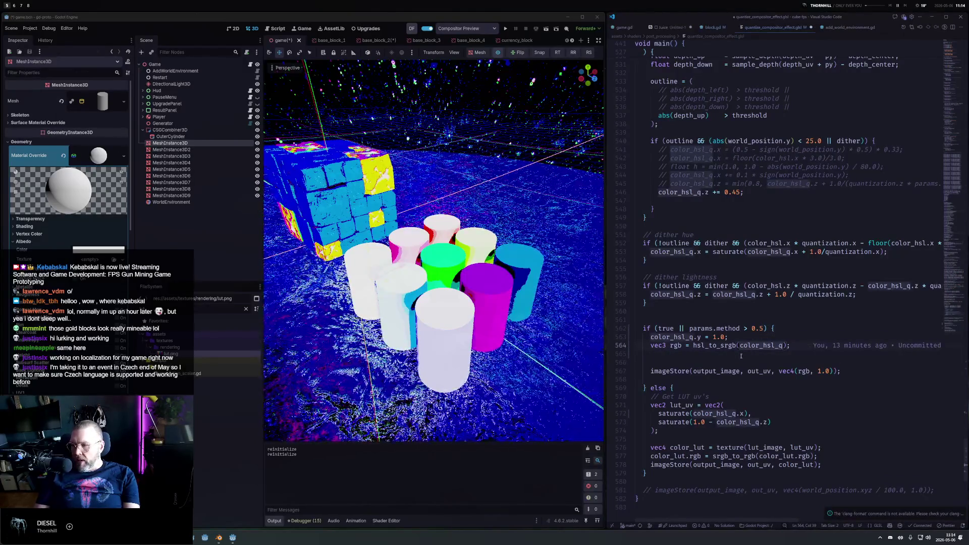
{"action": "key", "text": "ctrl+Left"}
{"action": "key", "text": "ctrl+Left"}
{"action": "key", "text": "Left"}
{"action": "key", "text": "BackSpace"}
{"action": "key", "text": "ctrl+Right"}
{"action": "key", "text": "ctrl+Right"}
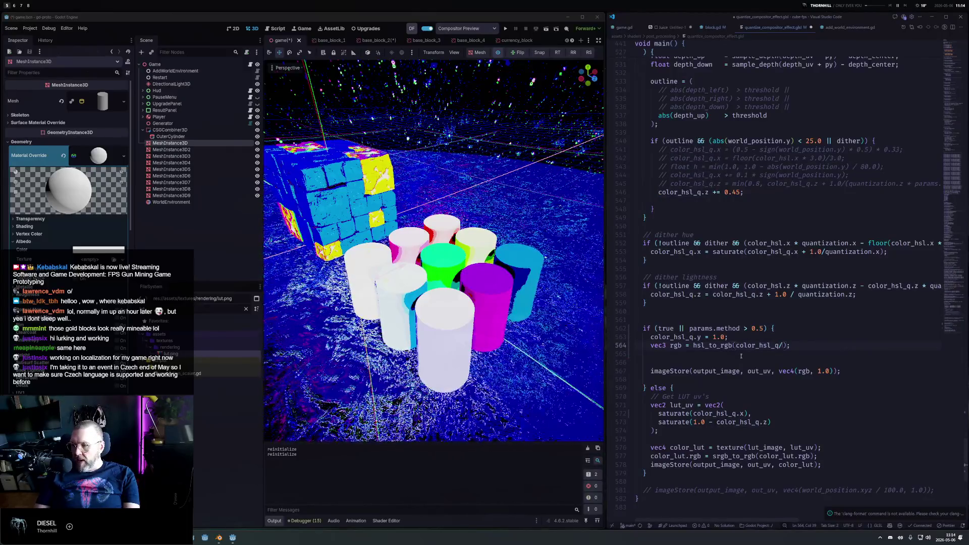
{"action": "scroll", "coordinate": [741, 357], "scroll_direction": "up", "scroll_amount": 10}
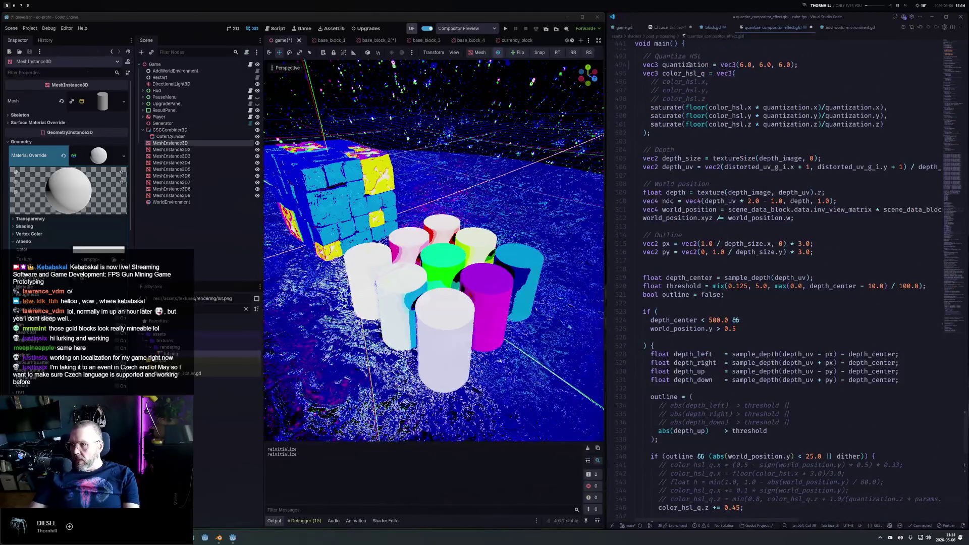
{"action": "double_click", "coordinate": [688, 64]}
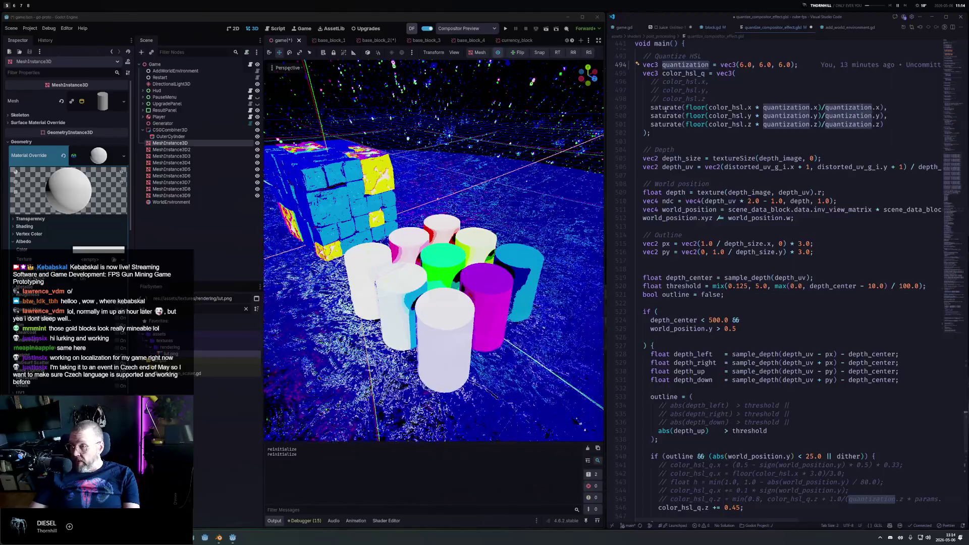
{"action": "scroll", "coordinate": [760, 268], "scroll_direction": "down", "scroll_amount": 10}
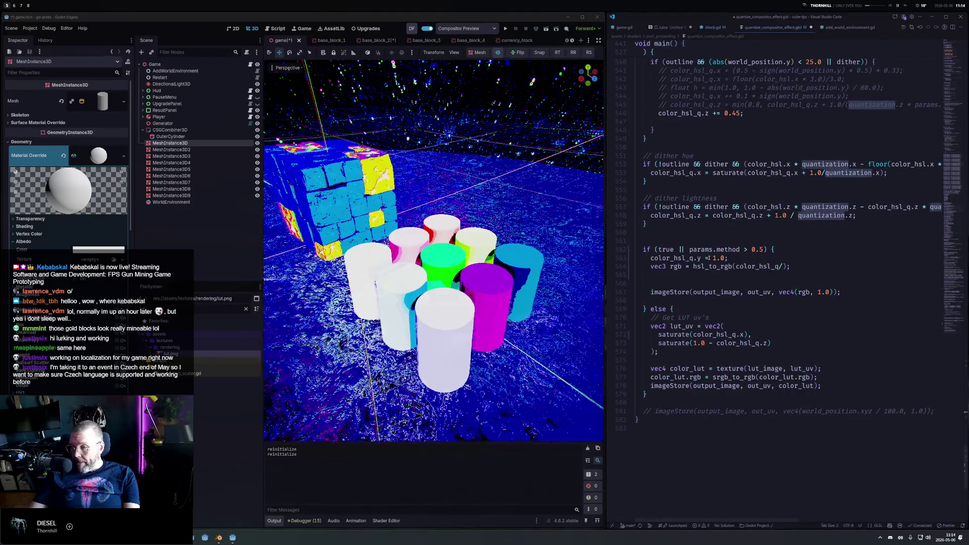
Change the direct path's fixed saturation from 1.0 to 0.5 and save.
{"action": "left_click_drag", "start_coordinate": [712, 257], "coordinate": [725, 258]}
{"action": "type", "text": "0.7"}
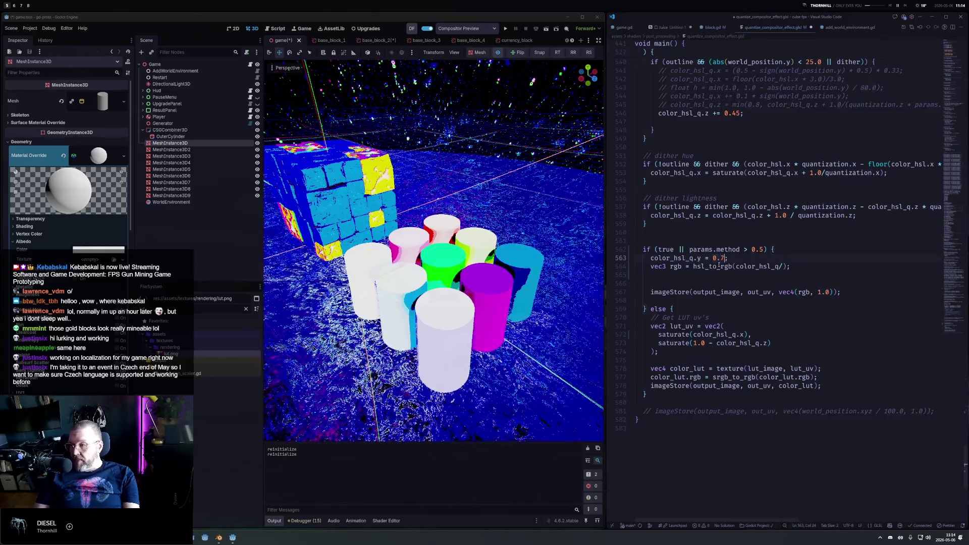
{"action": "key", "text": "ctrl+s"}
{"action": "key", "text": "BackSpace"}
{"action": "type", "text": "5"}
{"action": "key", "text": "ctrl+s"}
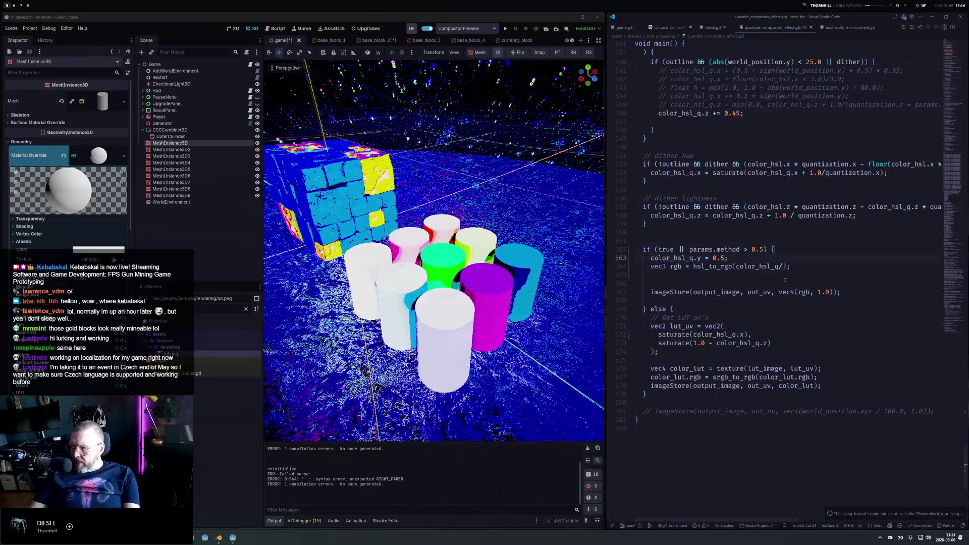
Delete the stray character before the hsl_to_rgb call's parenthesis and save.
{"action": "left_click", "coordinate": [838, 291]}
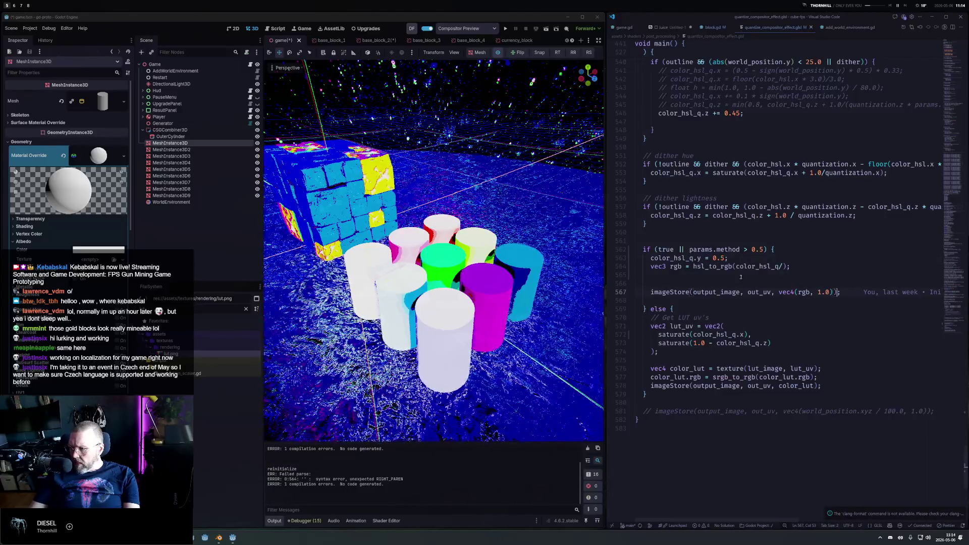
{"action": "left_click", "coordinate": [785, 267]}
{"action": "key", "text": "BackSpace"}
{"action": "key", "text": "ctrl+s"}
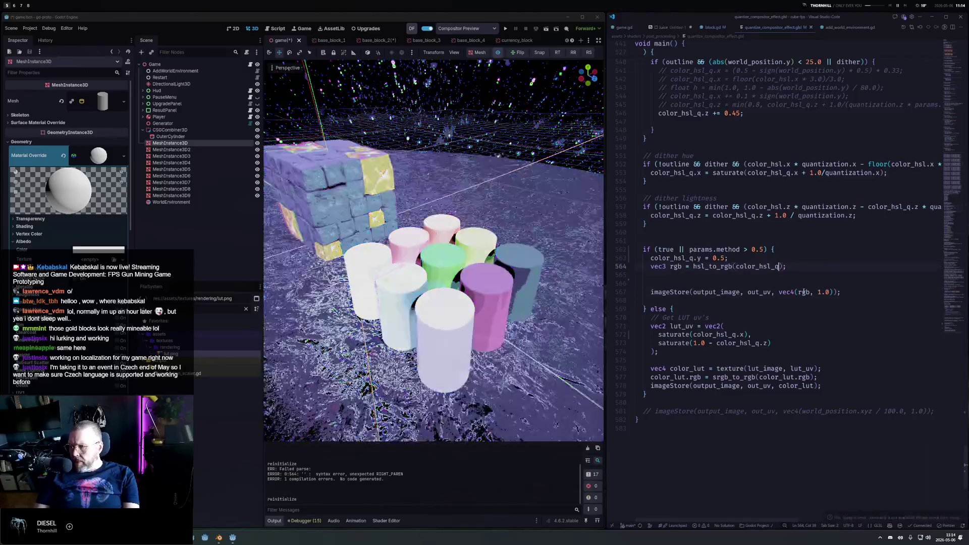
Raise the method threshold to 0.85, save, and launch the game.
{"action": "left_click", "coordinate": [759, 250]}
{"action": "type", "text": "8"}
{"action": "key", "text": "ctrl+s"}
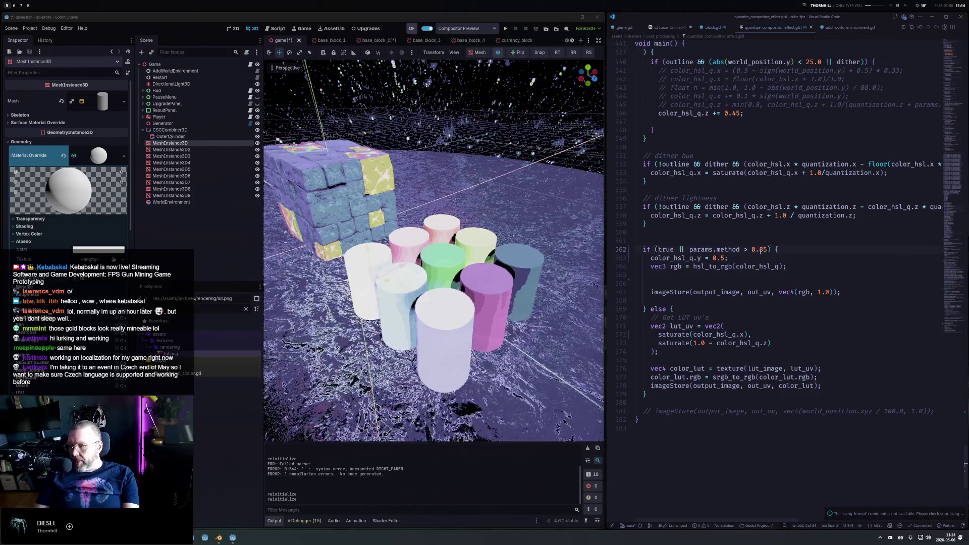
{"action": "key", "text": "Down"}
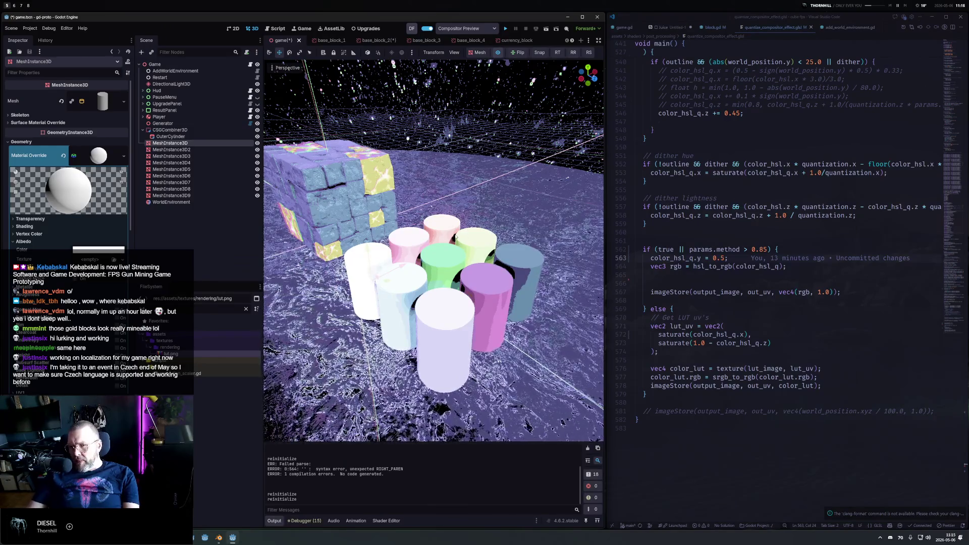
{"action": "left_click", "coordinate": [505, 29]}
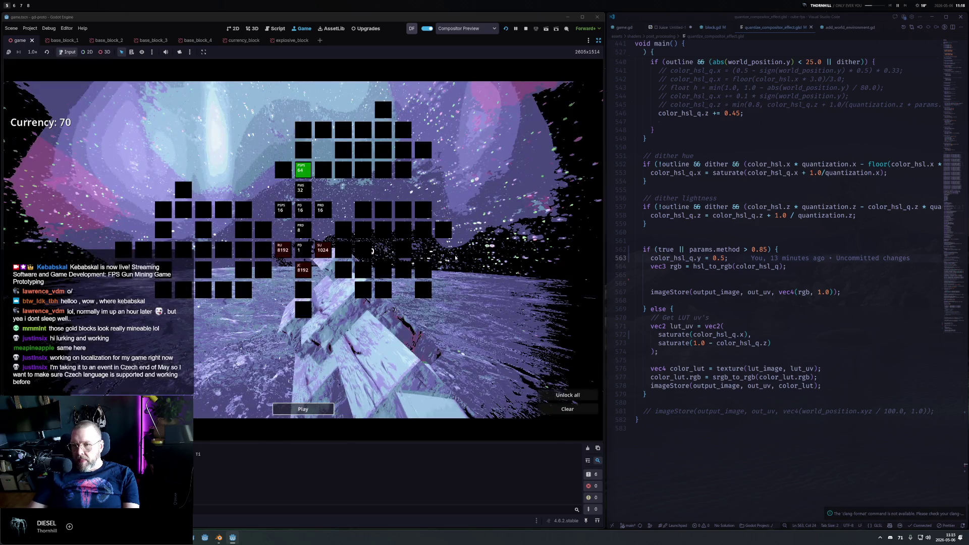
Play a round, pause it, and insert an empty line below the saturation line.
{"action": "left_click", "coordinate": [303, 409]}
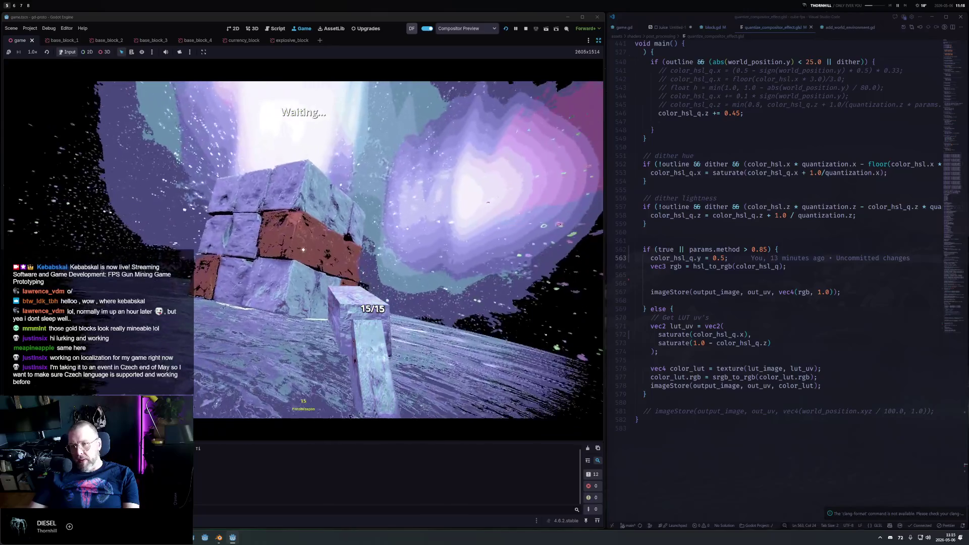
{"action": "key", "text": "Escape"}
{"action": "key", "text": "Escape"}
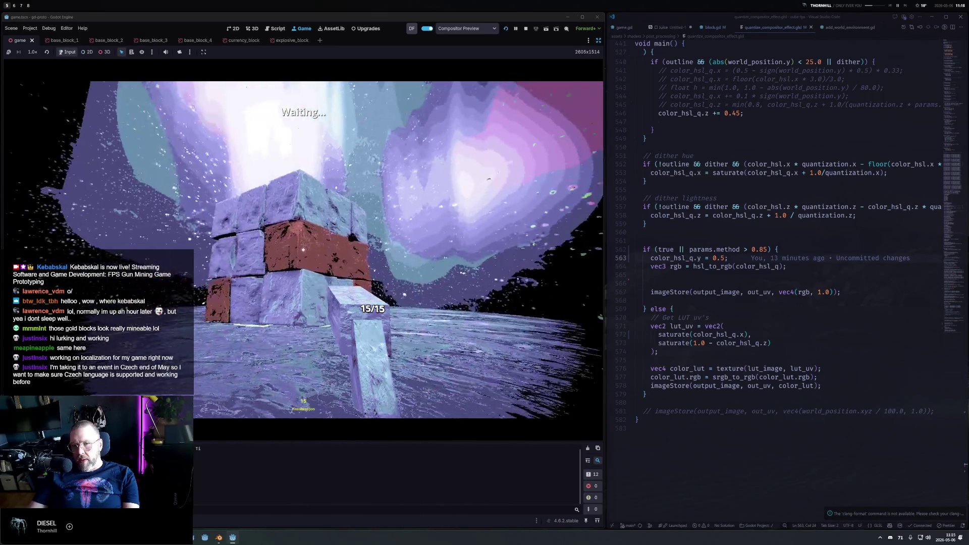
{"action": "left_click", "coordinate": [794, 317]}
{"action": "key", "text": "Up"}
{"action": "key", "text": "Up"}
{"action": "key", "text": "Up"}
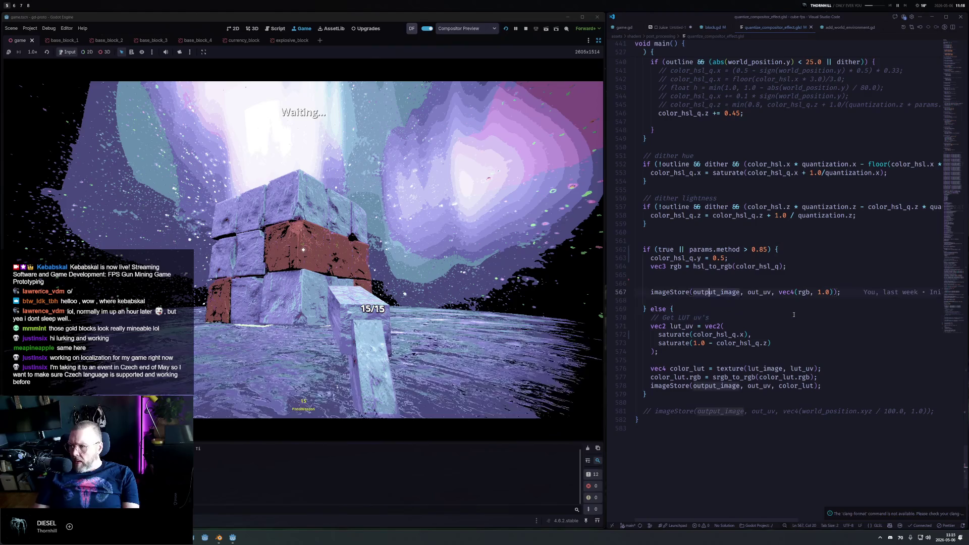
{"action": "key", "text": "End"}
{"action": "key", "text": "Return"}
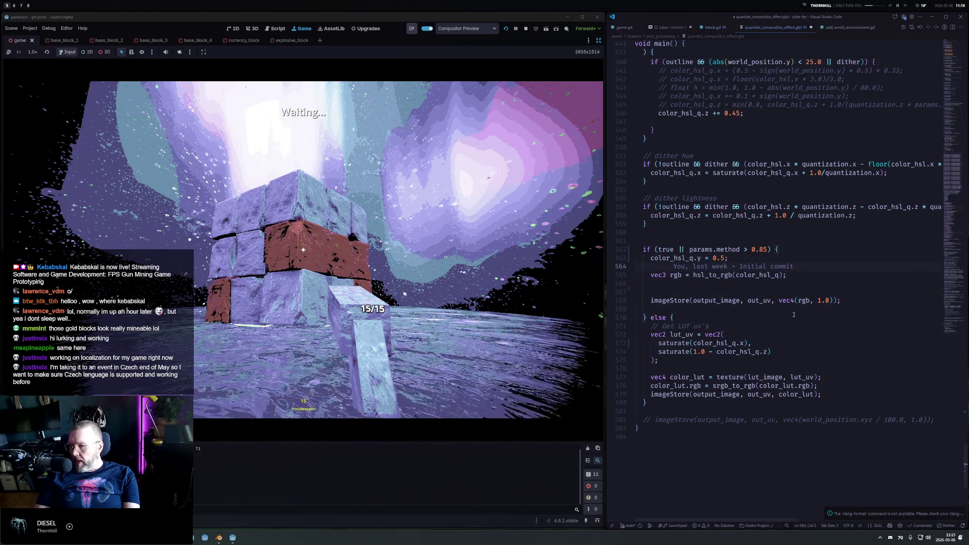
Duplicate the saturation line as color_hsl_q.z = 1.0, save, and stop the game.
{"action": "key", "text": "Up"}
{"action": "key", "text": "shift+alt+Down"}
{"action": "key", "text": "ctrl+Right"}
{"action": "key", "text": "ctrl+Right"}
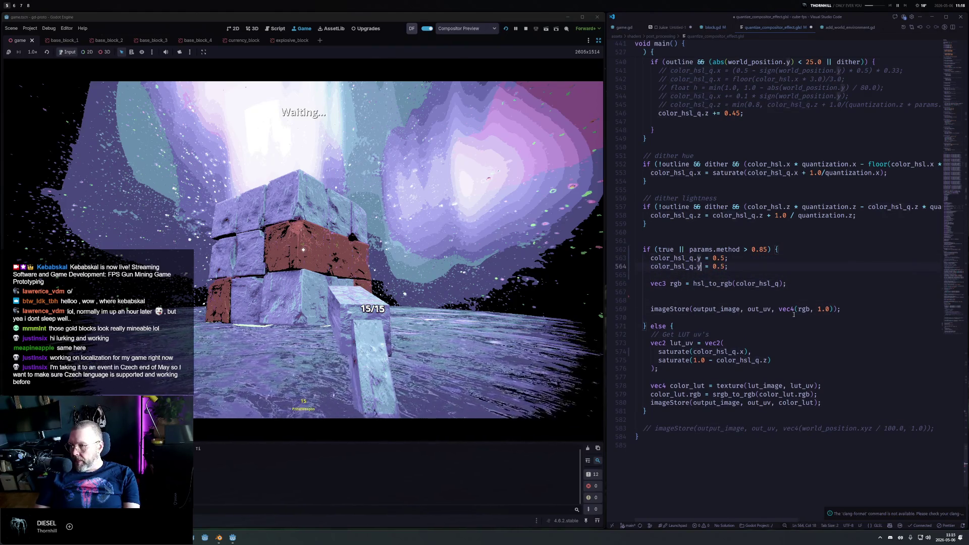
{"action": "key", "text": "shift+Left"}
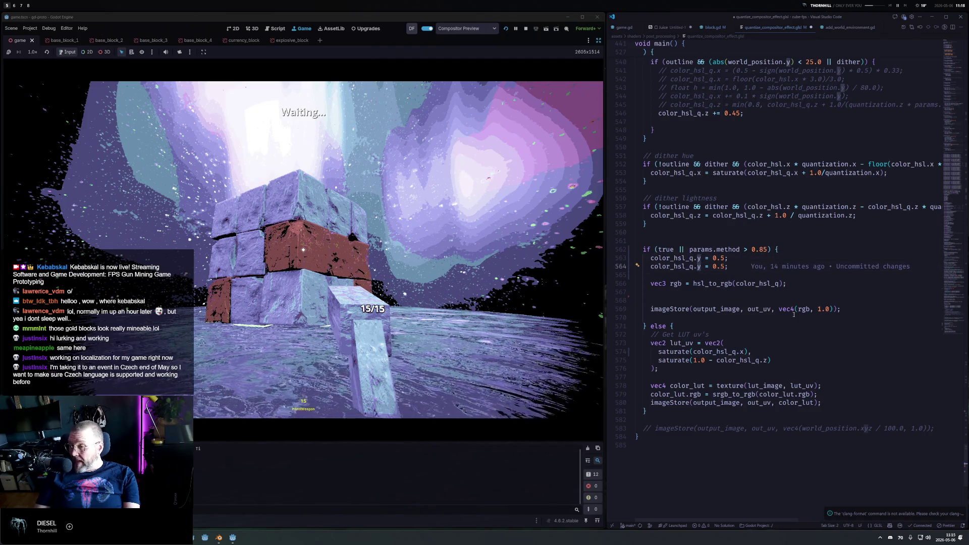
{"action": "type", "text": "z"}
{"action": "key", "text": "End"}
{"action": "key", "text": "BackSpace"}
{"action": "key", "text": "BackSpace"}
{"action": "key", "text": "BackSpace"}
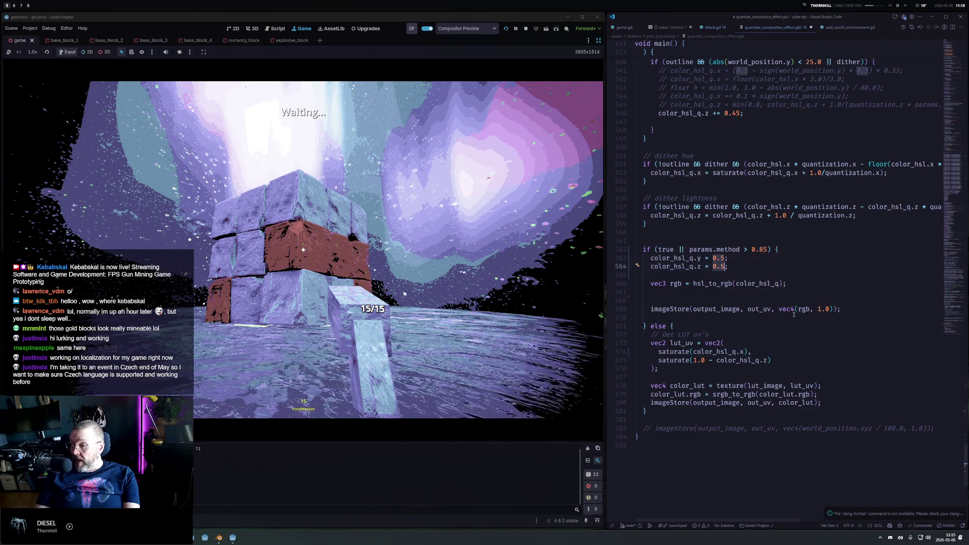
{"action": "type", "text": "1.0"}
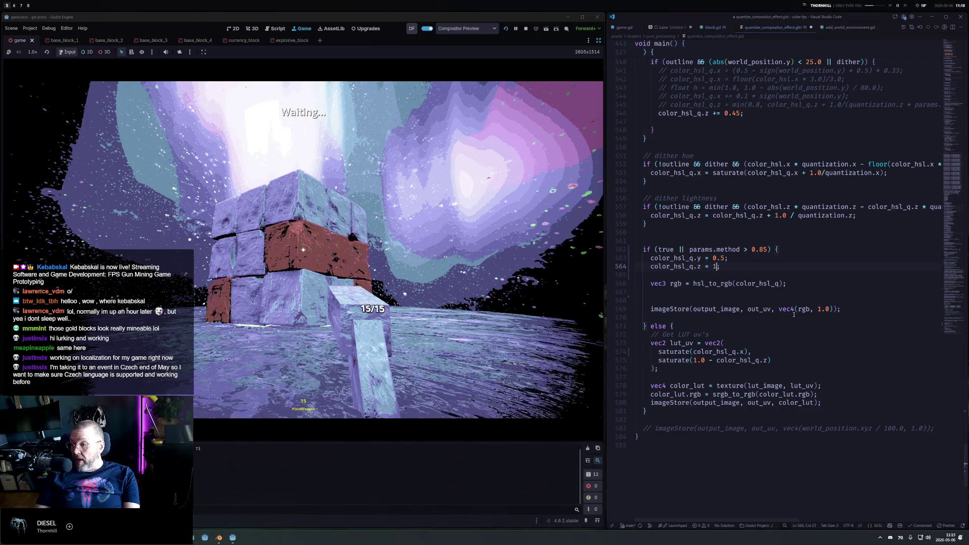
{"action": "key", "text": "ctrl+s"}
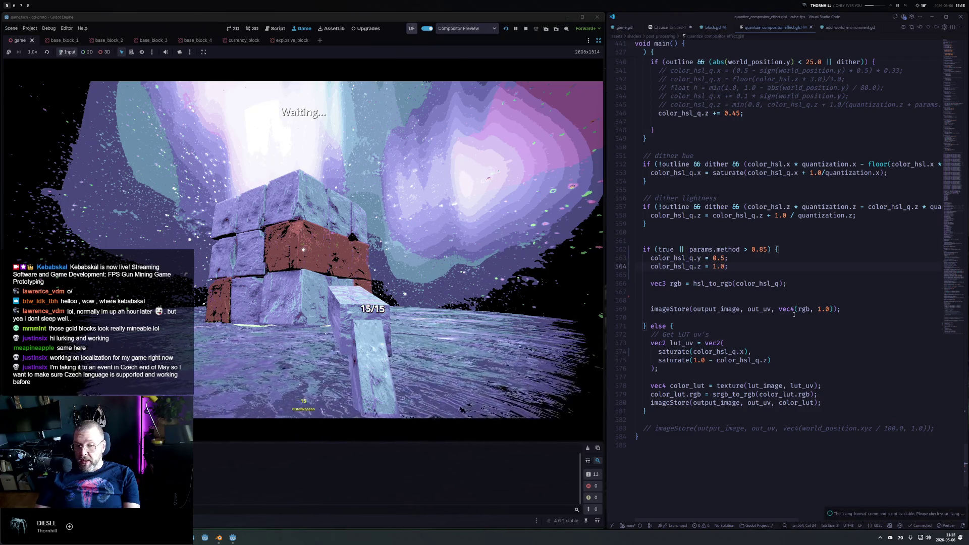
{"action": "left_click", "coordinate": [526, 29]}
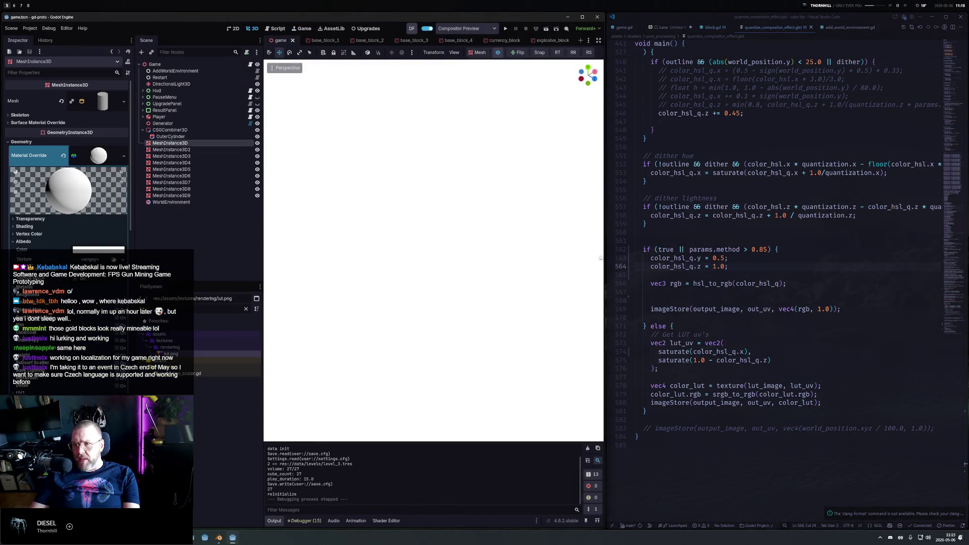
Replace the lightness 1.0 with pow(color_hsl_q.z, 2.2); save, and toggle the line off and on to compare.
{"action": "left_click", "coordinate": [737, 267]}
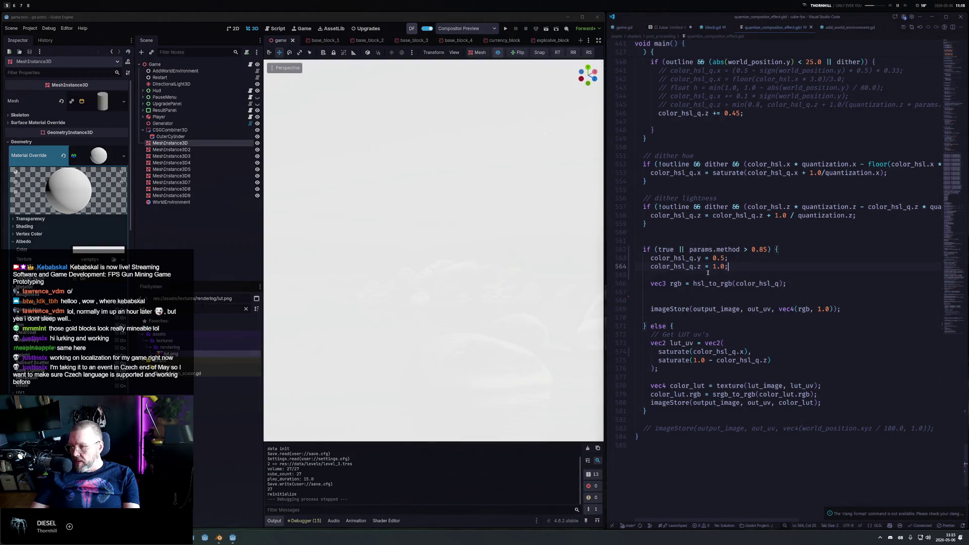
{"action": "key", "text": "Left"}
{"action": "key", "text": "shift+Left"}
{"action": "key", "text": "shift+Left"}
{"action": "key", "text": "shift+Left"}
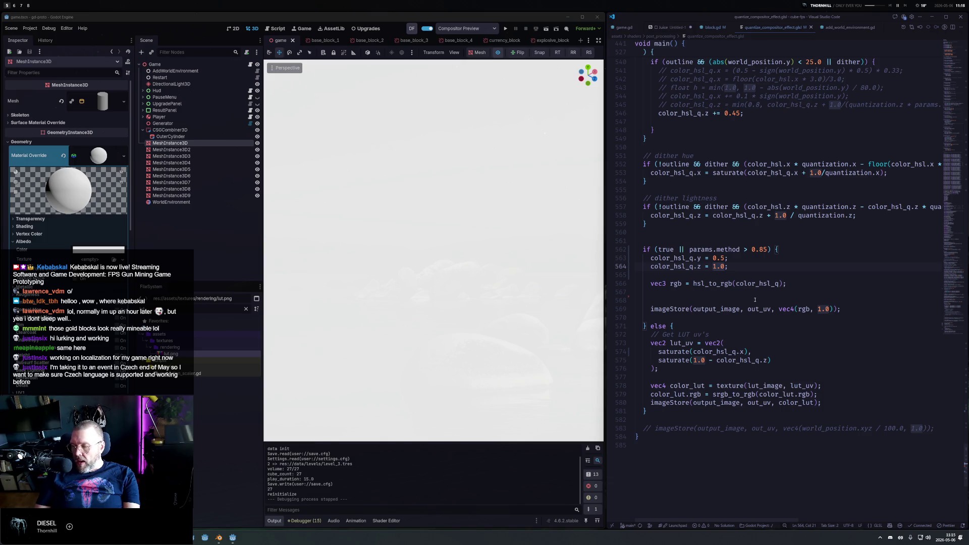
{"action": "type", "text": "po"}
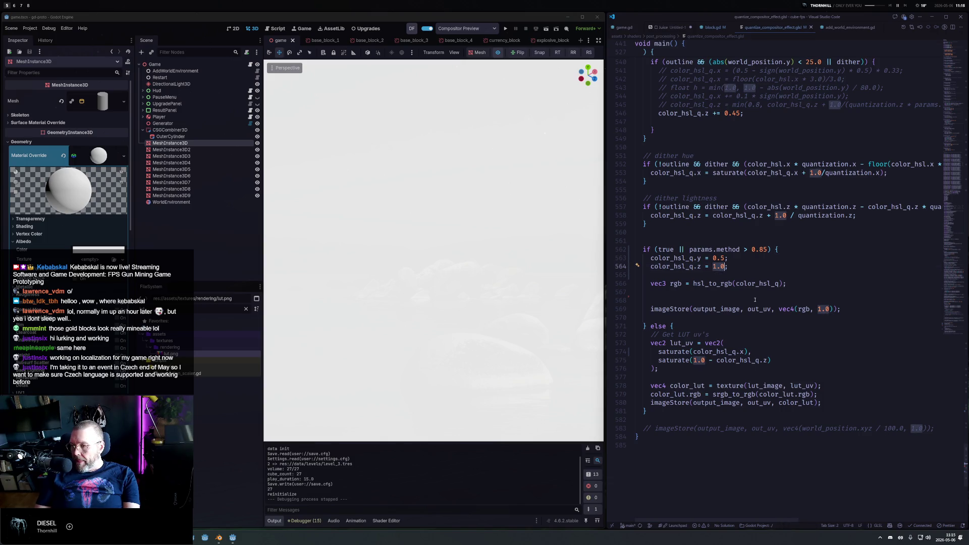
{"action": "type", "text": "w();"}
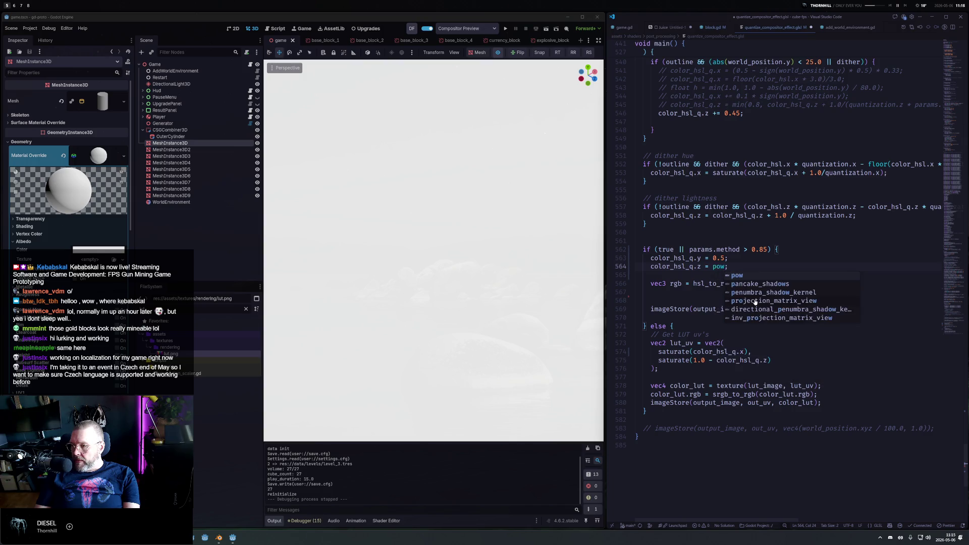
{"action": "key", "text": "Left"}
{"action": "key", "text": "Left"}
{"action": "type", "text": "color_hsl_q.z, 2."}
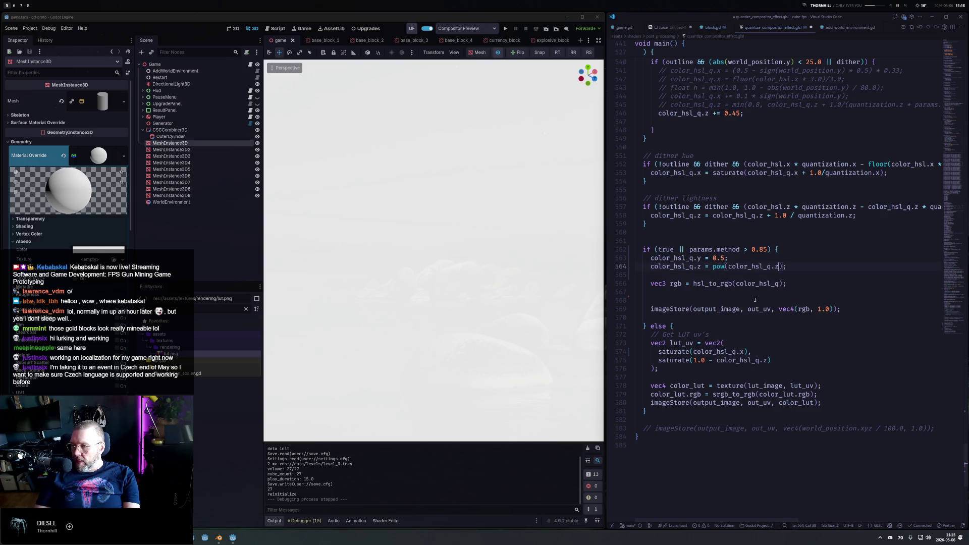
{"action": "type", "text": "2"}
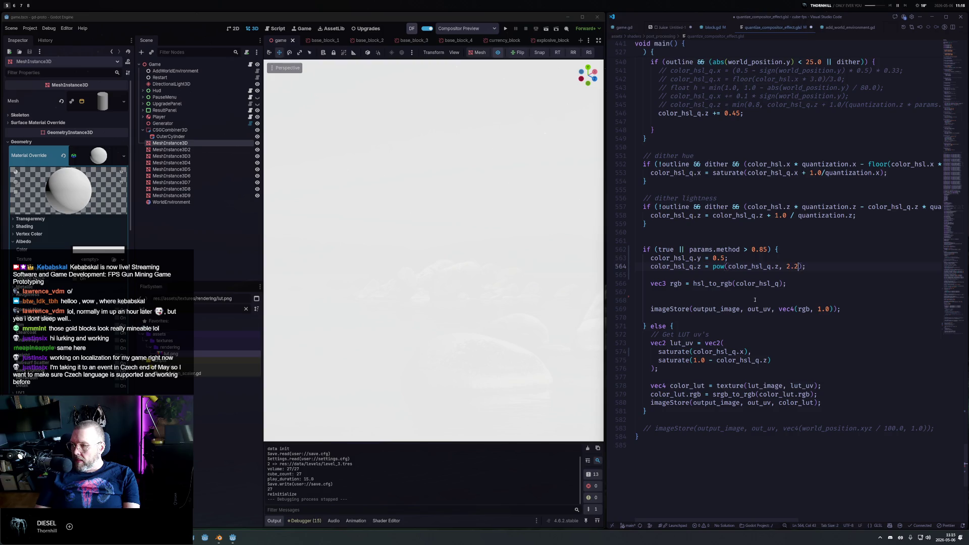
{"action": "key", "text": "ctrl+s"}
{"action": "key", "text": "ctrl+slash"}
{"action": "key", "text": "ctrl+s"}
{"action": "key", "text": "ctrl+slash"}
{"action": "key", "text": "ctrl+s"}
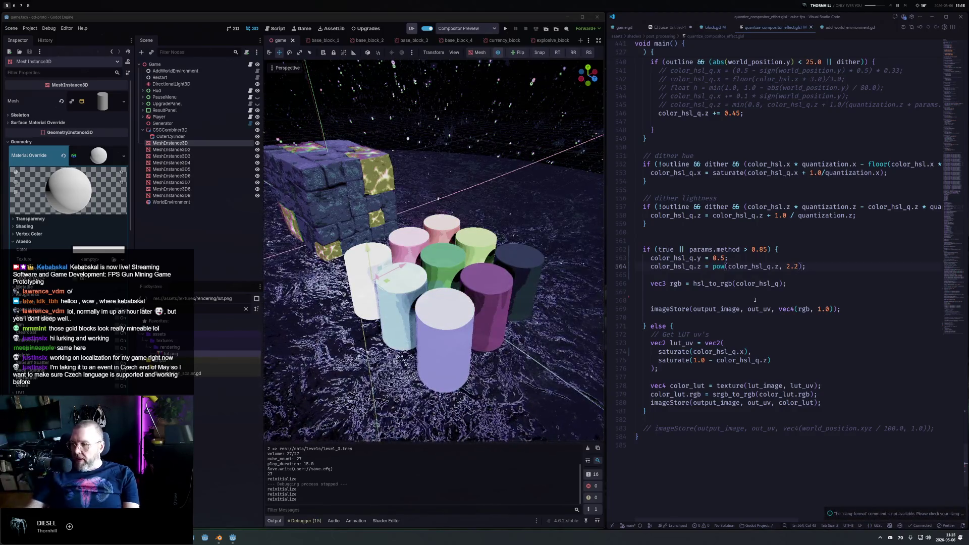
Orbit close to the cylinders, change saturation from 0.5 to 0.75, save, and view from a low side.
{"action": "mouse_move", "coordinate": [555, 303]}
{"action": "left_mouse_down"}
{"action": "mouse_move", "coordinate": [565, 193]}
{"action": "mouse_move", "coordinate": [533, 286]}
{"action": "left_mouse_up"}
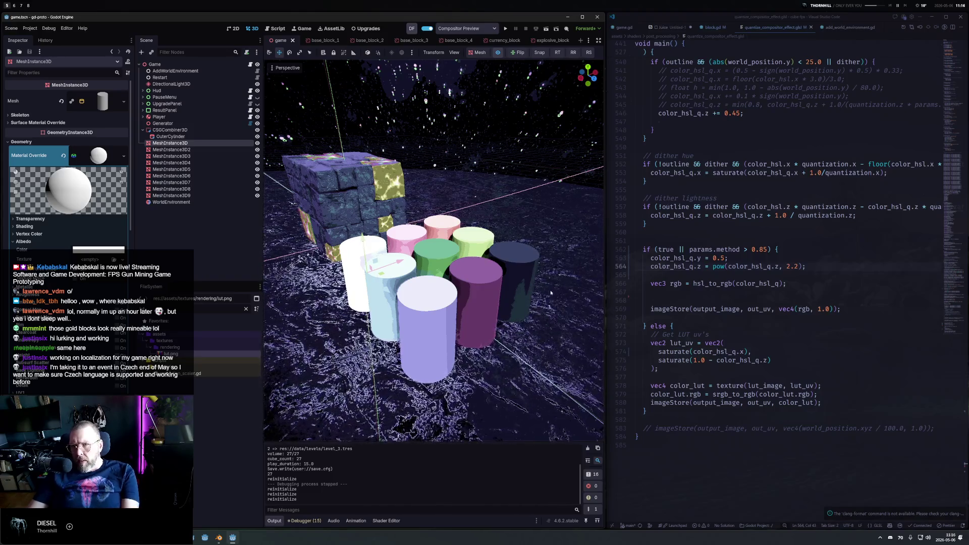
{"action": "left_click_drag", "start_coordinate": [547, 300], "coordinate": [574, 293]}
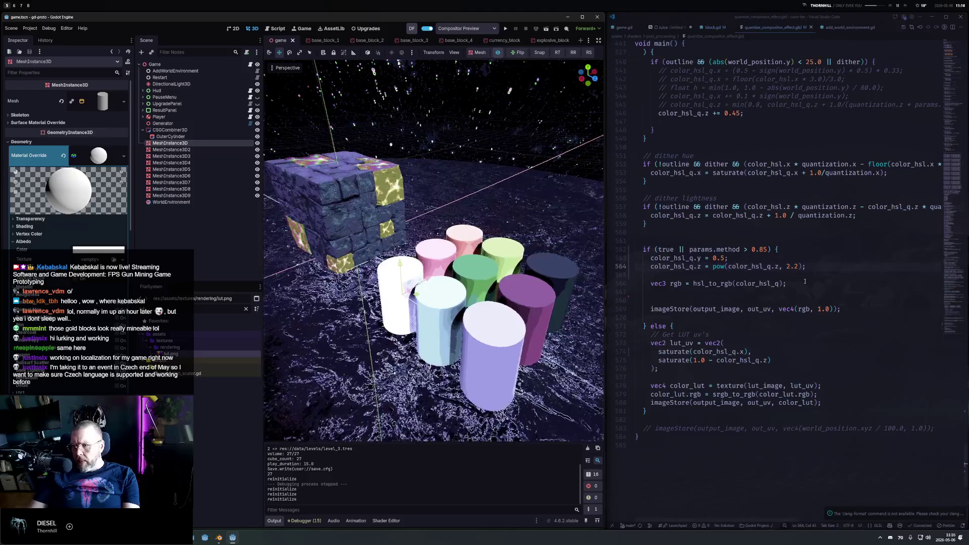
{"action": "left_click", "coordinate": [831, 274]}
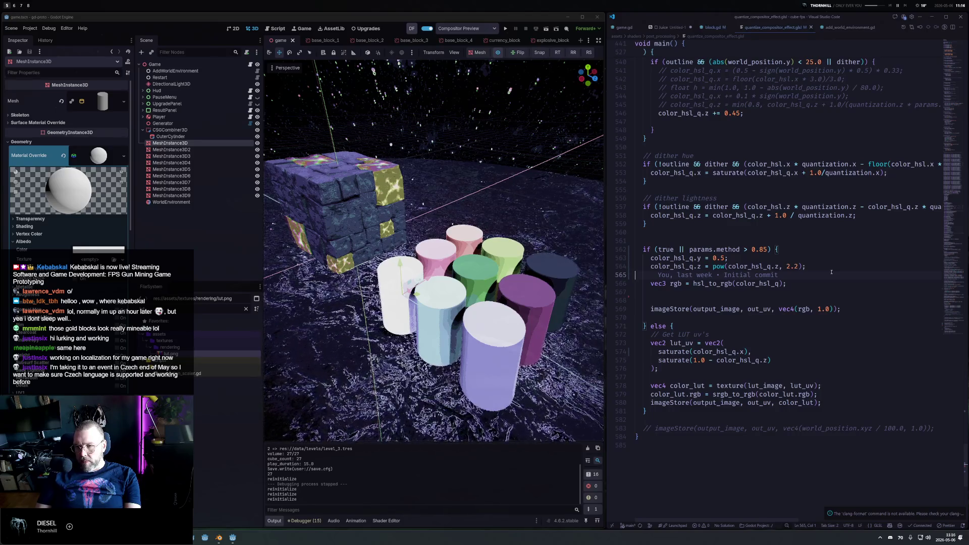
{"action": "key", "text": "Up"}
{"action": "key", "text": "Up"}
{"action": "key", "text": "End"}
{"action": "key", "text": "Left"}
{"action": "key", "text": "Left"}
{"action": "type", "text": "7"}
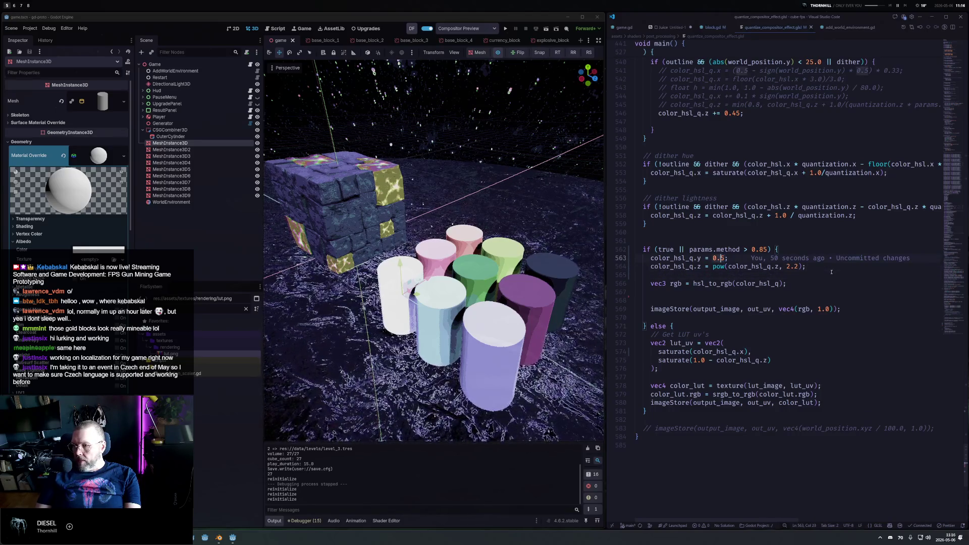
{"action": "key", "text": "ctrl+s"}
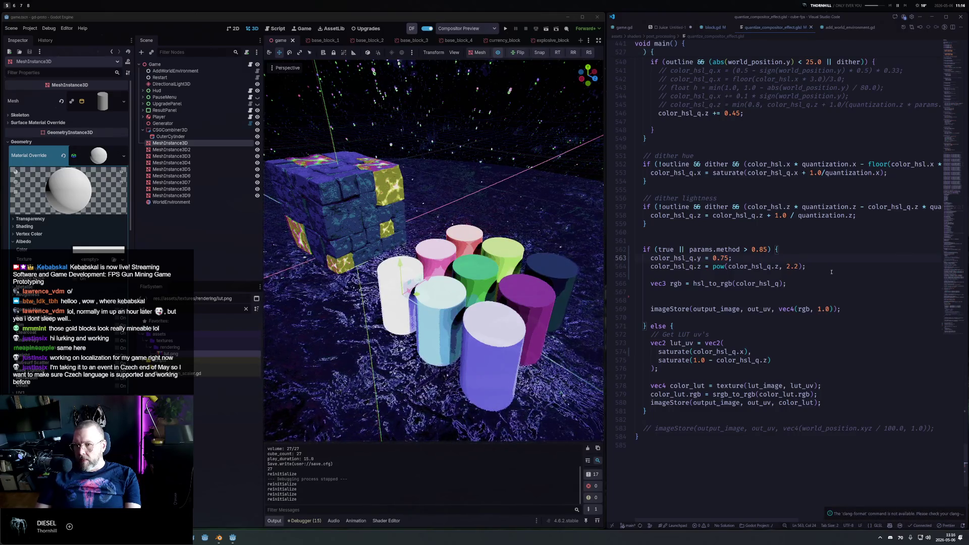
{"action": "mouse_move", "coordinate": [515, 275]}
{"action": "left_mouse_down"}
{"action": "mouse_move", "coordinate": [492, 217]}
{"action": "mouse_move", "coordinate": [513, 263]}
{"action": "mouse_move", "coordinate": [482, 265]}
{"action": "left_mouse_up"}
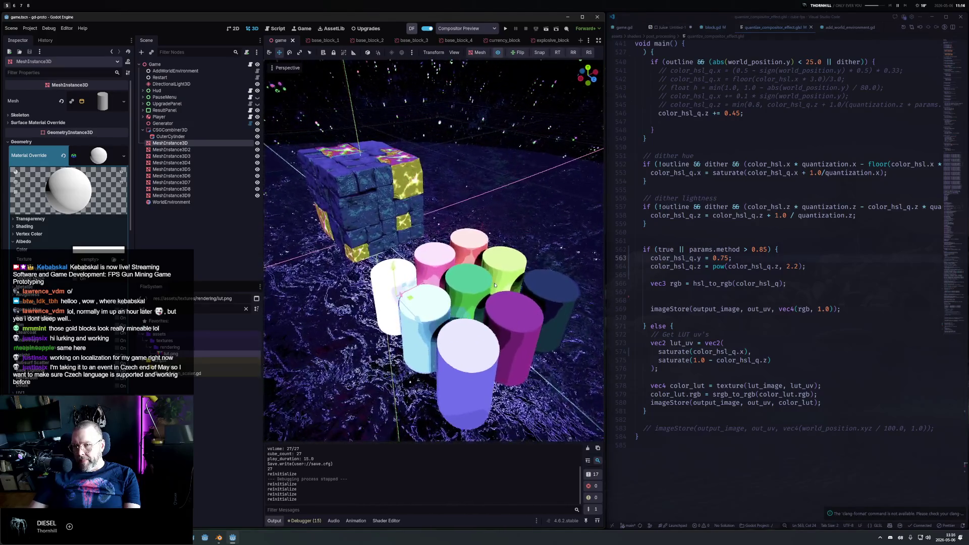
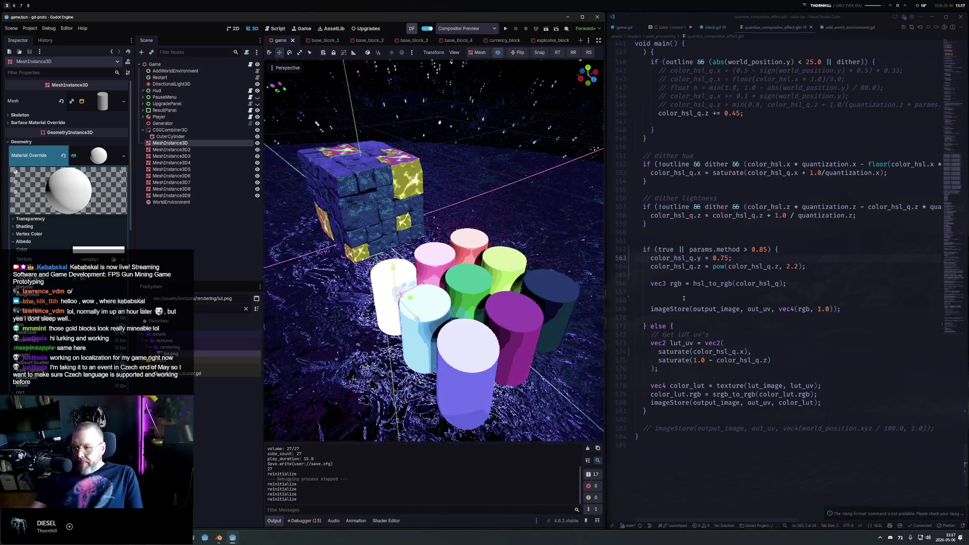
Set line 562 to 'if (true) {', saving false and true versions to compare the render.
{"action": "left_click_drag", "start_coordinate": [689, 249], "coordinate": [654, 249]}
{"action": "left_click", "coordinate": [680, 250]}
{"action": "key", "text": "End"}
{"action": "key", "text": "ctrl+BackSpace"}
{"action": "key", "text": "ctrl+BackSpace"}
{"action": "key", "text": "ctrl+BackSpace"}
{"action": "type", "text": "false"}
{"action": "key", "text": "ctrl+s"}
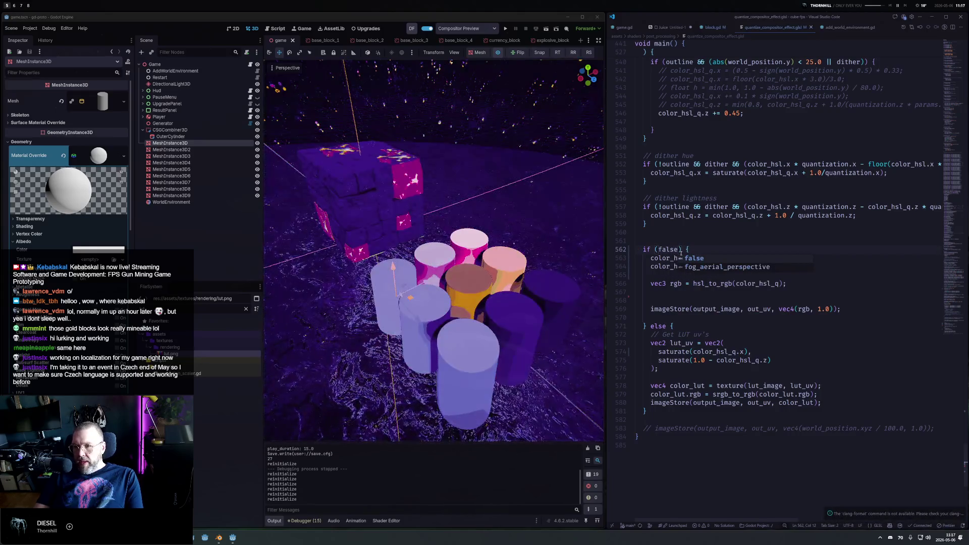
{"action": "key", "text": "ctrl+BackSpace"}
{"action": "type", "text": "true"}
{"action": "key", "text": "ctrl+s"}
{"action": "key", "text": "ctrl+BackSpace"}
{"action": "type", "text": "false"}
{"action": "key", "text": "ctrl+s"}
{"action": "type", "text": "true"}
{"action": "key", "text": "ctrl+s"}
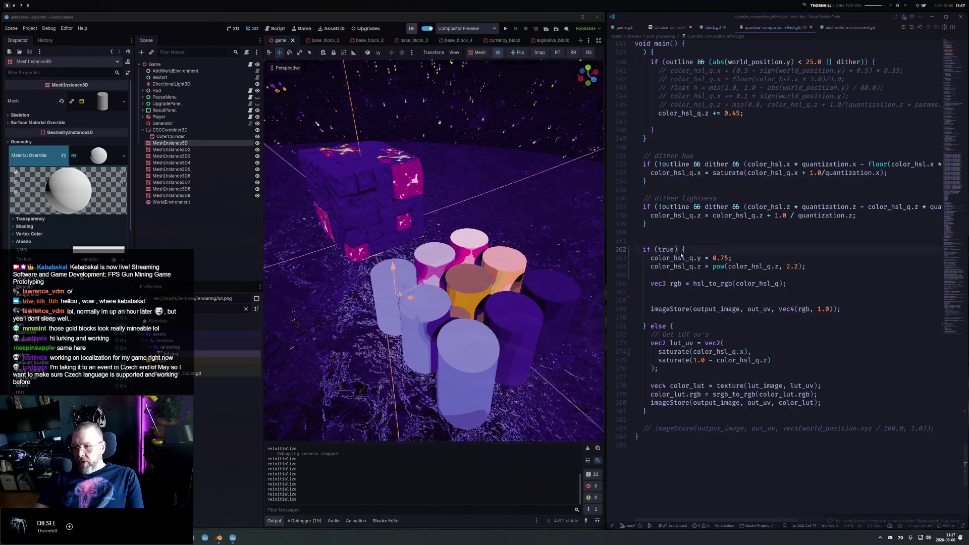
Add 'rgb.g = pow(rgb.g, 2.0);' on a new line after the hsl_to_rgb conversion.
{"action": "left_click", "coordinate": [701, 250]}
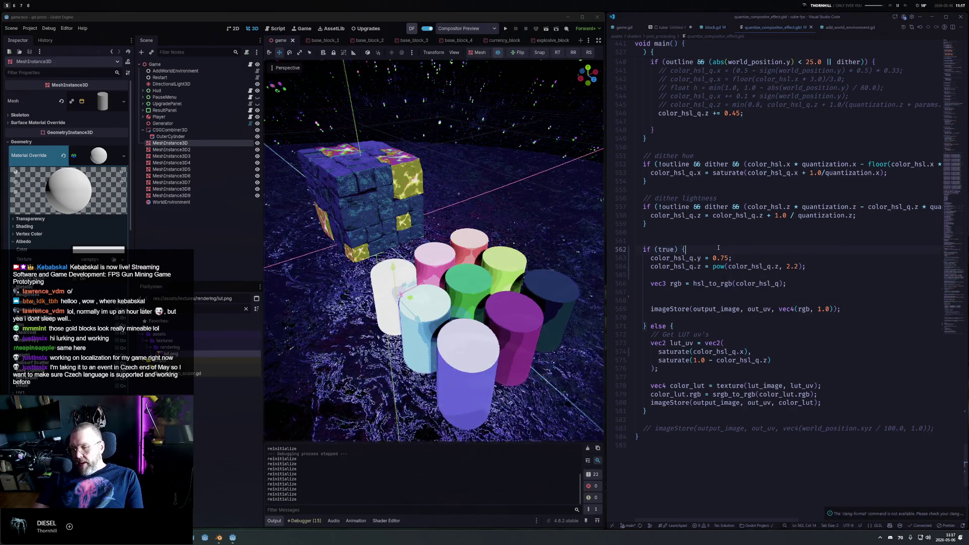
{"action": "key", "text": "Down"}
{"action": "key", "text": "Down"}
{"action": "key", "text": "Down"}
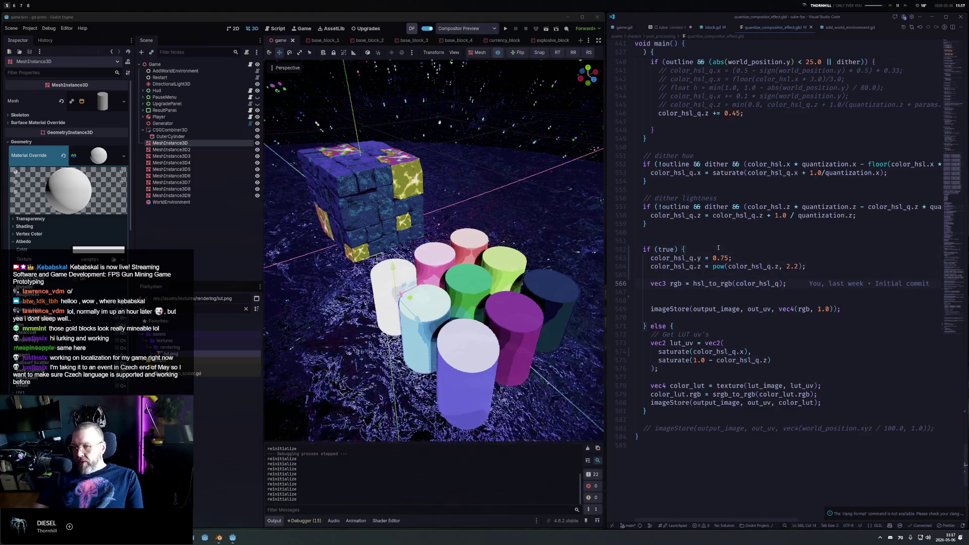
{"action": "key", "text": "Return"}
{"action": "key", "text": "Return"}
{"action": "type", "text": "rgb"}
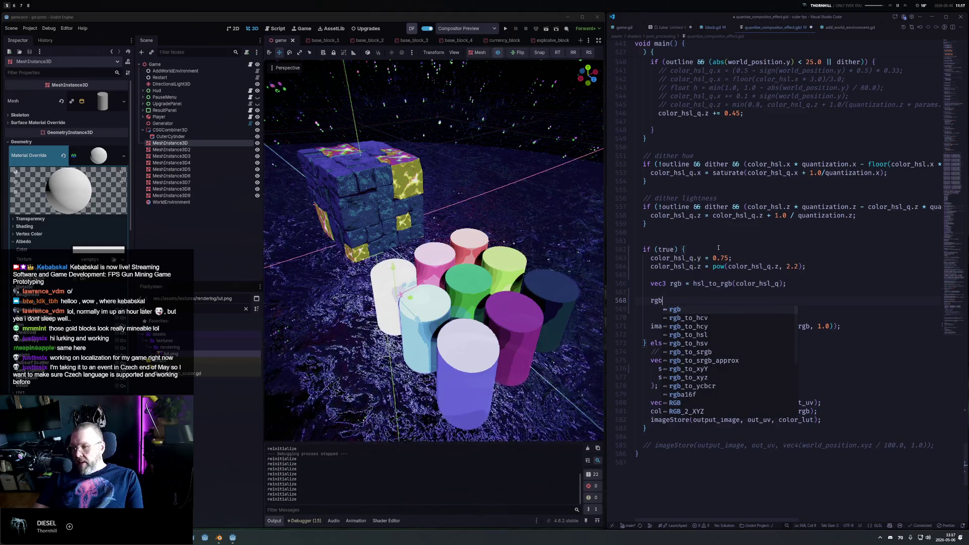
{"action": "type", "text": "."}
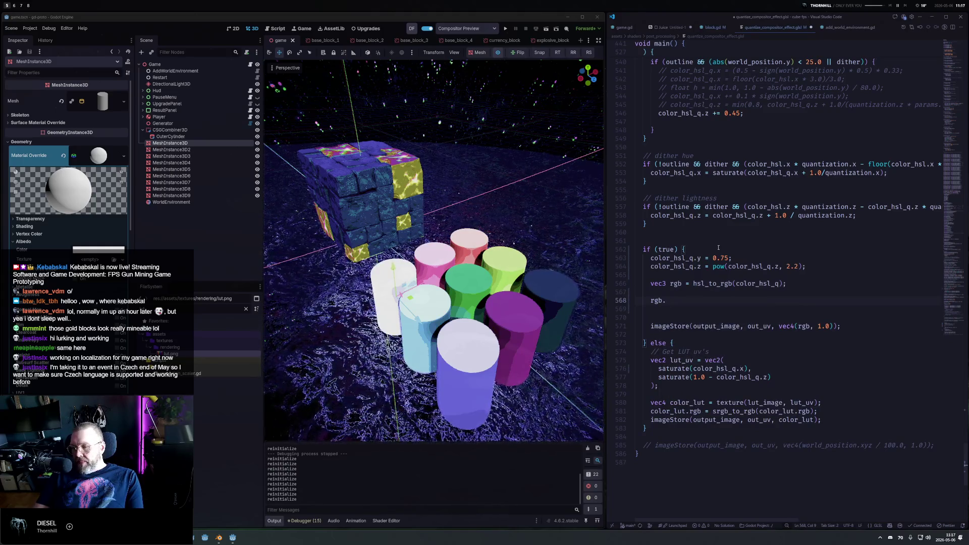
{"action": "type", "text": "g = pow("}
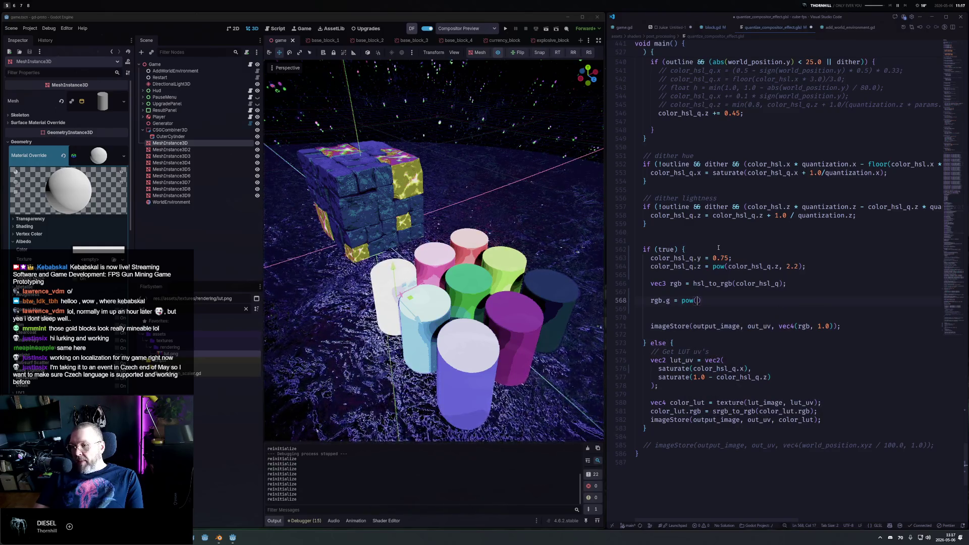
{"action": "type", "text": "rgb"}
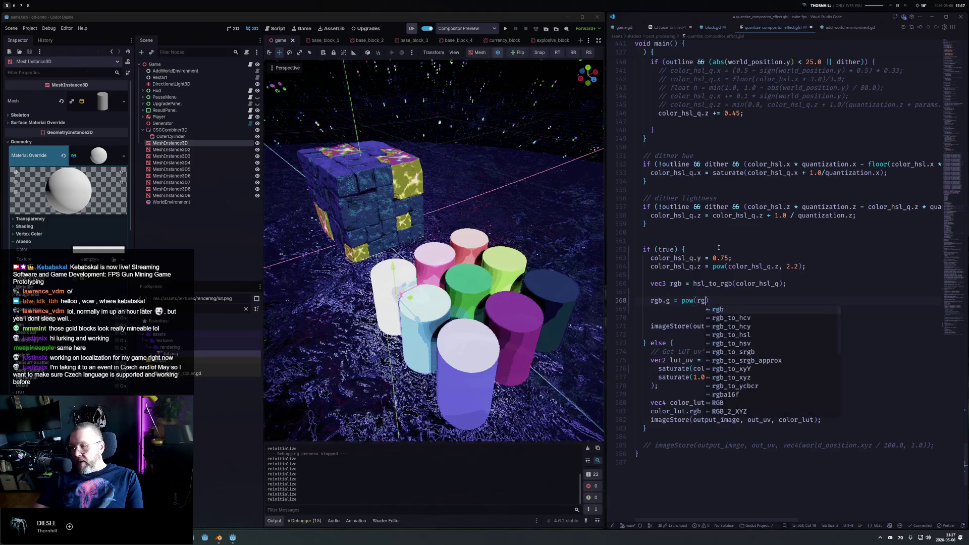
{"action": "type", "text": ".g, "}
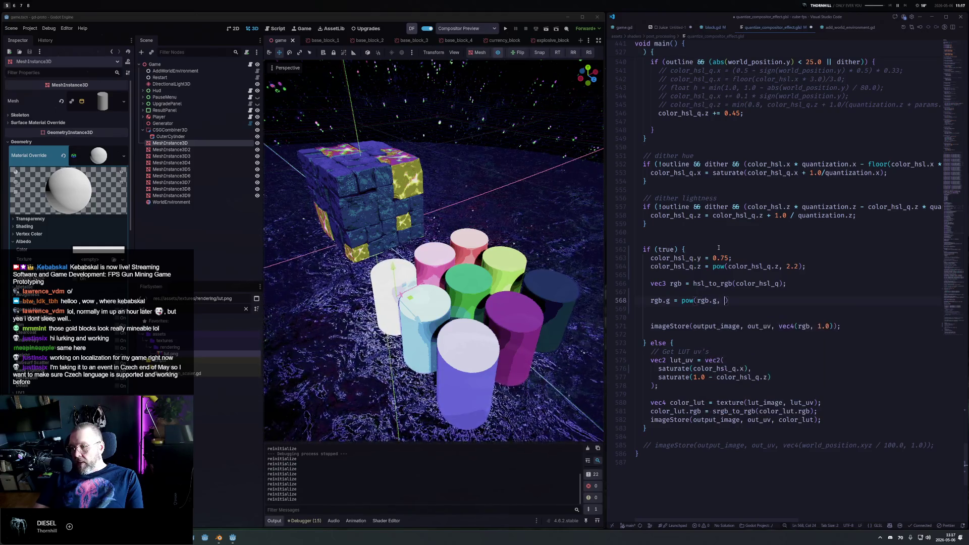
{"action": "type", "text": "2.0)"}
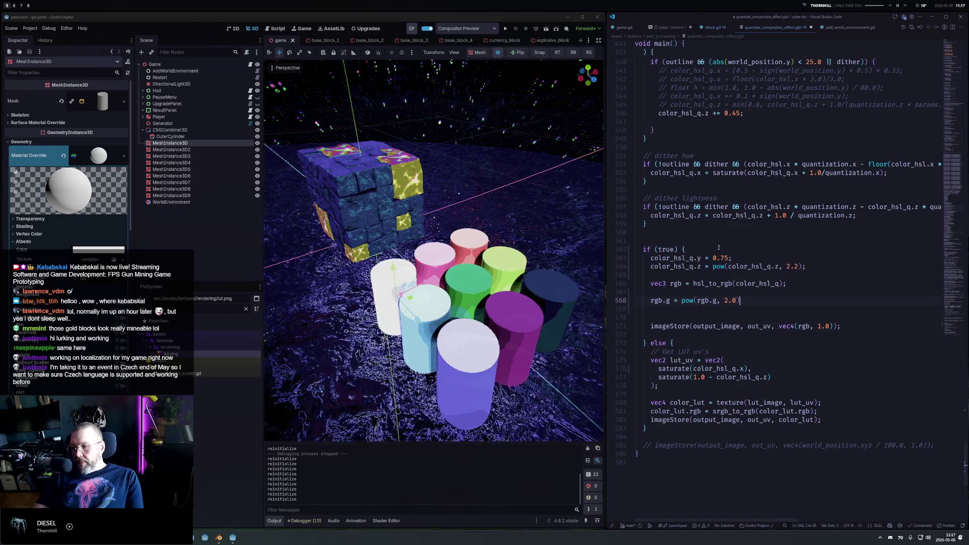
{"action": "type", "text": ";"}
Save the green power curve, then reduce its exponent from 2.0 to 1.5 and finally 1.25.
{"action": "key", "text": "ctrl+s"}
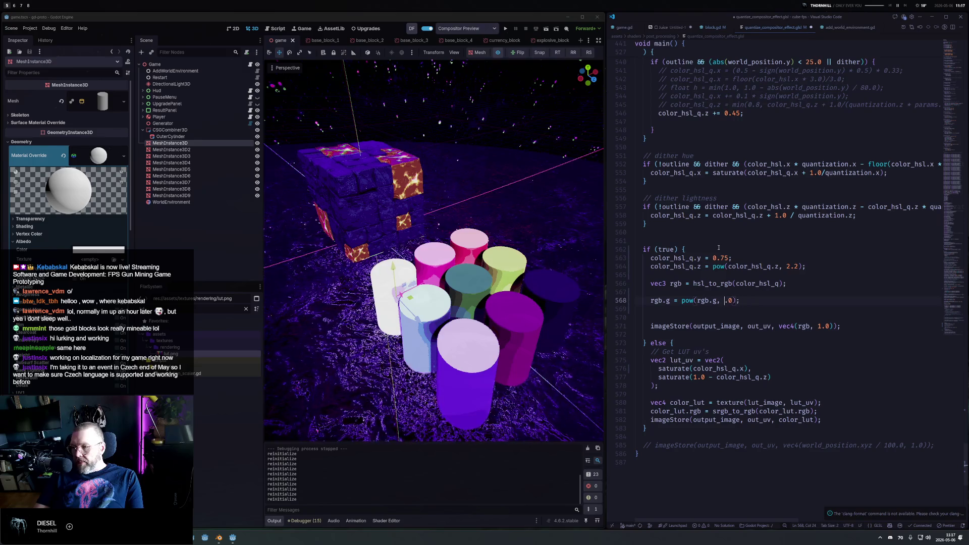
{"action": "type", "text": "1.5"}
{"action": "key", "text": "ctrl+s"}
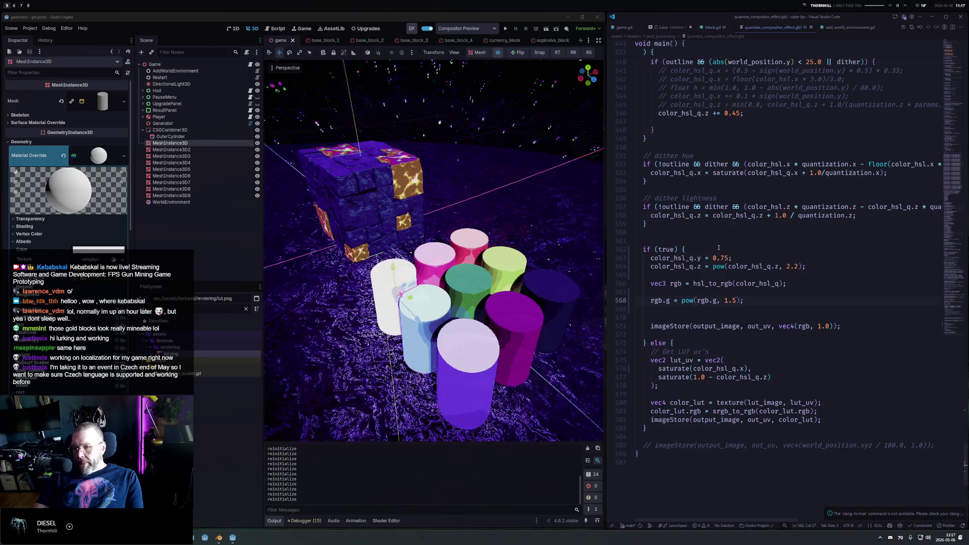
{"action": "type", "text": "5"}
{"action": "key", "text": "ctrl+s"}
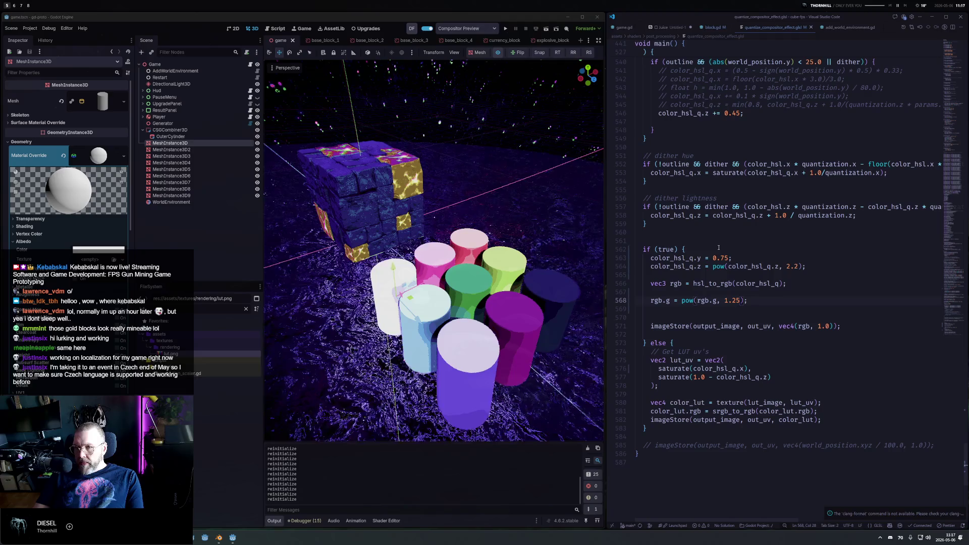
{"action": "mouse_move", "coordinate": [461, 213]}
{"action": "left_mouse_down"}
{"action": "mouse_move", "coordinate": [443, 142]}
{"action": "mouse_move", "coordinate": [487, 276]}
{"action": "mouse_move", "coordinate": [461, 242]}
{"action": "left_mouse_up"}
Set the hue quantization value on line 494 to 7.0, saving trial values to reload the shader.
{"action": "scroll", "coordinate": [764, 208], "scroll_direction": "up", "scroll_amount": 5}
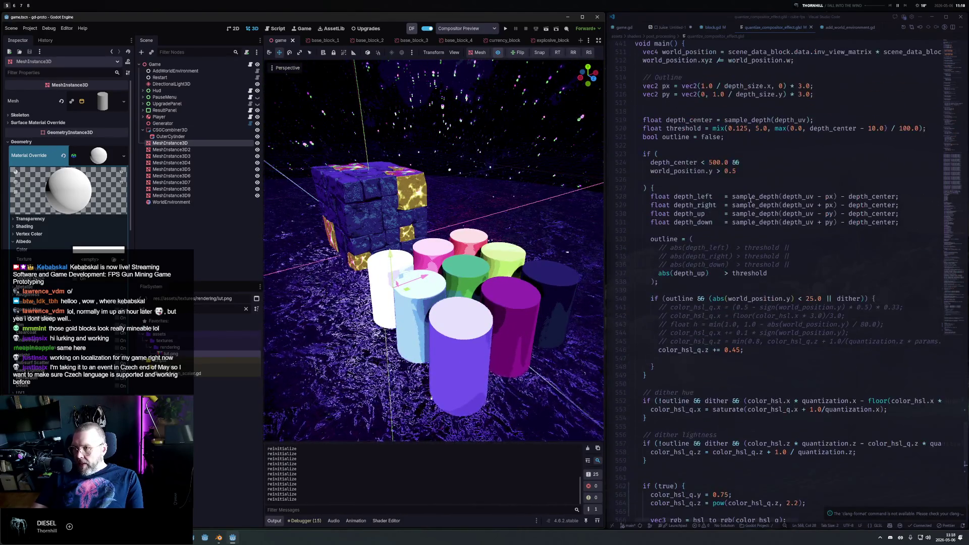
{"action": "scroll", "coordinate": [755, 162], "scroll_direction": "up", "scroll_amount": 3}
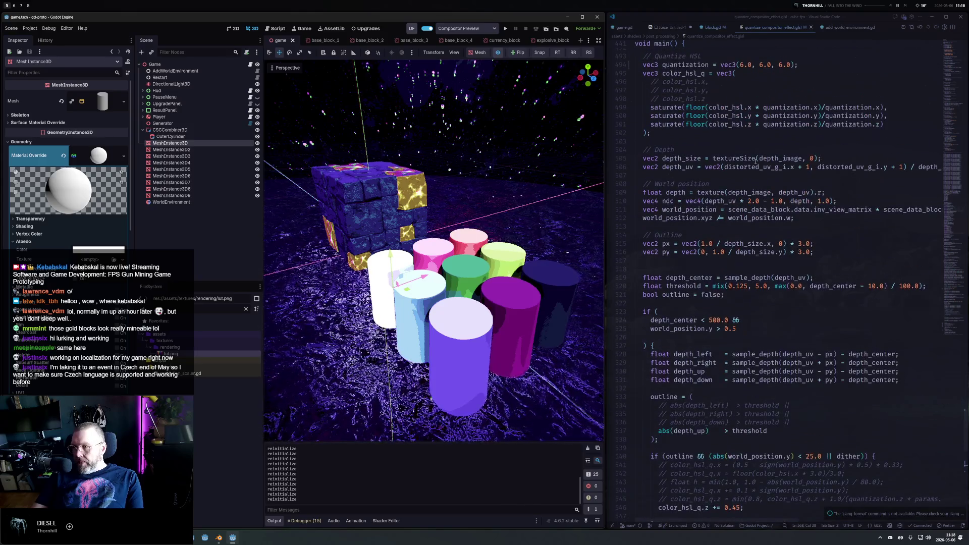
{"action": "double_click", "coordinate": [743, 64]}
{"action": "type", "text": "3"}
{"action": "scroll", "coordinate": [761, 86], "scroll_direction": "up", "scroll_amount": 1}
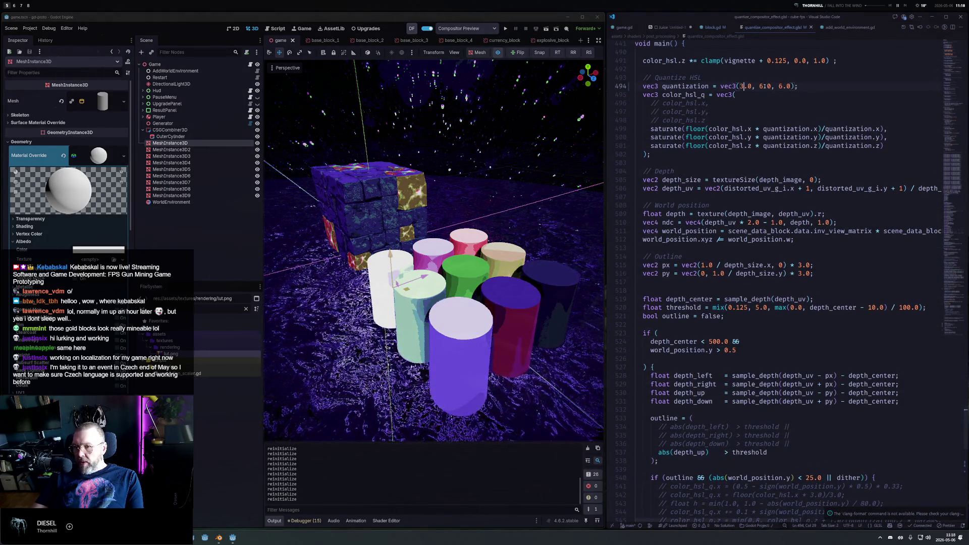
{"action": "key", "text": "ctrl+s"}
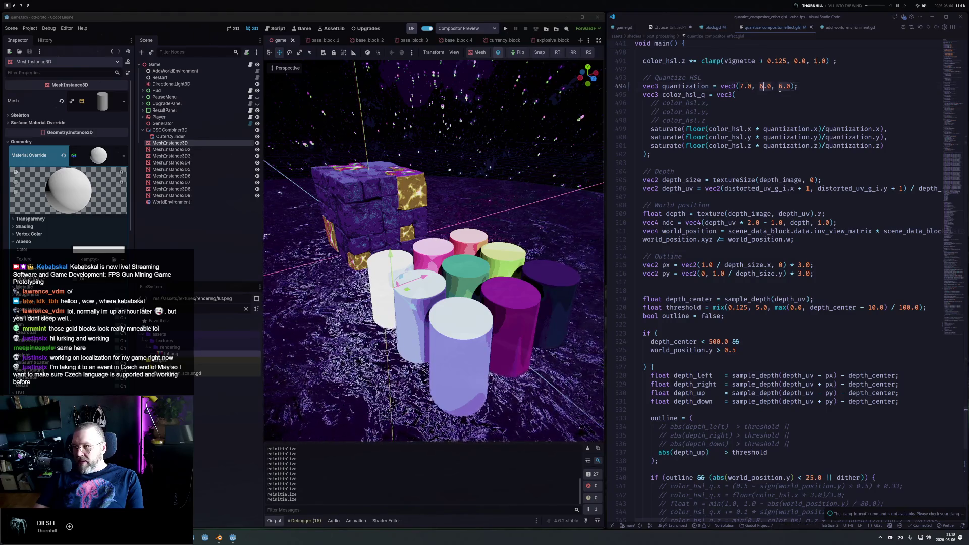
{"action": "key", "text": "ctrl+s"}
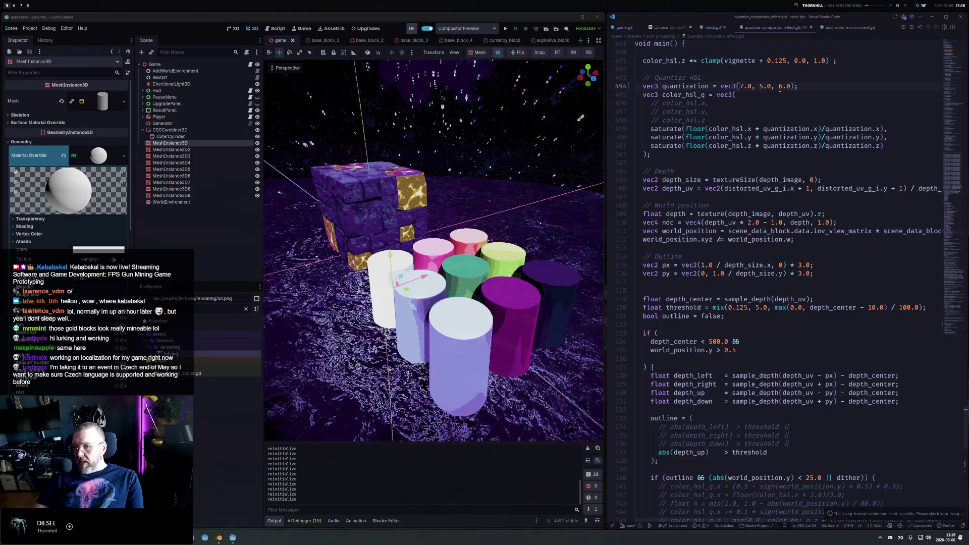
{"action": "key", "text": "BackSpace"}
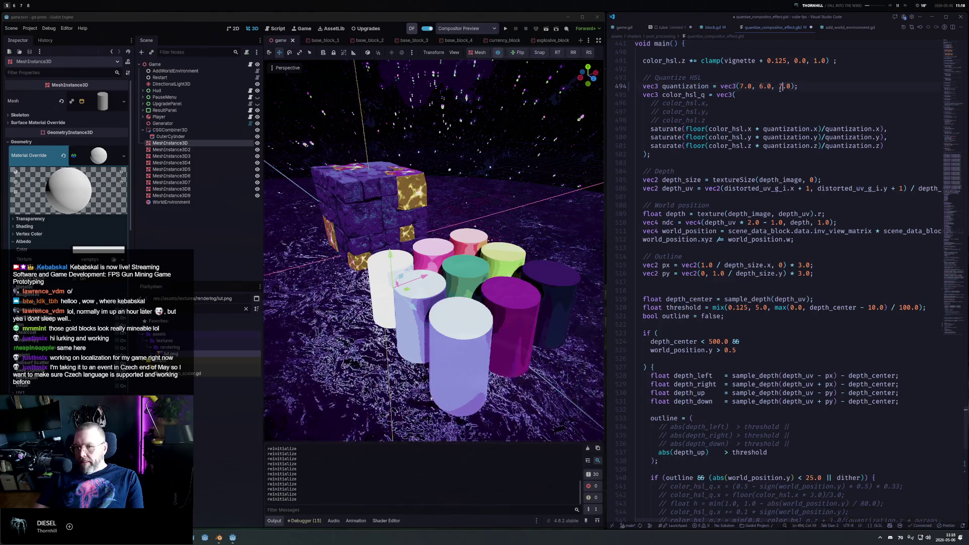
{"action": "key", "text": "ctrl+s"}
{"action": "key", "text": "ctrl+s"}
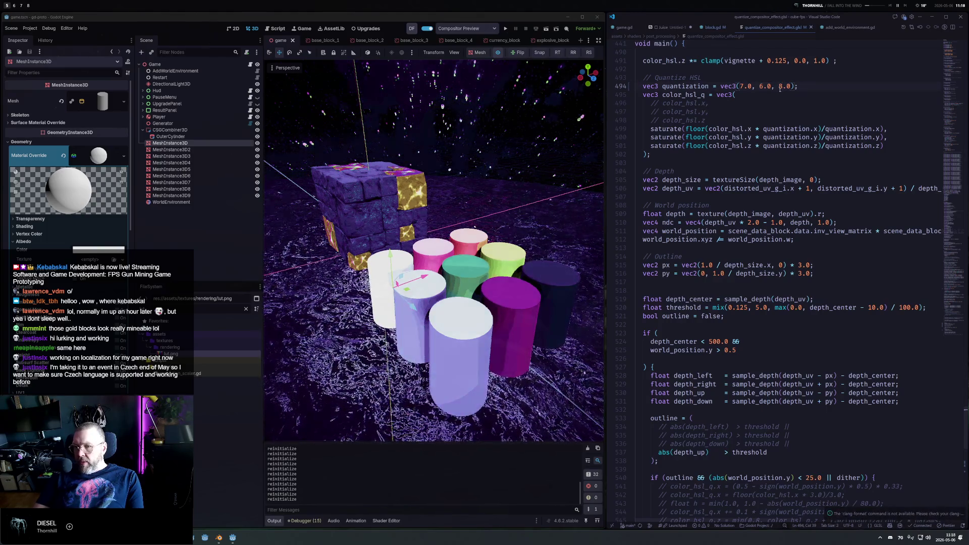
{"action": "type", "text": "64"}
{"action": "key", "text": "ctrl+s"}
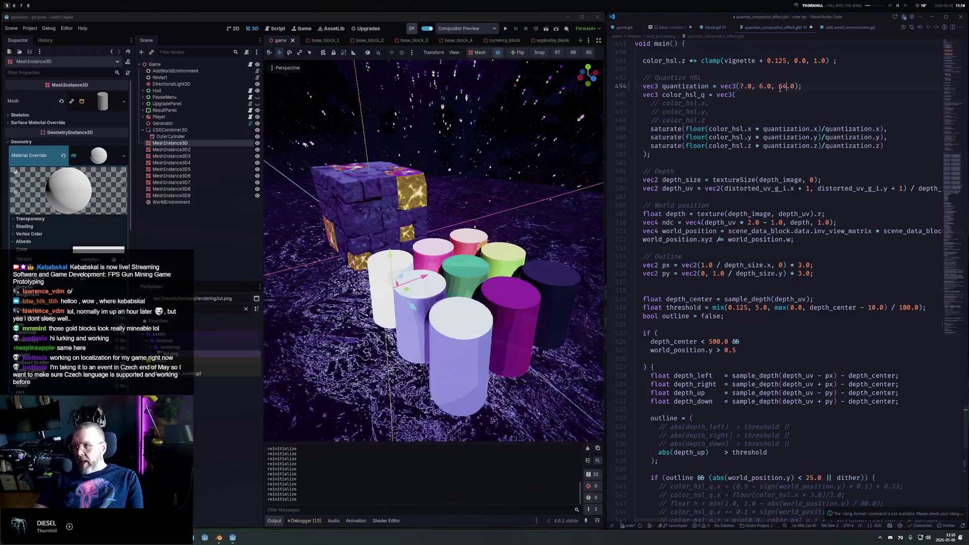
Try 11 and 2 lightness levels, then settle back on 6 and inspect the render.
{"action": "scroll", "coordinate": [578, 160], "scroll_direction": "up", "scroll_amount": 3}
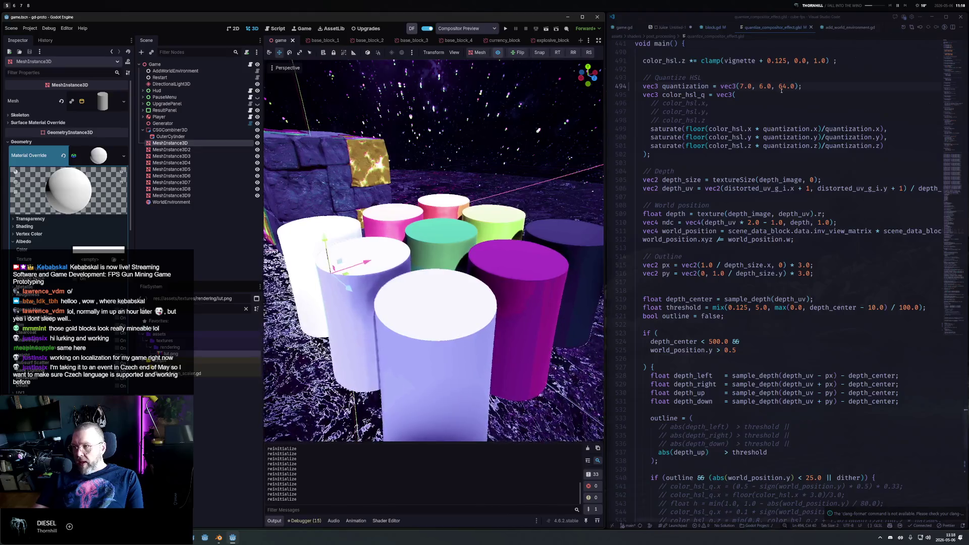
{"action": "key", "text": "BackSpace"}
{"action": "key", "text": "BackSpace"}
{"action": "type", "text": "11"}
{"action": "key", "text": "BackSpace"}
{"action": "key", "text": "BackSpace"}
{"action": "type", "text": "2"}
{"action": "key", "text": "ctrl+s"}
{"action": "scroll", "coordinate": [479, 203], "scroll_direction": "down", "scroll_amount": 5}
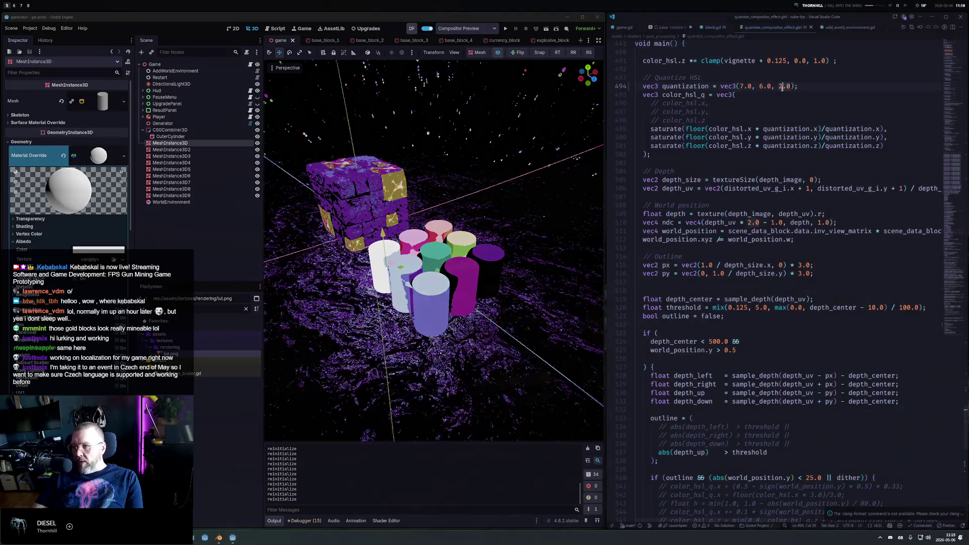
{"action": "key", "text": "ctrl+s"}
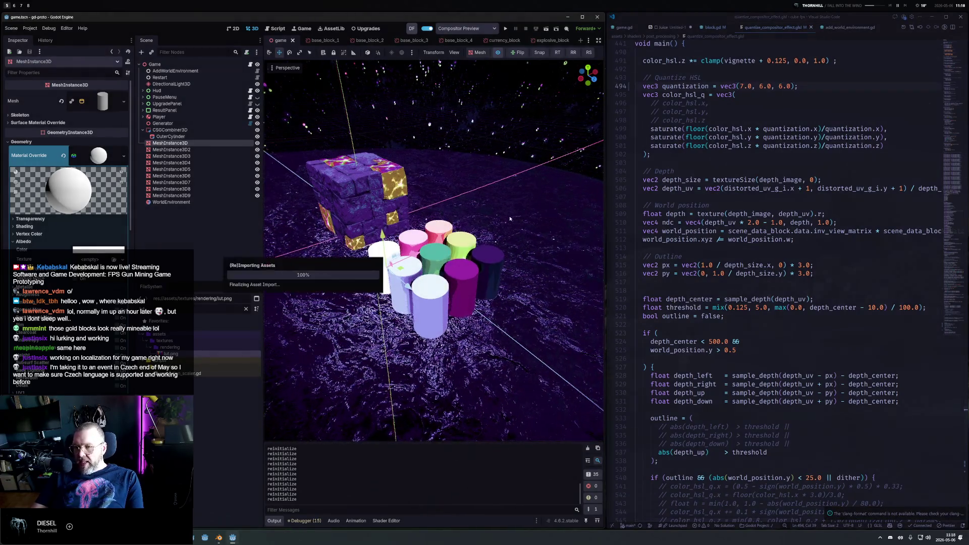
{"action": "mouse_move", "coordinate": [493, 212]}
{"action": "left_mouse_down"}
{"action": "mouse_move", "coordinate": [569, 339]}
{"action": "mouse_move", "coordinate": [504, 204]}
{"action": "mouse_move", "coordinate": [583, 126]}
{"action": "mouse_move", "coordinate": [479, 238]}
{"action": "mouse_move", "coordinate": [573, 186]}
{"action": "mouse_move", "coordinate": [441, 198]}
{"action": "left_mouse_up"}
{"action": "scroll", "coordinate": [441, 198], "scroll_direction": "down", "scroll_amount": 5}
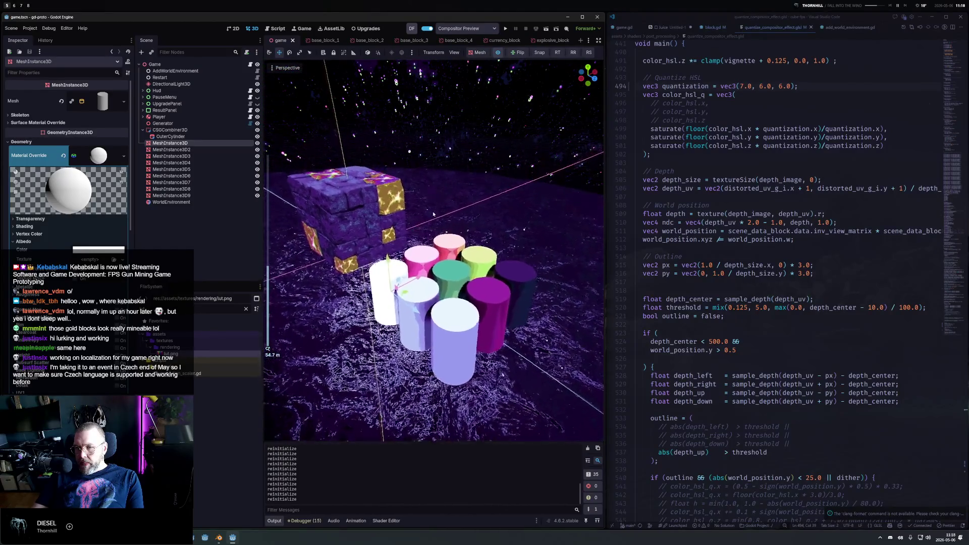
{"action": "scroll", "coordinate": [425, 208], "scroll_direction": "up", "scroll_amount": 2}
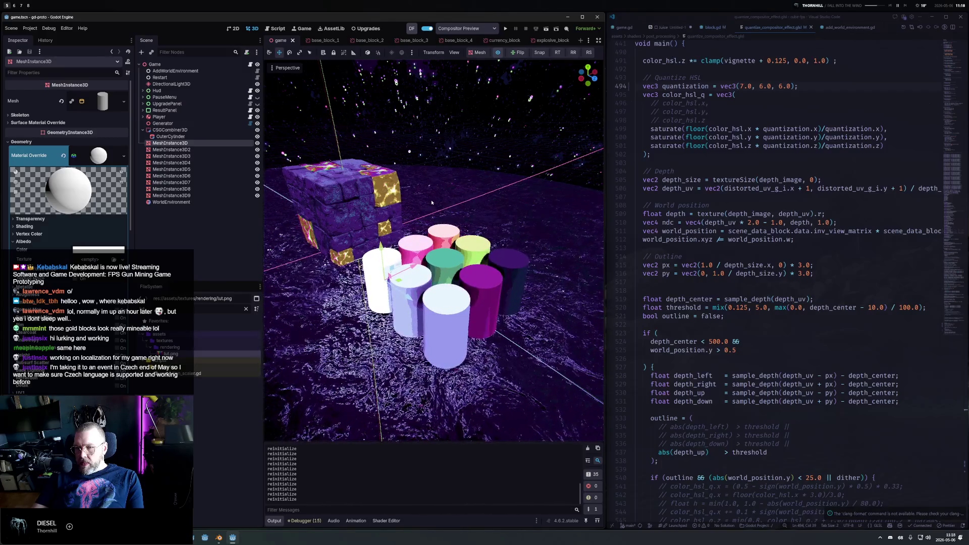
{"action": "scroll", "coordinate": [440, 216], "scroll_direction": "up", "scroll_amount": 5}
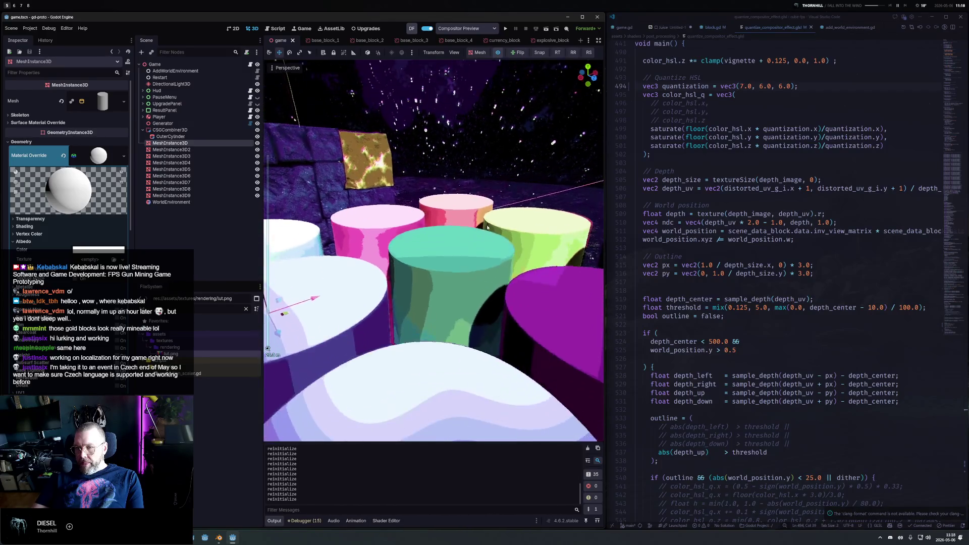
{"action": "scroll", "coordinate": [488, 216], "scroll_direction": "down", "scroll_amount": 4}
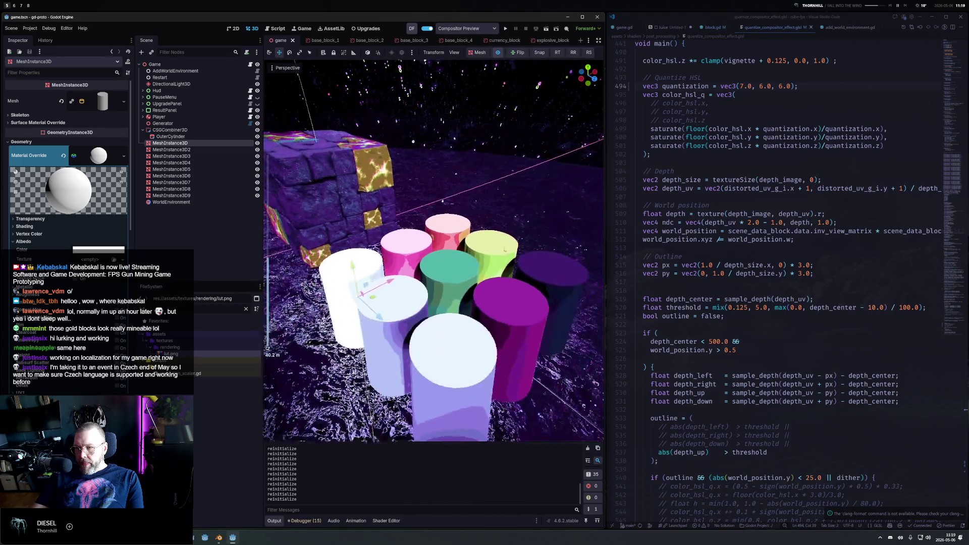
{"action": "scroll", "coordinate": [756, 315], "scroll_direction": "down", "scroll_amount": 10}
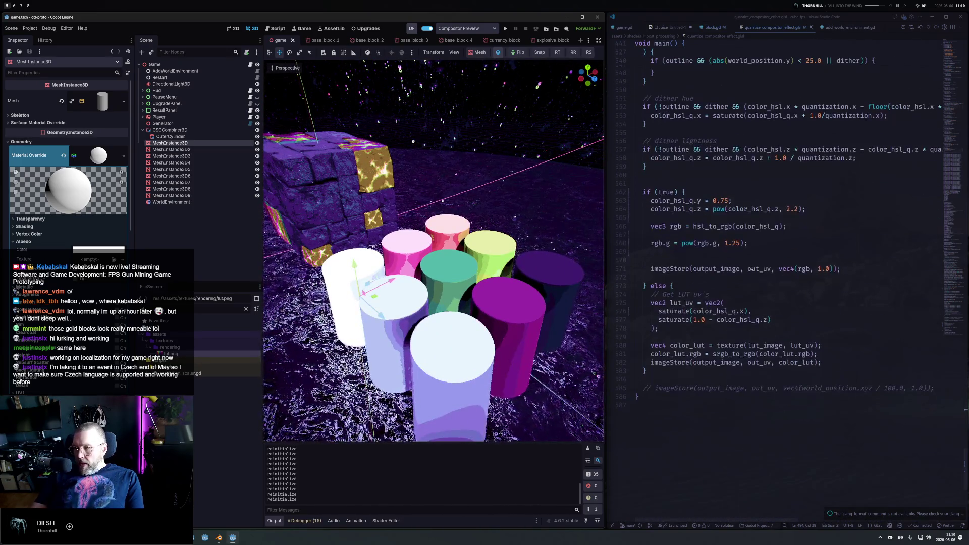
Change the fixed saturation on line 563 from 0.75 to 1.0 and save.
{"action": "left_click", "coordinate": [747, 200]}
{"action": "key", "text": "ctrl+slash"}
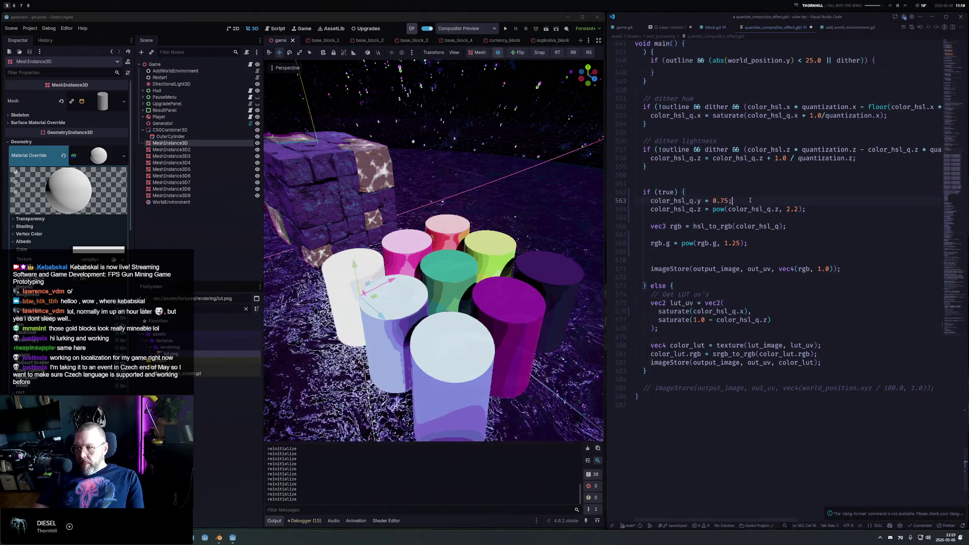
{"action": "type", "text": "1.0"}
{"action": "key", "text": "ctrl+s"}
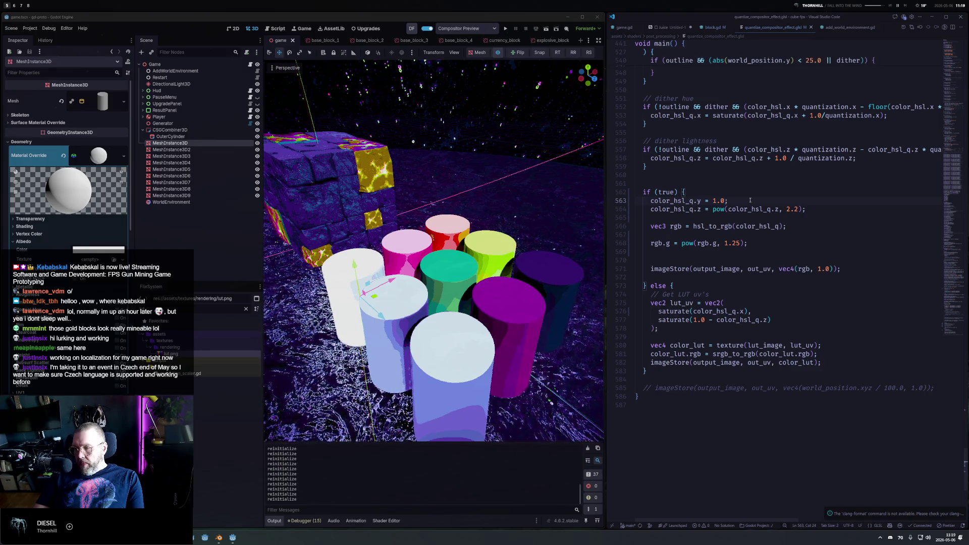
Briefly try color_hsl_q.x as the saturation value, then restore the constant 1.0.
{"action": "type", "text": "color.hs"}
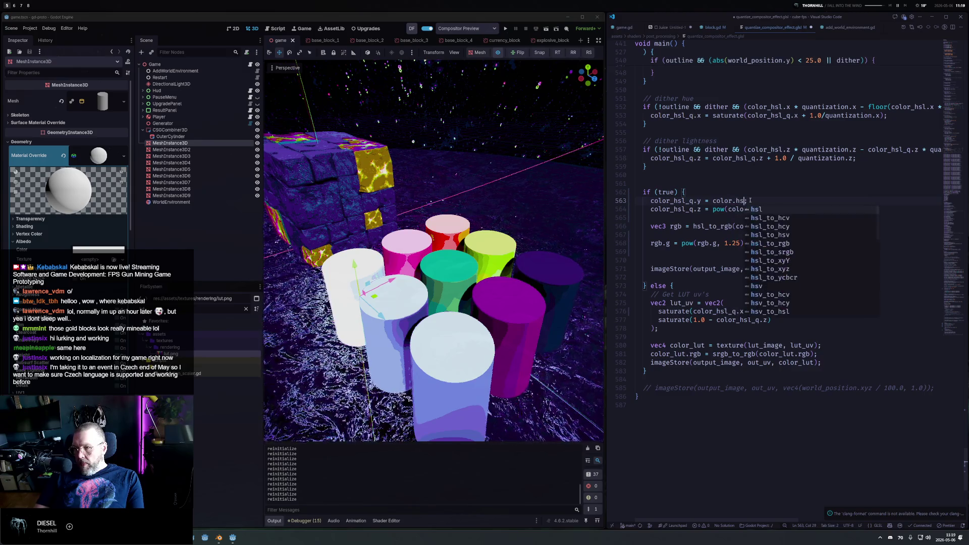
{"action": "key", "text": "Down"}
{"action": "key", "text": "Down"}
{"action": "key", "text": "Down"}
{"action": "type", "text": "l"}
{"action": "key", "text": "ctrl+Left"}
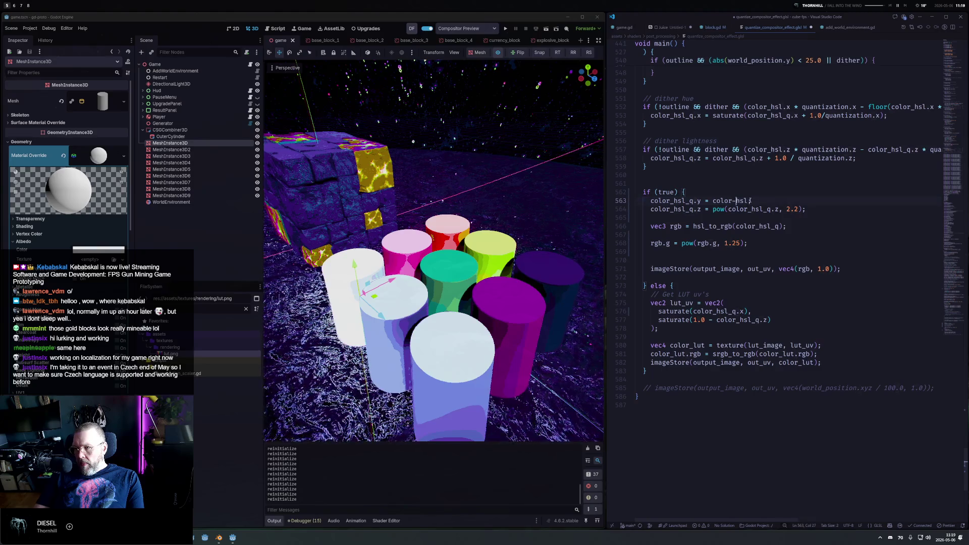
{"action": "type", "text": "_q."}
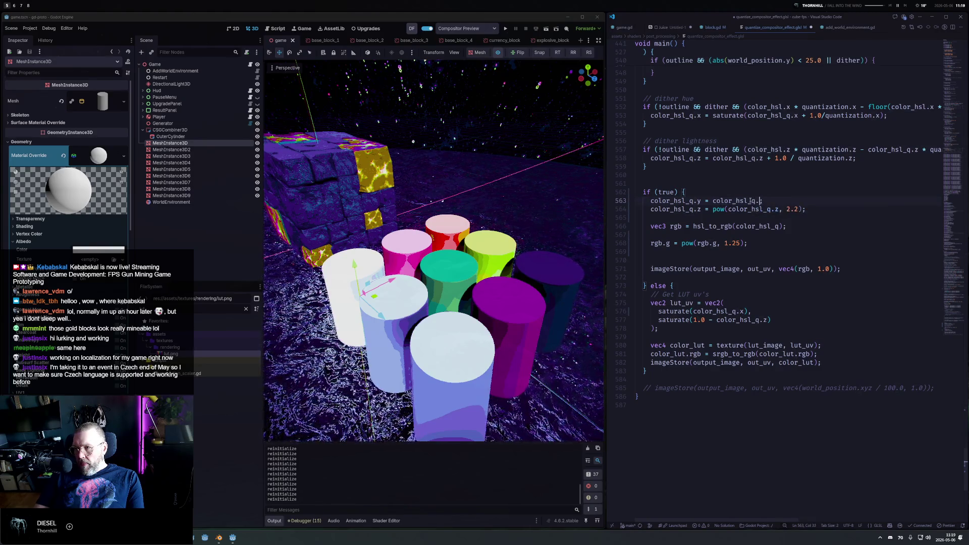
{"action": "type", "text": "r"}
{"action": "key", "text": "BackSpace"}
{"action": "type", "text": "x"}
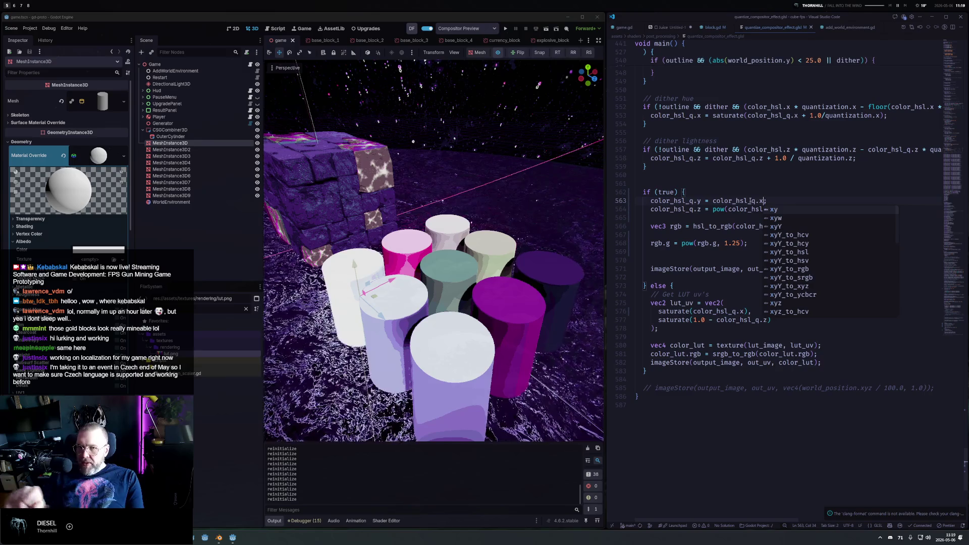
{"action": "key", "text": "ctrl+shift+Left"}
{"action": "key", "text": "ctrl+shift+Left"}
{"action": "type", "text": "1.0"}
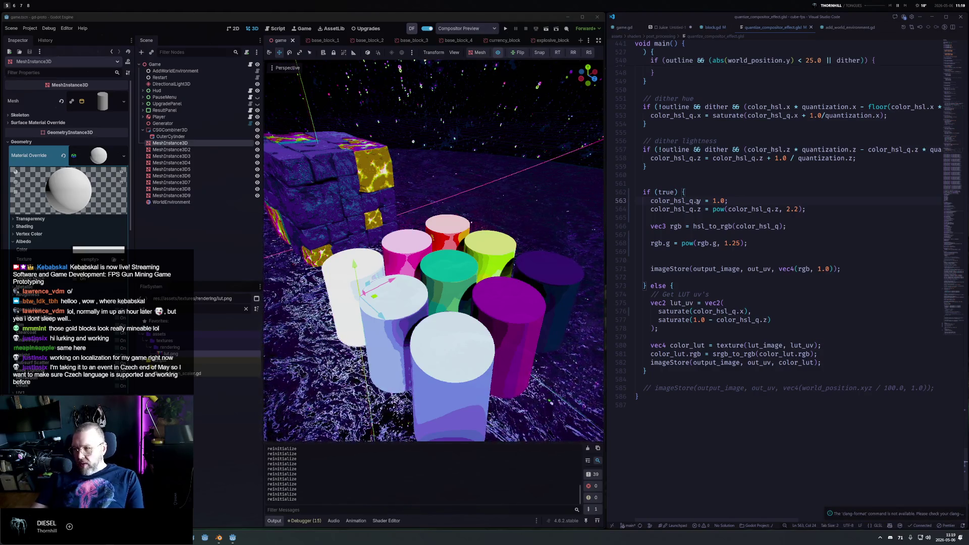
{"action": "mouse_move", "coordinate": [452, 227]}
{"action": "left_mouse_down"}
{"action": "mouse_move", "coordinate": [423, 176]}
{"action": "mouse_move", "coordinate": [425, 228]}
{"action": "left_mouse_up"}
{"action": "scroll", "coordinate": [425, 228], "scroll_direction": "down", "scroll_amount": 5}
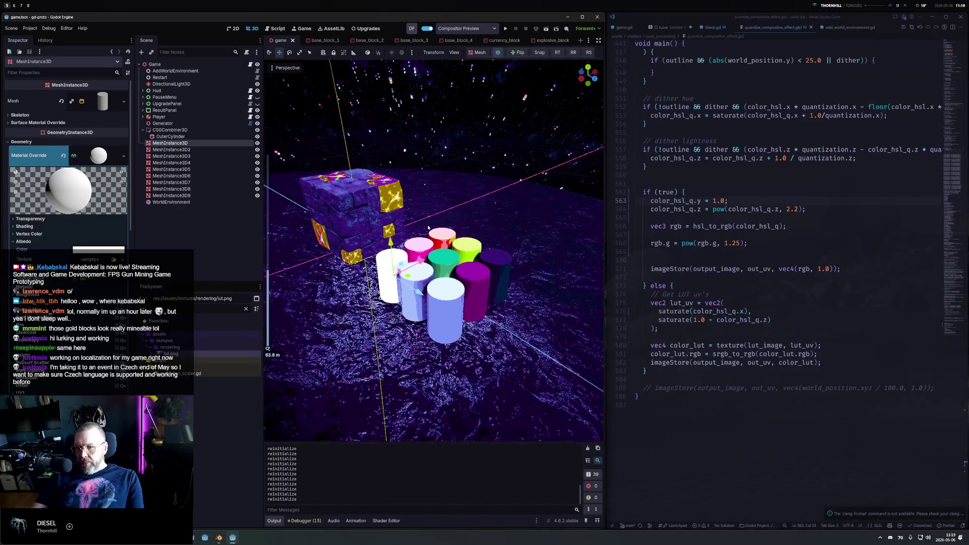
Duplicate the green line as 'rgb.b = pow(rgb.b, 1.1);', saving trial exponents along the way.
{"action": "left_click", "coordinate": [779, 244]}
{"action": "key", "text": "shift+alt+Down"}
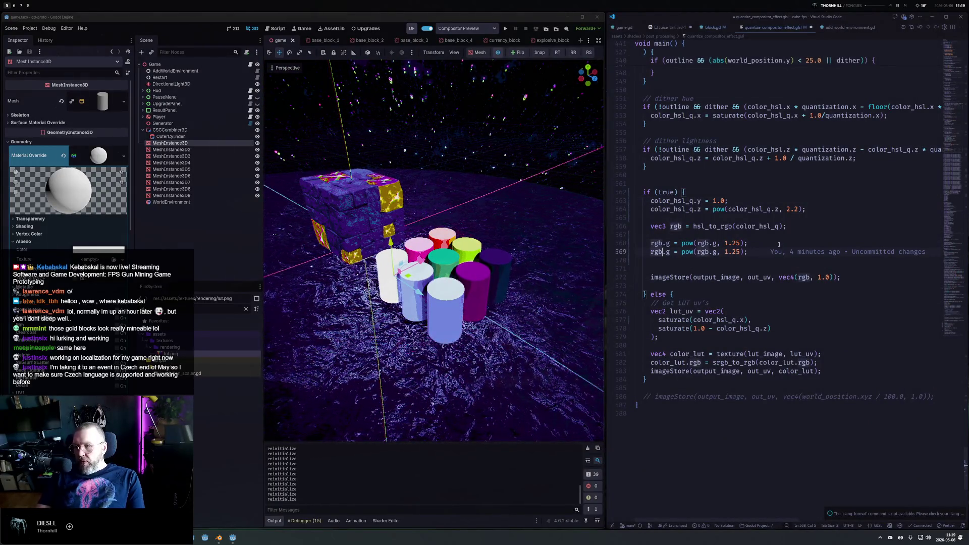
{"action": "key", "text": "BackSpace"}
{"action": "type", "text": "b"}
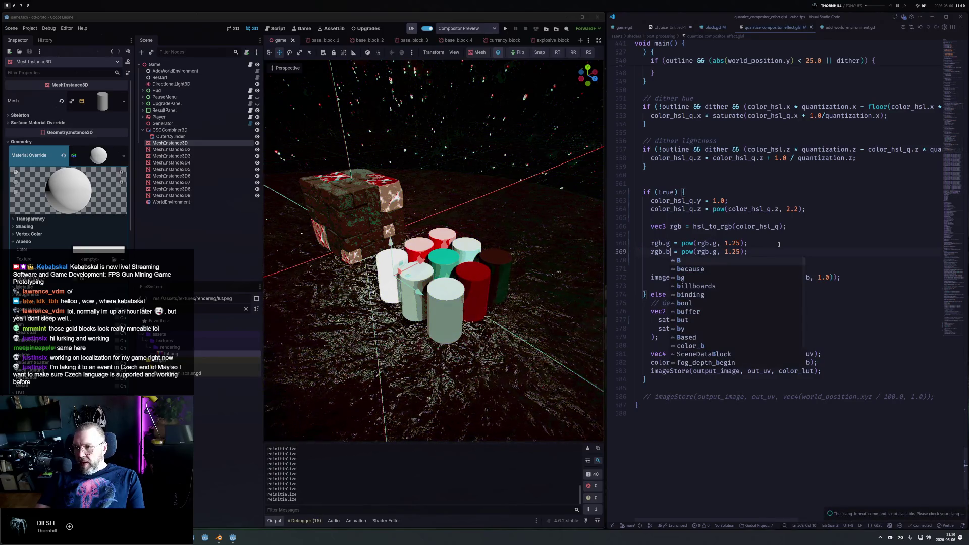
{"action": "key", "text": "End"}
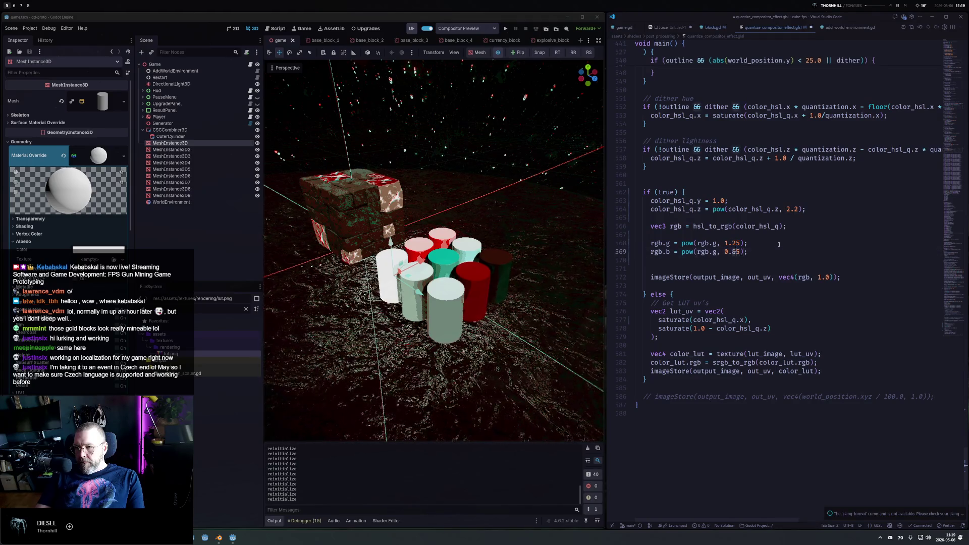
{"action": "key", "text": "ctrl+s"}
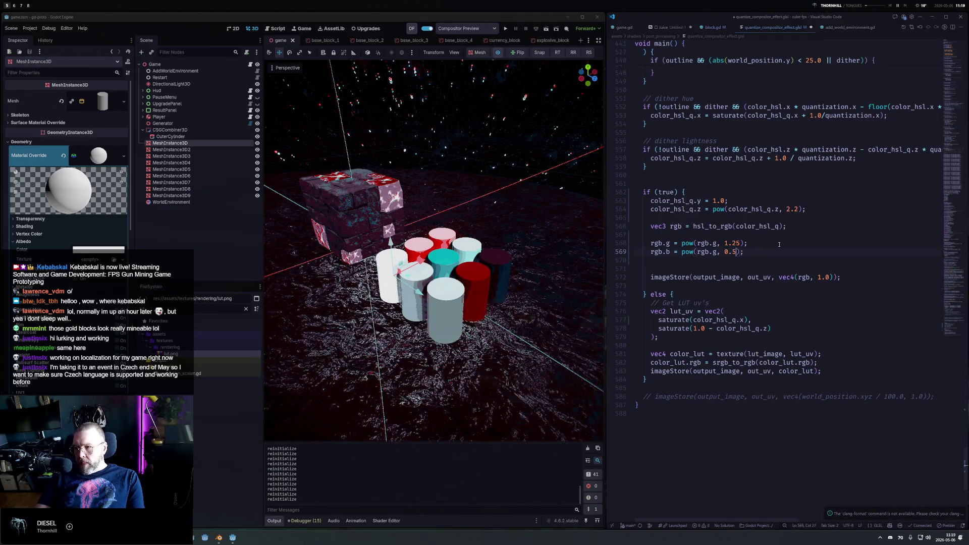
{"action": "type", "text": "7"}
{"action": "key", "text": "ctrl+s"}
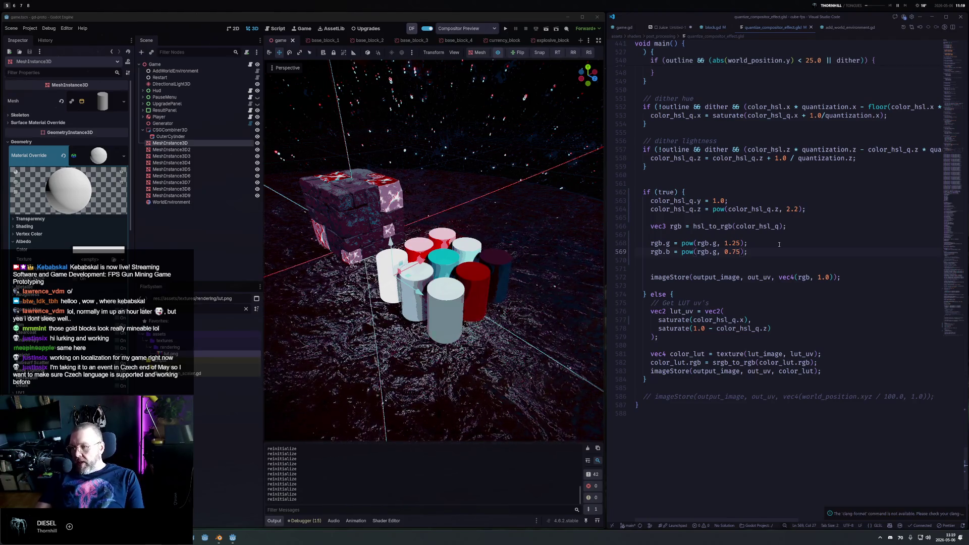
{"action": "type", "text": "1"}
{"action": "key", "text": "ctrl+s"}
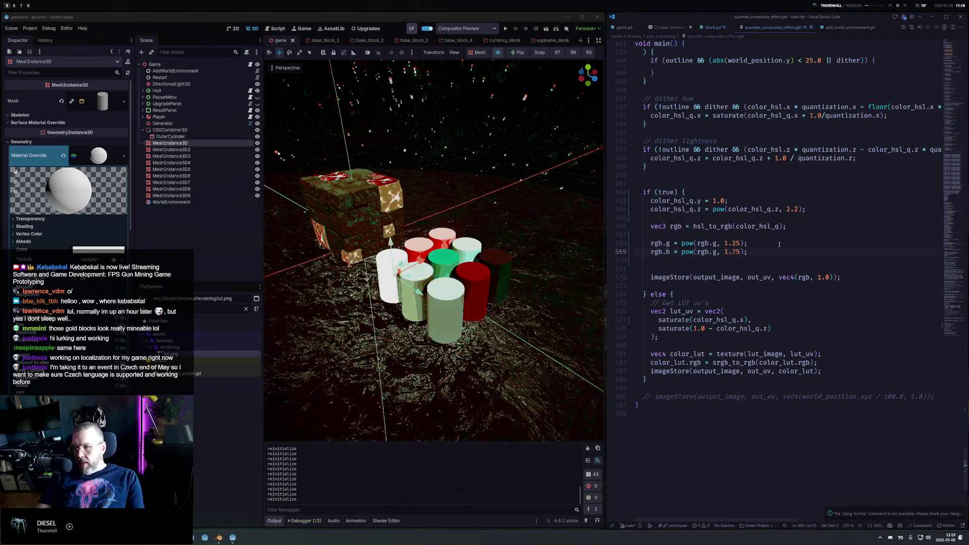
{"action": "key", "text": "BackSpace"}
{"action": "type", "text": "b"}
{"action": "key", "text": "ctrl+s"}
{"action": "key", "text": "Right"}
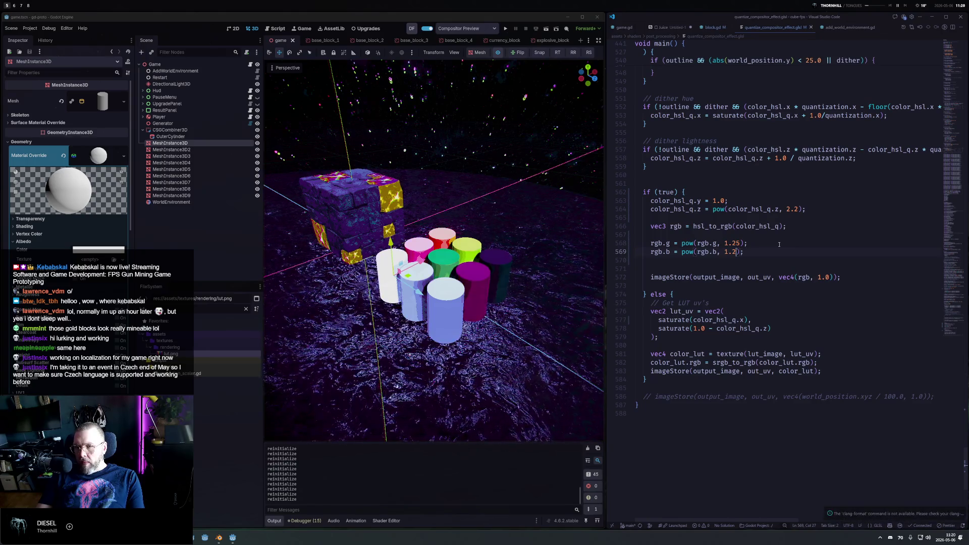
{"action": "type", "text": "1"}
{"action": "key", "text": "ctrl+s"}
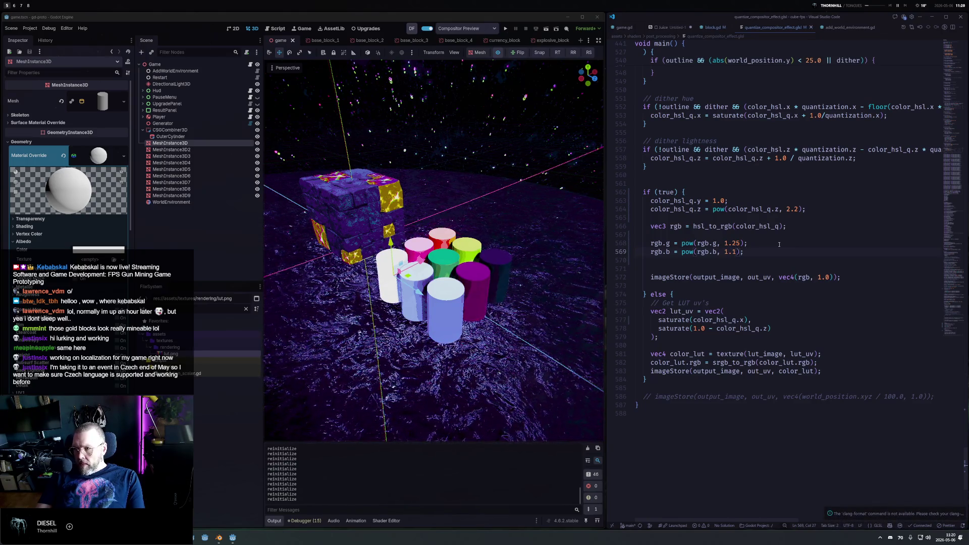
Add a red copy of the line, 'rgb.r = pow(rgb.r, ...)', with a 1.5 exponent.
{"action": "left_click", "coordinate": [779, 244]}
{"action": "key", "text": "shift+alt+Up"}
{"action": "key", "text": "Home"}
{"action": "key", "text": "ctrl+Right"}
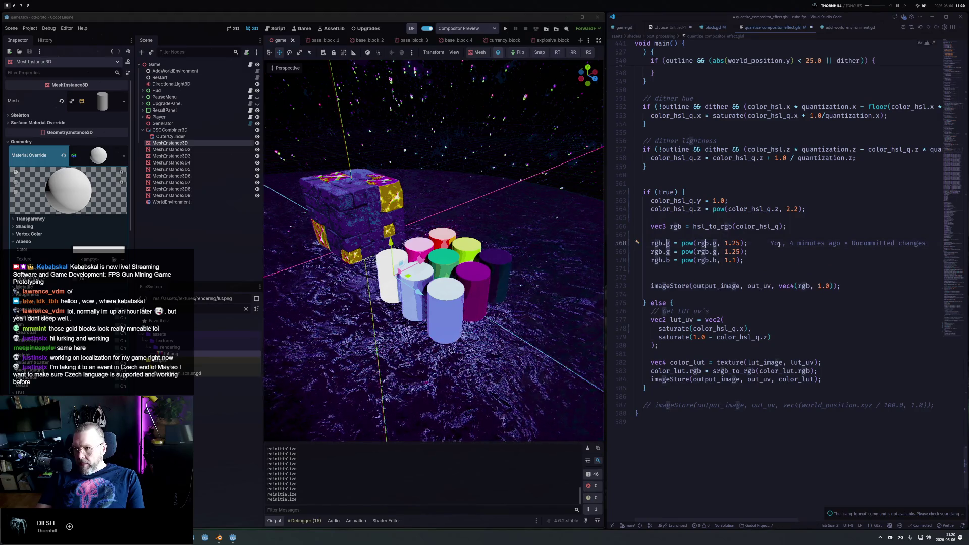
{"action": "type", "text": "r"}
{"action": "key", "text": "ctrl+Right"}
{"action": "key", "text": "ctrl+Right"}
{"action": "key", "text": "ctrl+Right"}
{"action": "key", "text": "BackSpace"}
{"action": "type", "text": "r"}
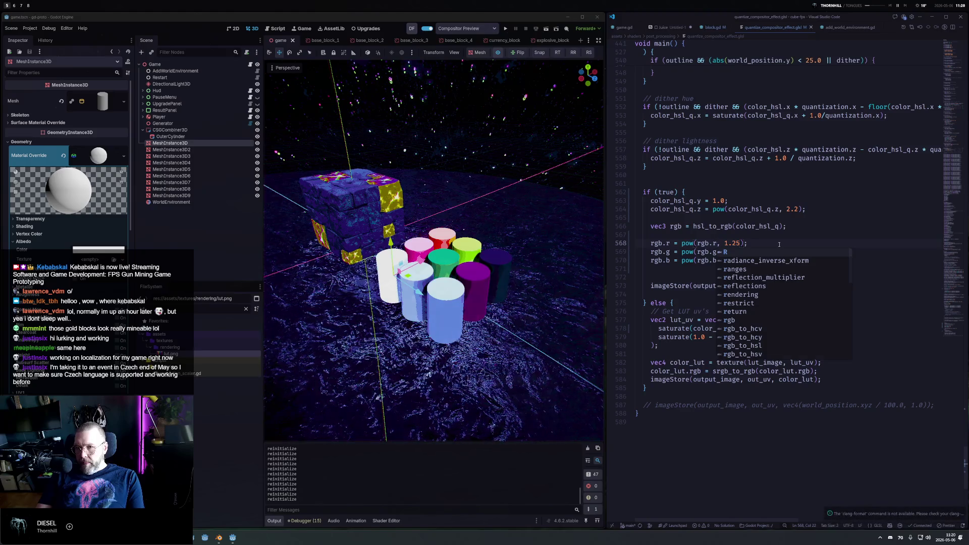
{"action": "key", "text": "Escape"}
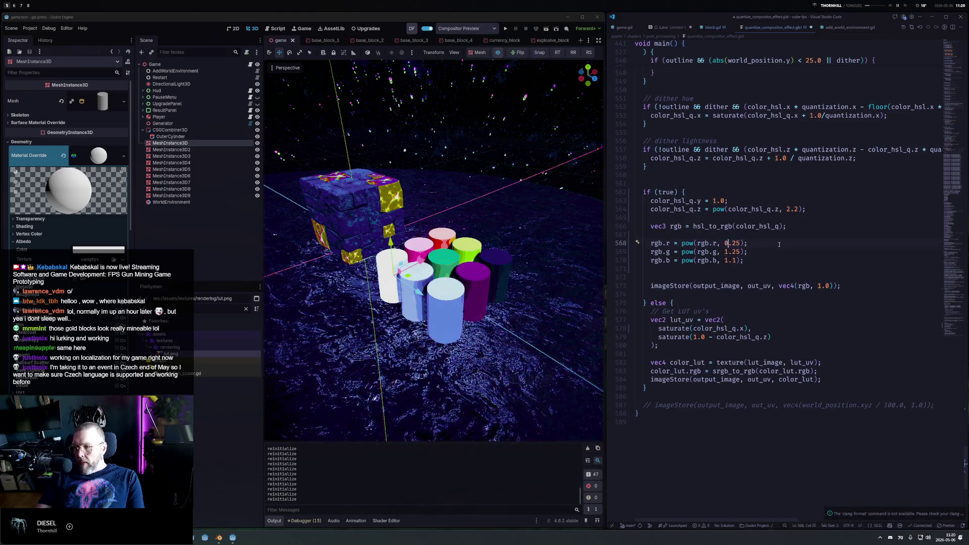
{"action": "key", "text": "ctrl+s"}
{"action": "key", "text": "ctrl+s"}
{"action": "type", "text": "5"}
{"action": "key", "text": "ctrl+s"}
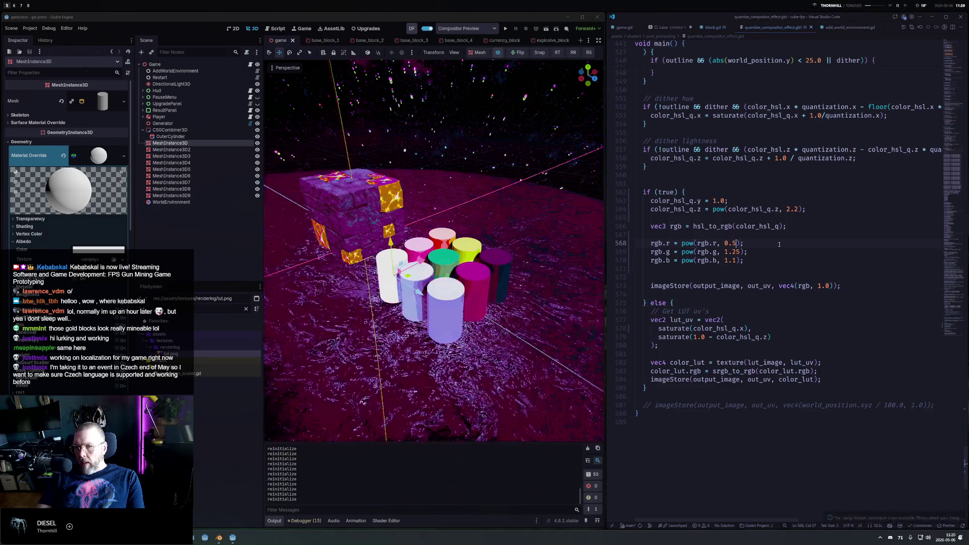
Turn the red line into the multiply 'rgb.r *= 1.5;' and run the game to test it.
{"action": "key", "text": "ctrl+Left"}
{"action": "key", "text": "ctrl+Left"}
{"action": "key", "text": "ctrl+Left"}
{"action": "type", "text": "*"}
{"action": "key", "text": "shift+End"}
{"action": "key", "text": "shift+Left"}
{"action": "type", "text": "1.0"}
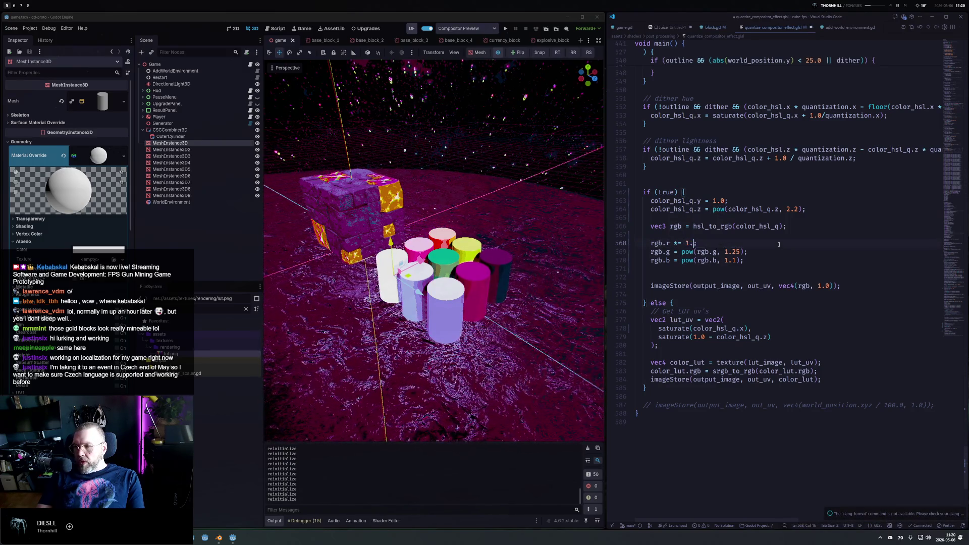
{"action": "key", "text": "BackSpace"}
{"action": "type", "text": "5"}
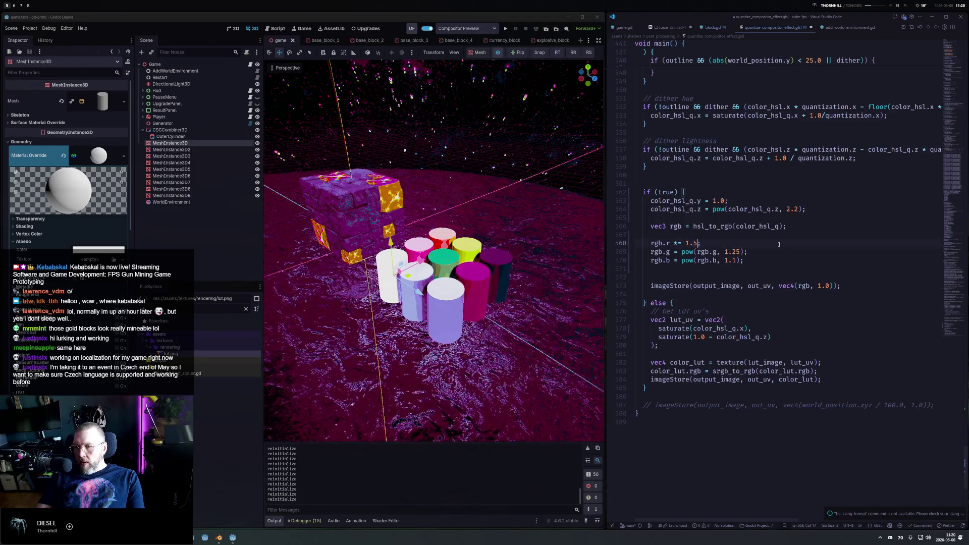
{"action": "key", "text": "ctrl+s"}
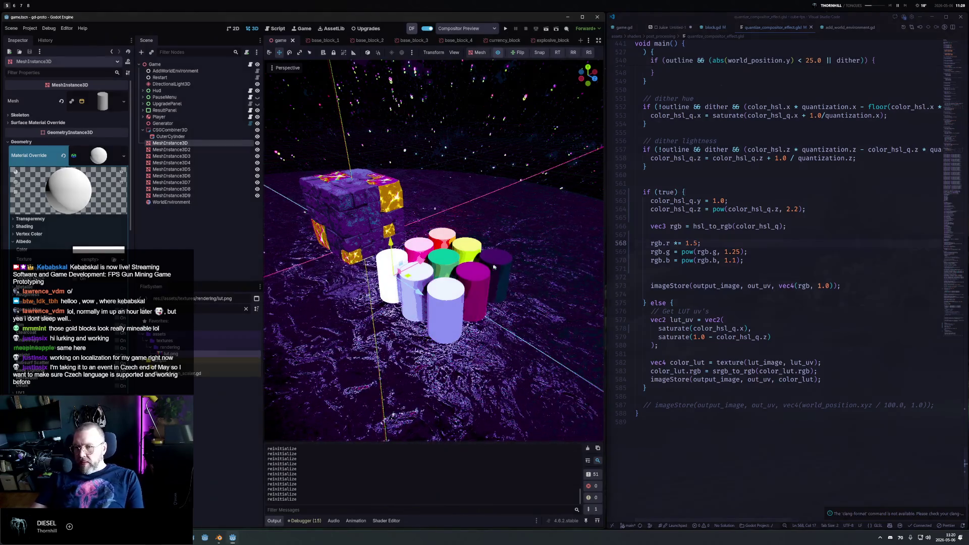
{"action": "mouse_move", "coordinate": [475, 242]}
{"action": "left_mouse_down"}
{"action": "mouse_move", "coordinate": [473, 207]}
{"action": "mouse_move", "coordinate": [444, 242]}
{"action": "mouse_move", "coordinate": [413, 250]}
{"action": "mouse_move", "coordinate": [482, 277]}
{"action": "mouse_move", "coordinate": [476, 295]}
{"action": "mouse_move", "coordinate": [489, 276]}
{"action": "left_mouse_up"}
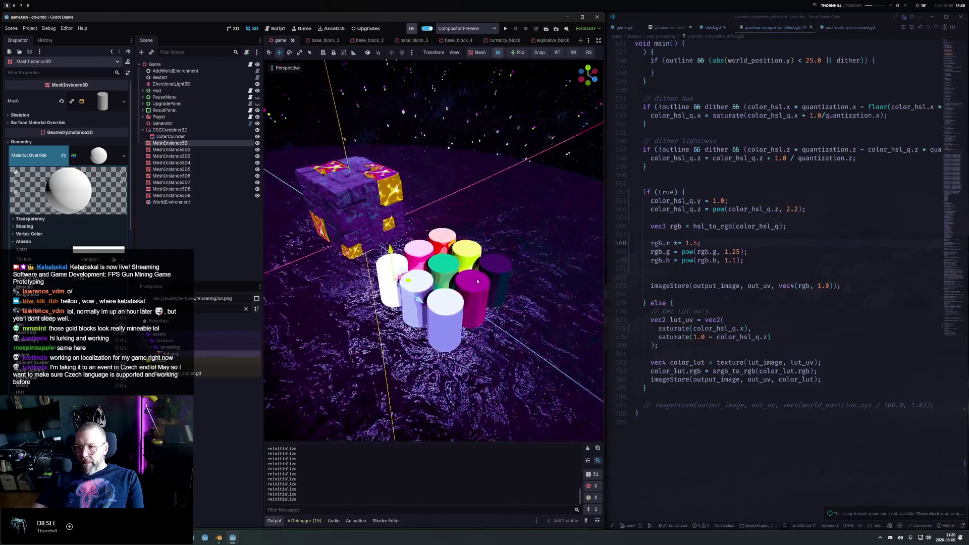
{"action": "key", "text": "F5"}
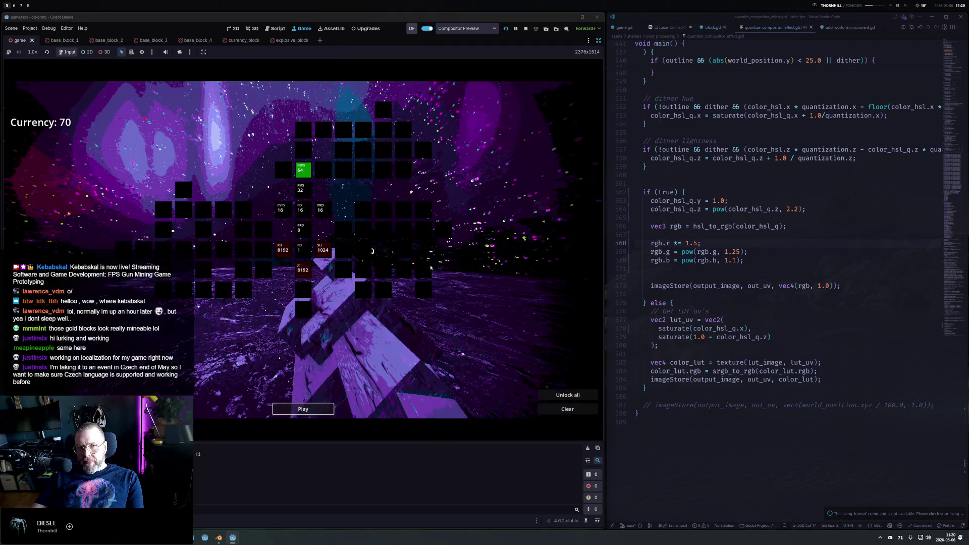
Walk to the blocks and shoot the red and grey ones through a full round.
{"action": "key", "text": "w"}
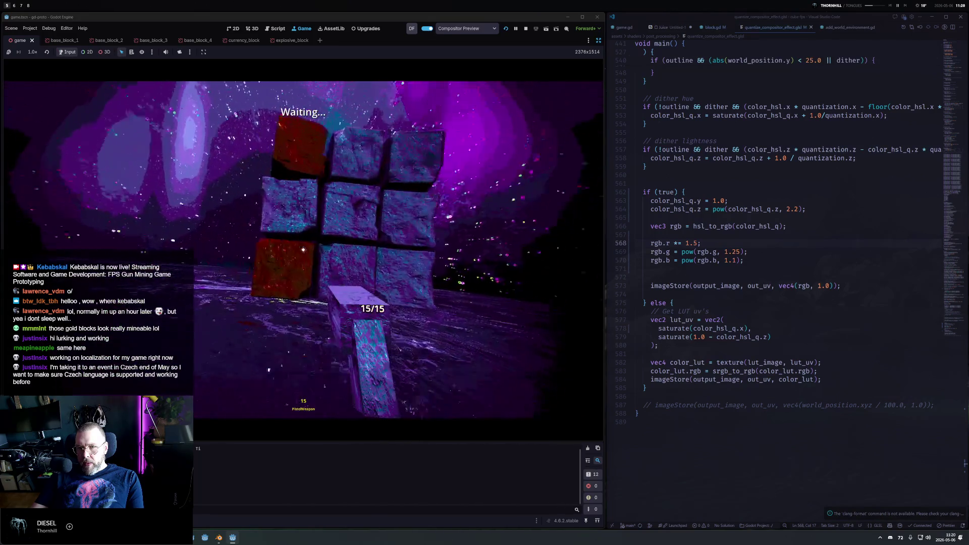
{"action": "left_click", "coordinate": [303, 250]}
{"action": "left_click", "coordinate": [303, 250]}
{"action": "left_click", "coordinate": [303, 250]}
{"action": "left_click", "coordinate": [303, 249]}
{"action": "left_click", "coordinate": [302, 249]}
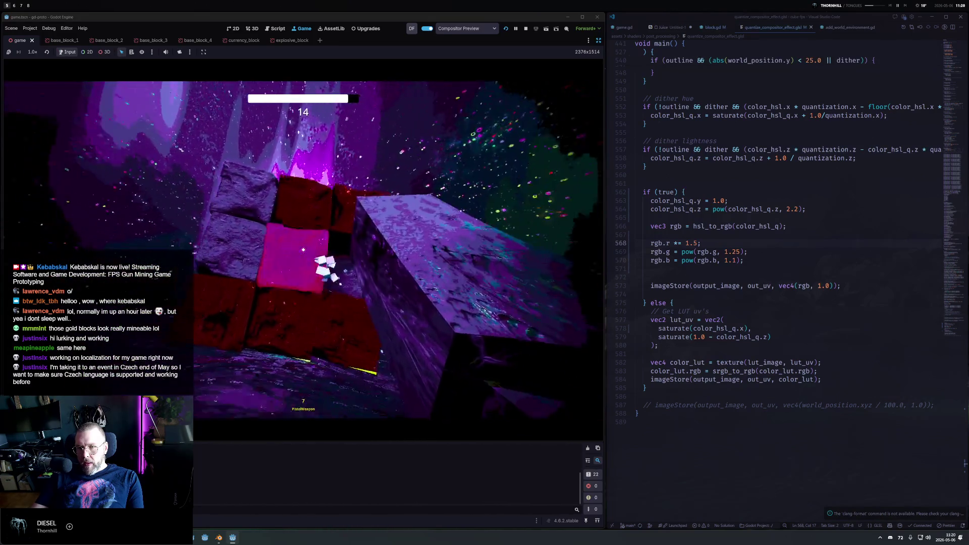
{"action": "left_click", "coordinate": [303, 249]}
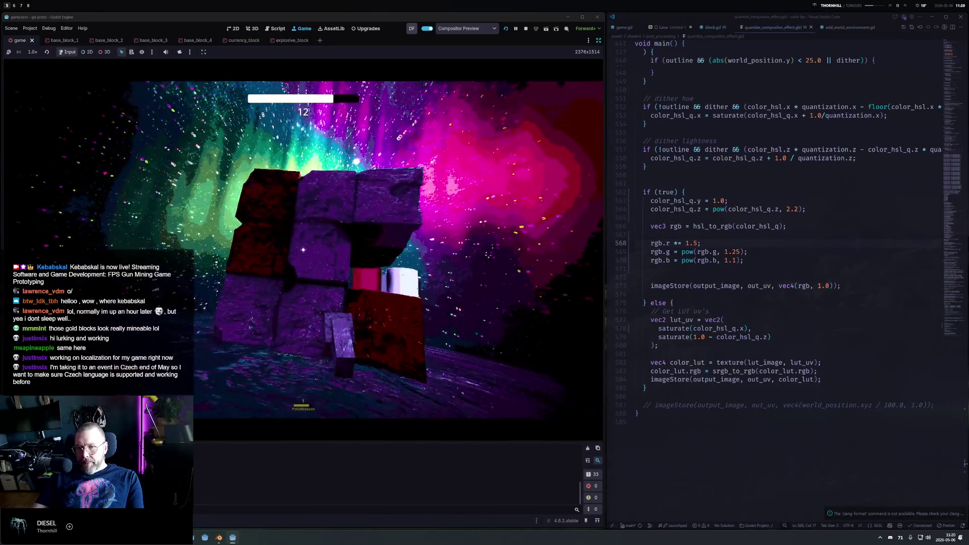
{"action": "left_click", "coordinate": [302, 250]}
{"action": "left_click", "coordinate": [303, 249]}
{"action": "left_click", "coordinate": [303, 250]}
{"action": "left_click", "coordinate": [303, 249]}
{"action": "left_click", "coordinate": [303, 249]}
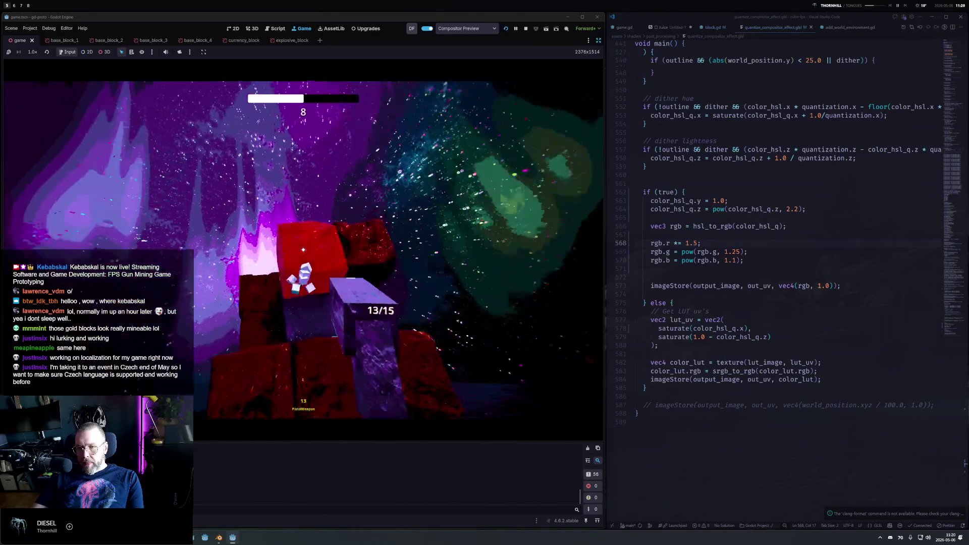
{"action": "left_click", "coordinate": [302, 250]}
{"action": "left_click", "coordinate": [303, 249]}
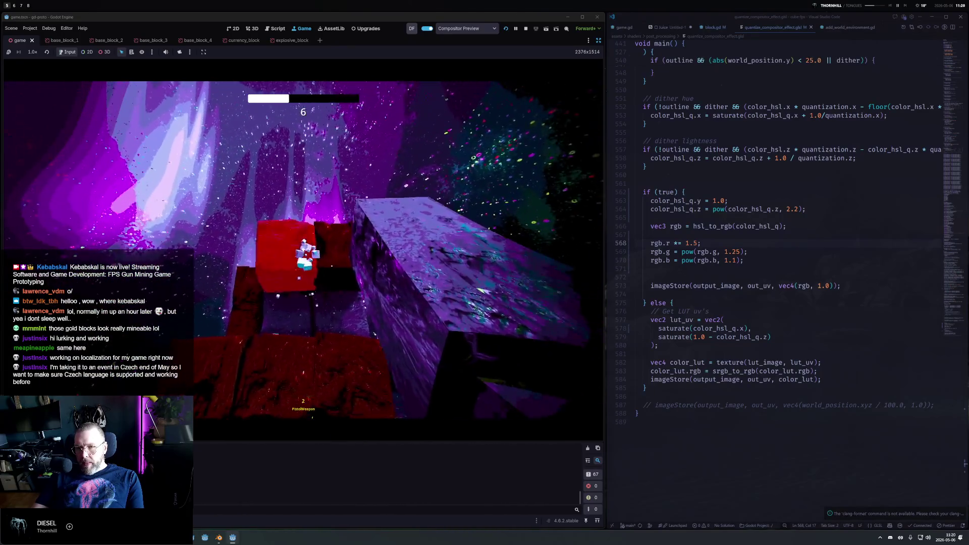
{"action": "left_click", "coordinate": [303, 250]}
{"action": "left_click", "coordinate": [303, 250]}
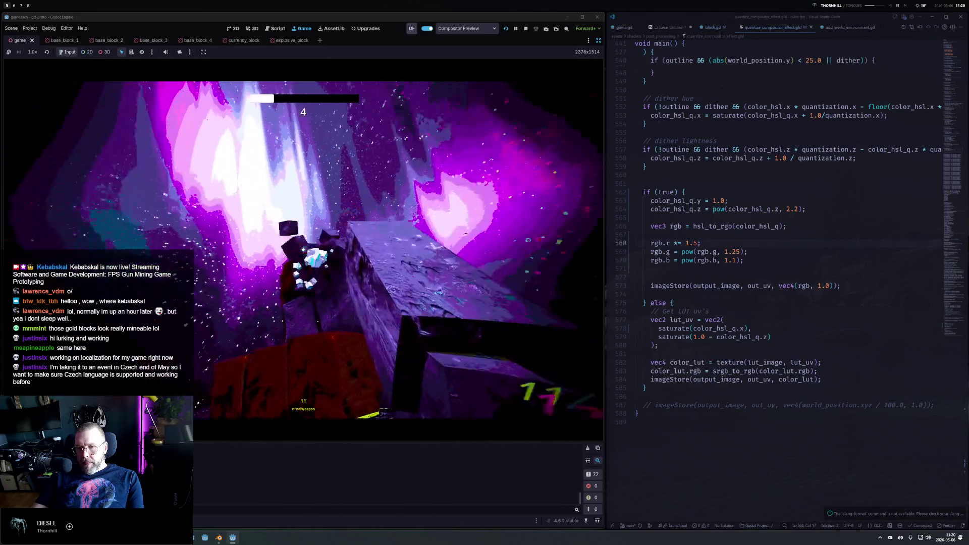
{"action": "left_click", "coordinate": [303, 249]}
{"action": "left_click", "coordinate": [302, 250]}
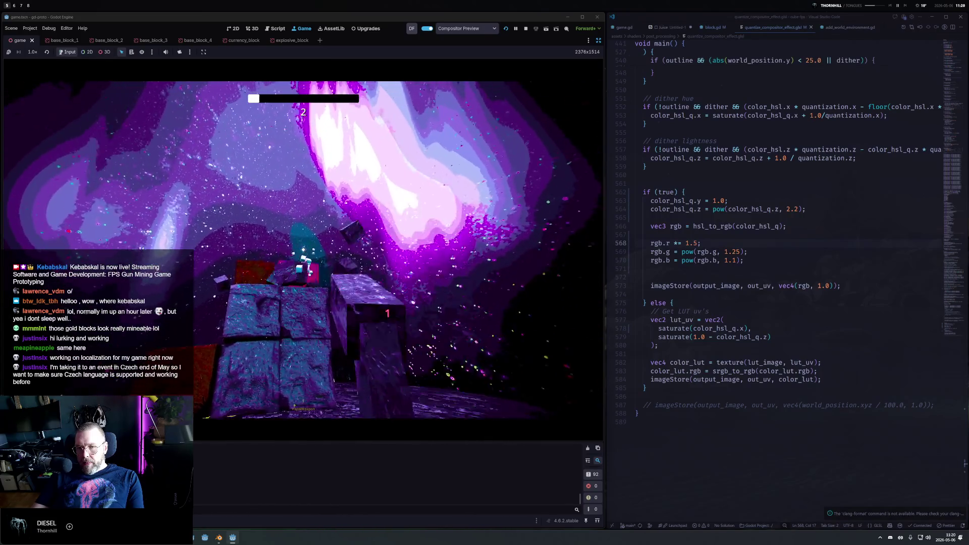
{"action": "left_click", "coordinate": [303, 249]}
{"action": "left_click", "coordinate": [303, 249]}
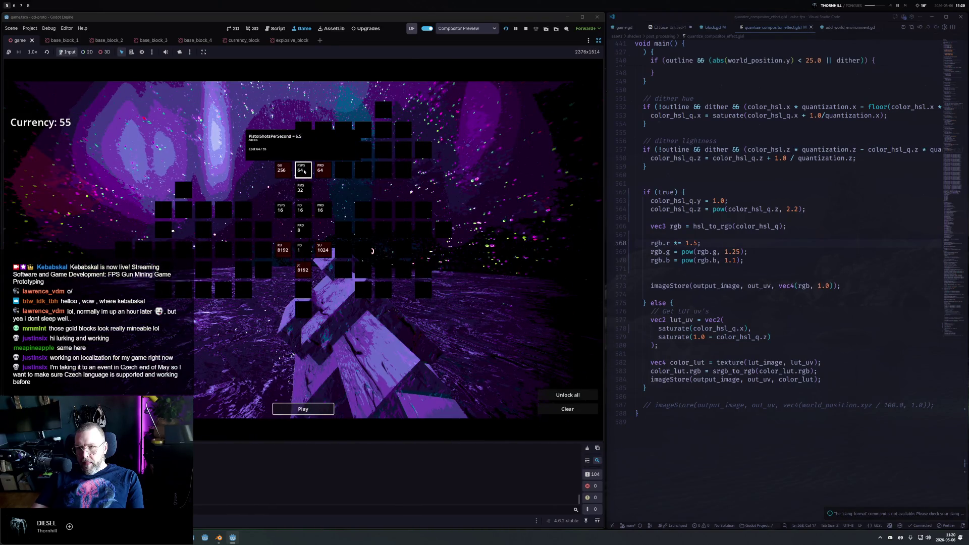
Start a new round, shoot and reload at the red blocks, then pause and stop the game.
{"action": "left_click", "coordinate": [304, 409]}
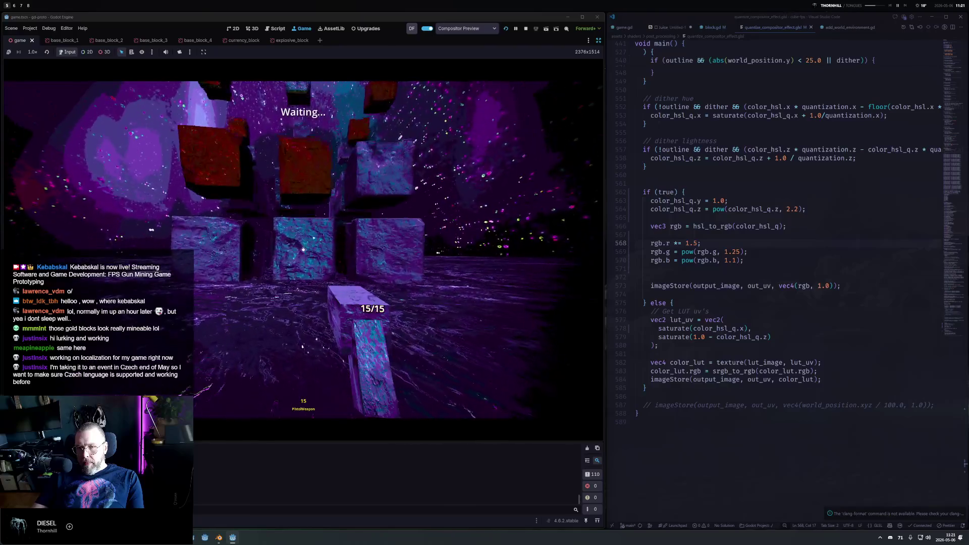
{"action": "left_click", "coordinate": [303, 250]}
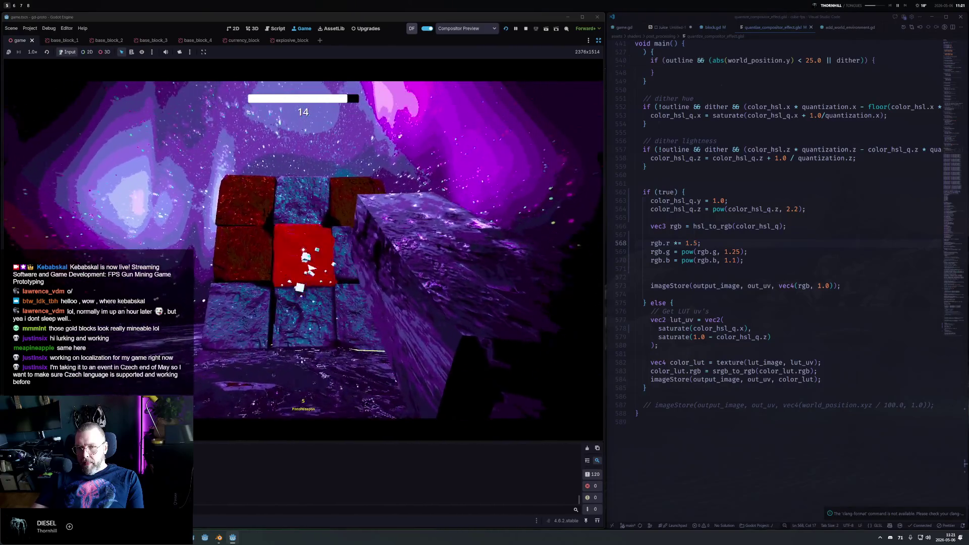
{"action": "left_click", "coordinate": [302, 249]}
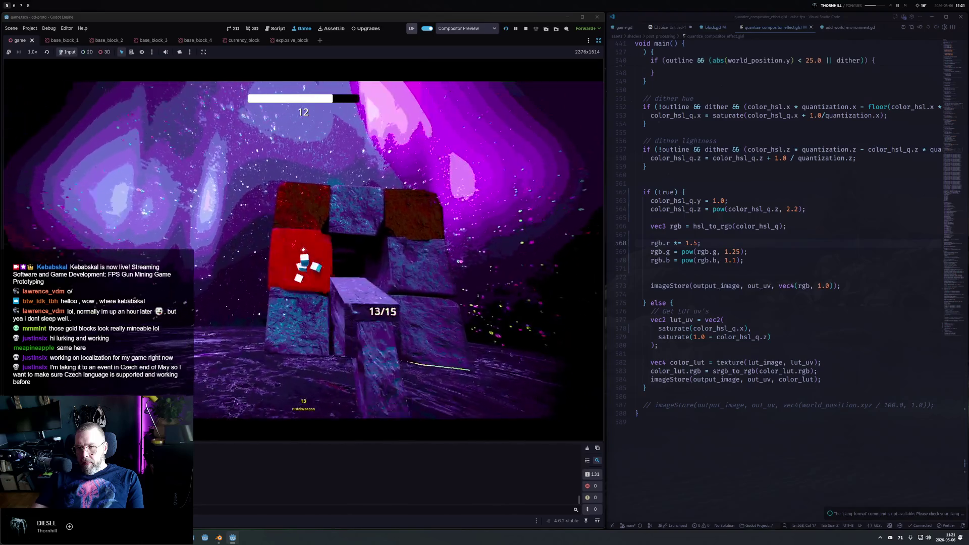
{"action": "left_click", "coordinate": [302, 250]}
{"action": "left_click", "coordinate": [303, 249]}
{"action": "left_click", "coordinate": [302, 249]}
{"action": "key", "text": "r"}
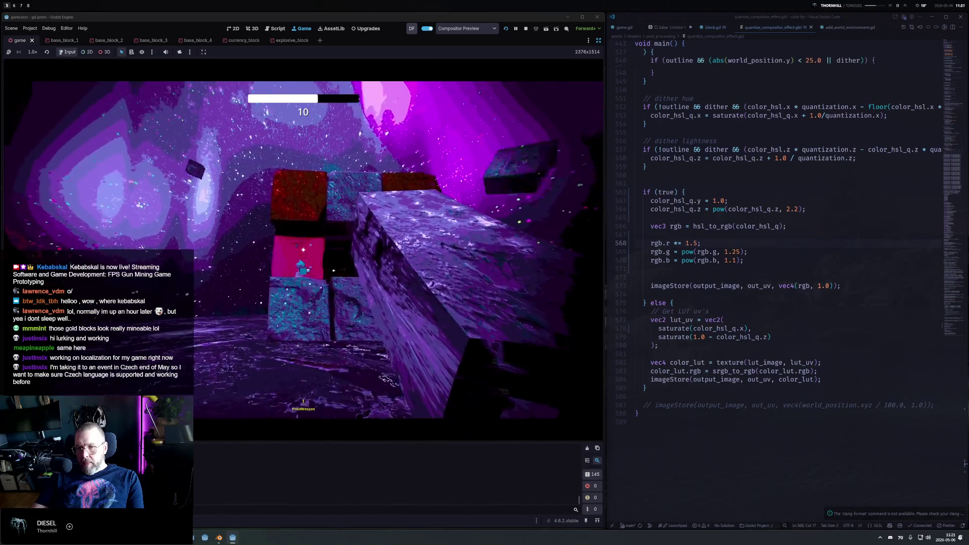
{"action": "left_click", "coordinate": [303, 258]}
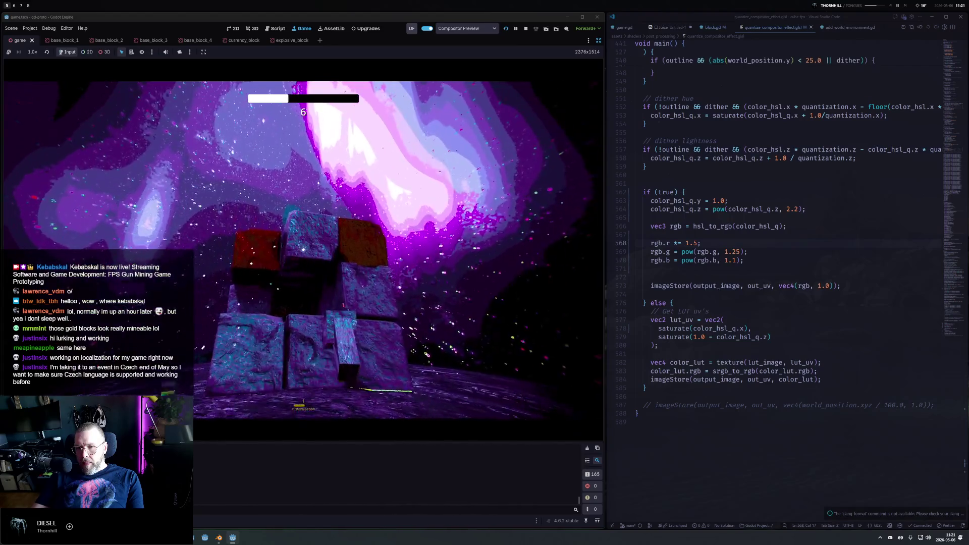
{"action": "left_click", "coordinate": [303, 257]}
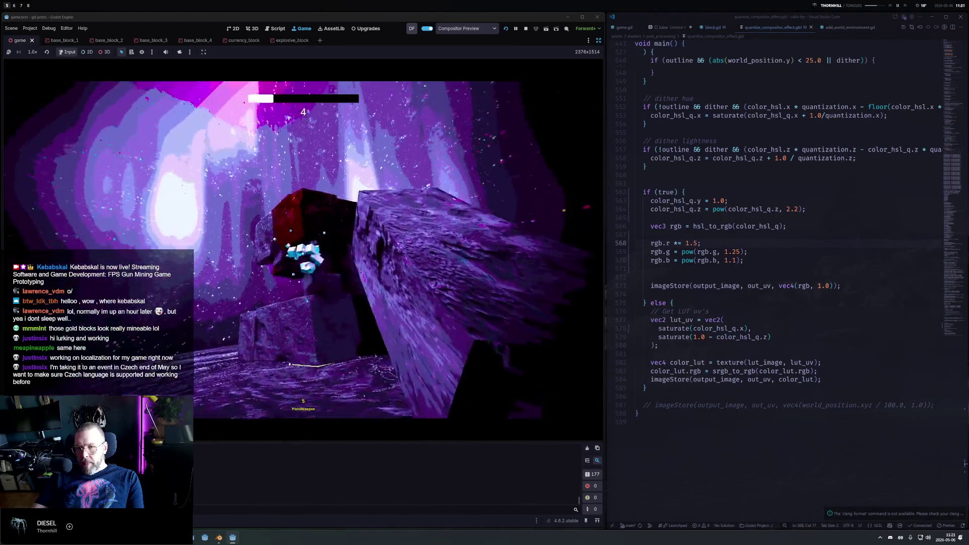
{"action": "key", "text": "Escape"}
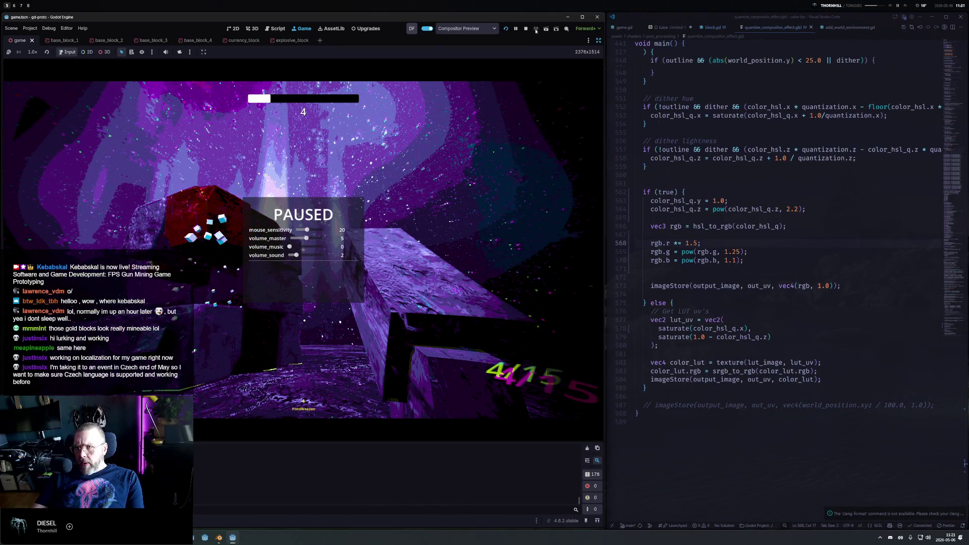
{"action": "left_click", "coordinate": [526, 29]}
Try hue quantization values of 12, 10 and 9 on line 494, saving after each.
{"action": "scroll", "coordinate": [730, 256], "scroll_direction": "up", "scroll_amount": 5}
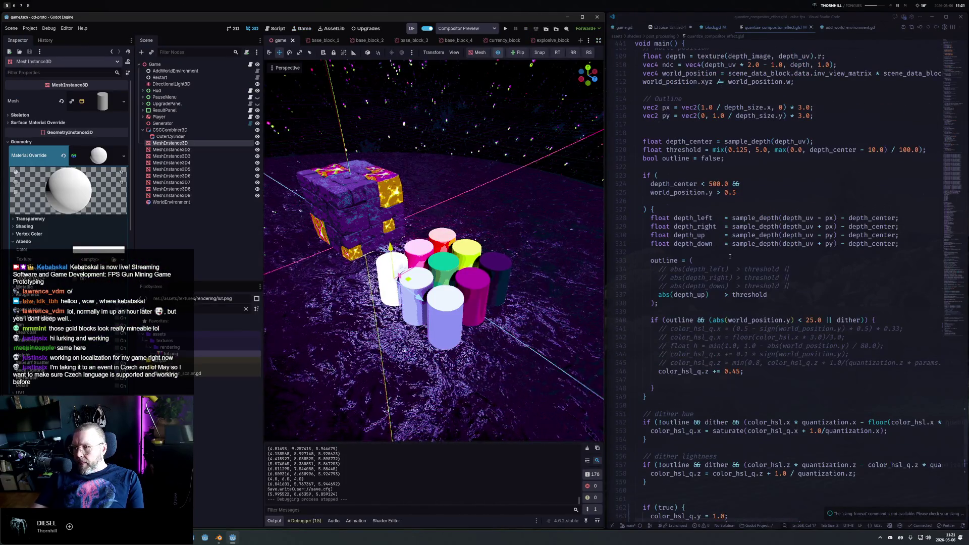
{"action": "scroll", "coordinate": [730, 256], "scroll_direction": "up", "scroll_amount": 6}
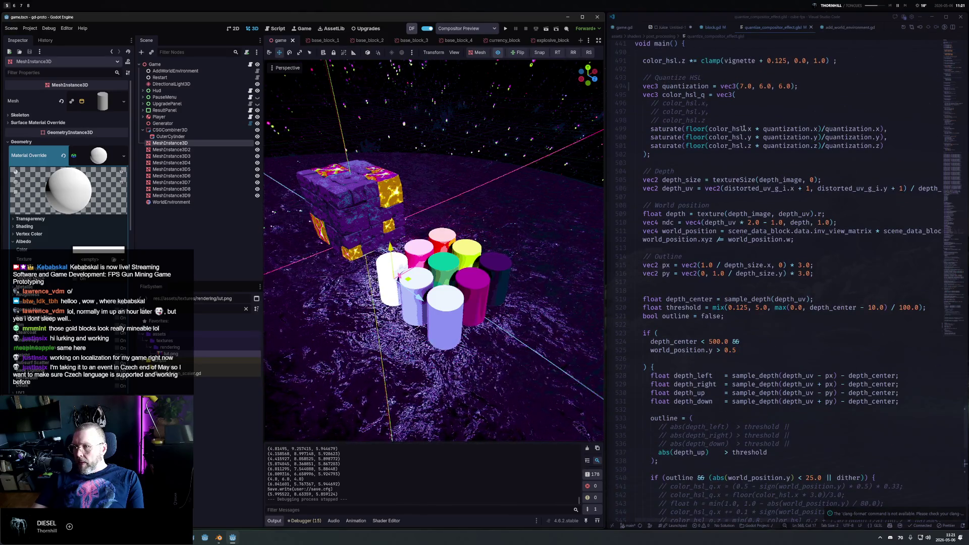
{"action": "double_click", "coordinate": [742, 87]}
{"action": "type", "text": "12"}
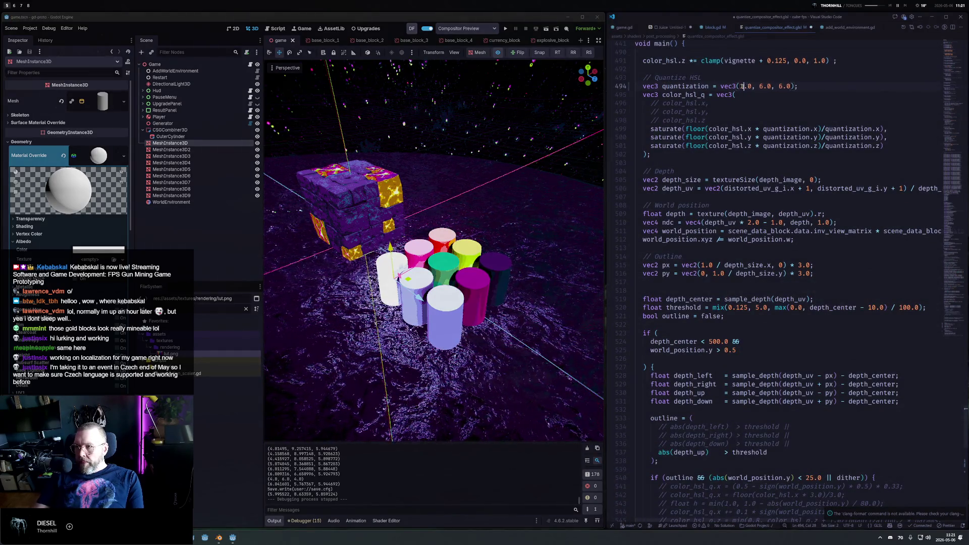
{"action": "key", "text": "ctrl+s"}
{"action": "double_click", "coordinate": [743, 86]}
{"action": "type", "text": "10"}
{"action": "key", "text": "ctrl+s"}
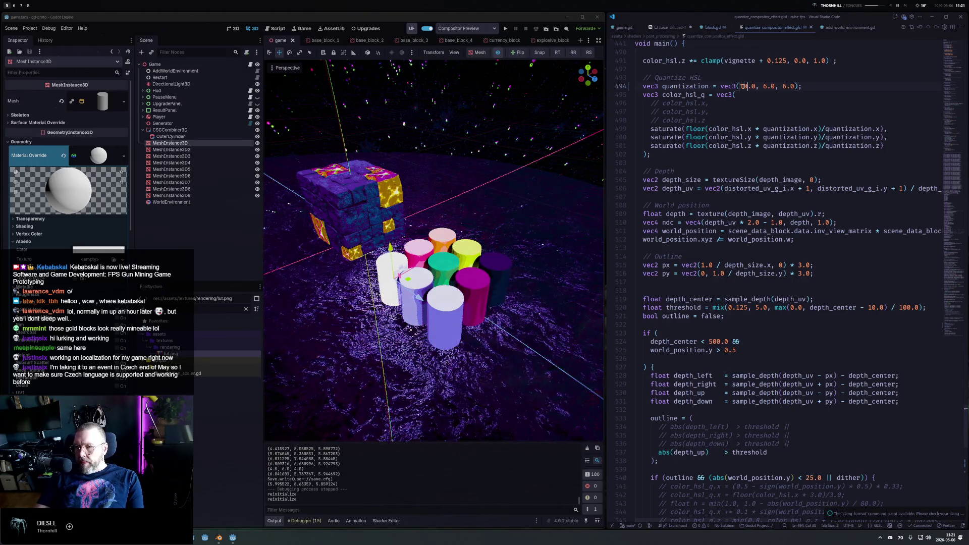
{"action": "double_click", "coordinate": [743, 86]}
{"action": "type", "text": "9"}
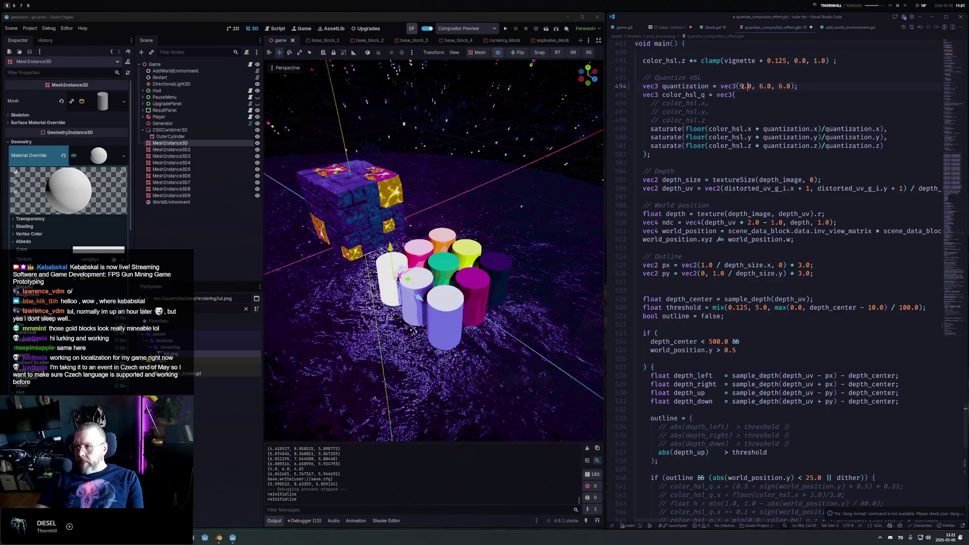
{"action": "key", "text": "ctrl+s"}
Restore the hue quantization value to 7.0 and save the shader.
{"action": "double_click", "coordinate": [741, 86]}
{"action": "type", "text": "7"}
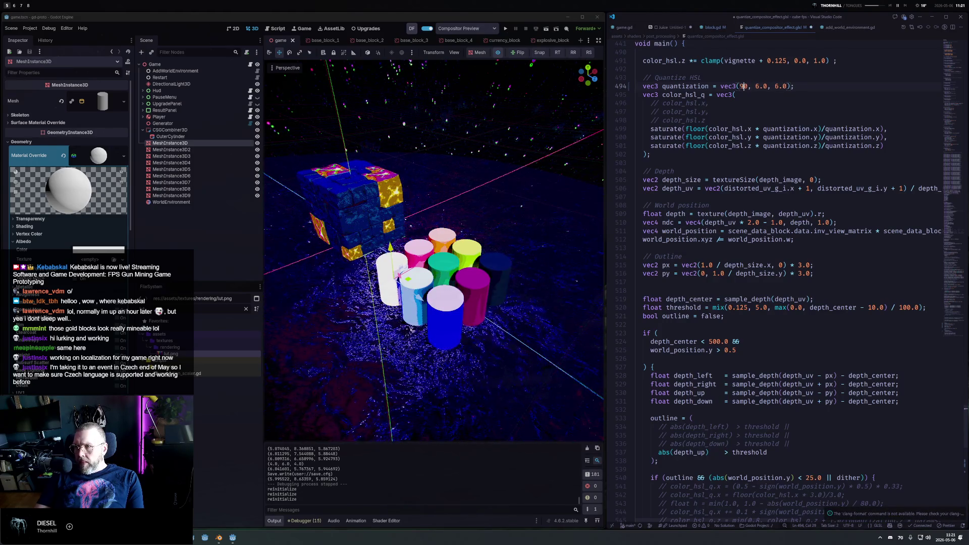
{"action": "key", "text": "ctrl+s"}
{"action": "type", "text": "."}
{"action": "key", "text": "ctrl+s"}
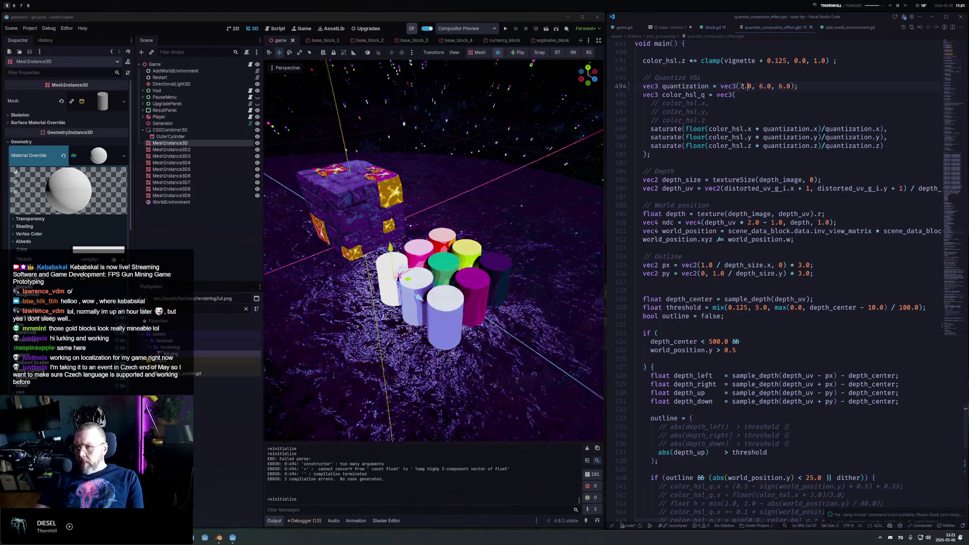
{"action": "key", "text": "ctrl+Right"}
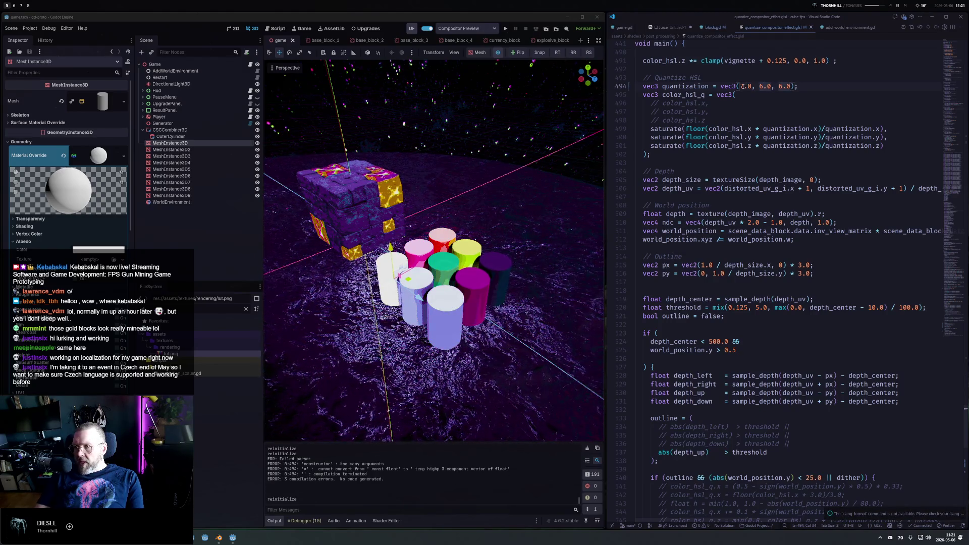
{"action": "key", "text": "ctrl+Right"}
{"action": "key", "text": "ctrl+Right"}
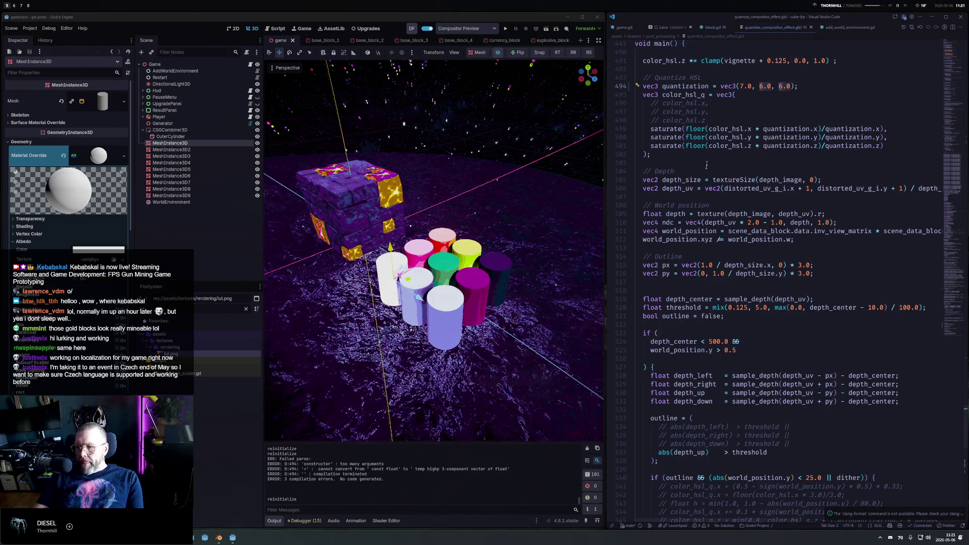
{"action": "scroll", "coordinate": [710, 146], "scroll_direction": "down", "scroll_amount": 15}
Add a new line under if (true) declaring vec3 h = color_hsl_q.
{"action": "left_click", "coordinate": [811, 226]}
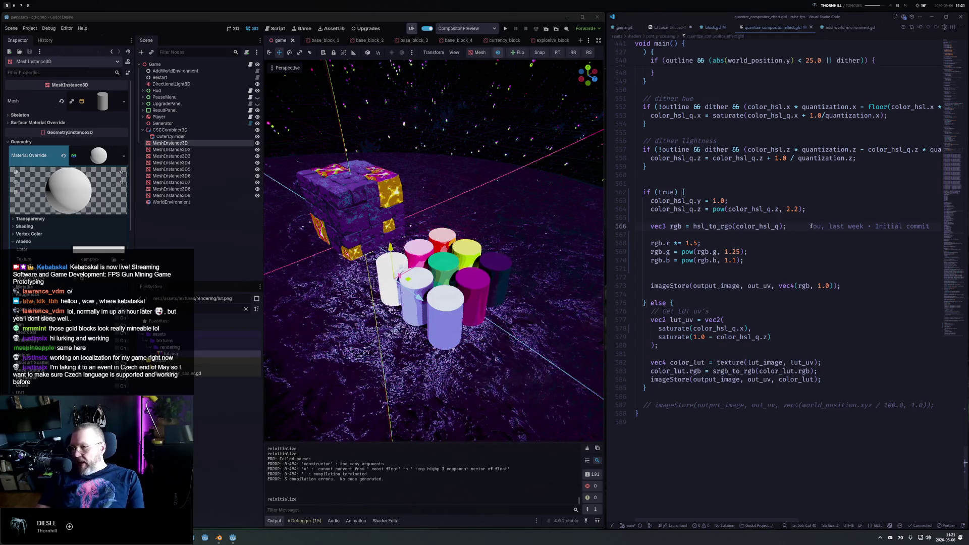
{"action": "key", "text": "Down"}
{"action": "key", "text": "Down"}
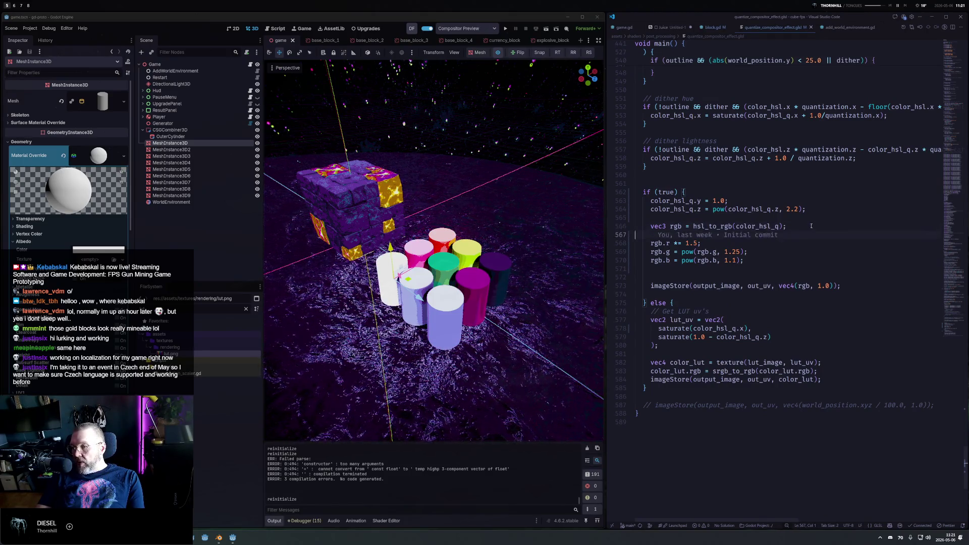
{"action": "key", "text": "Down"}
{"action": "key", "text": "End"}
{"action": "key", "text": "Left"}
{"action": "key", "text": "Left"}
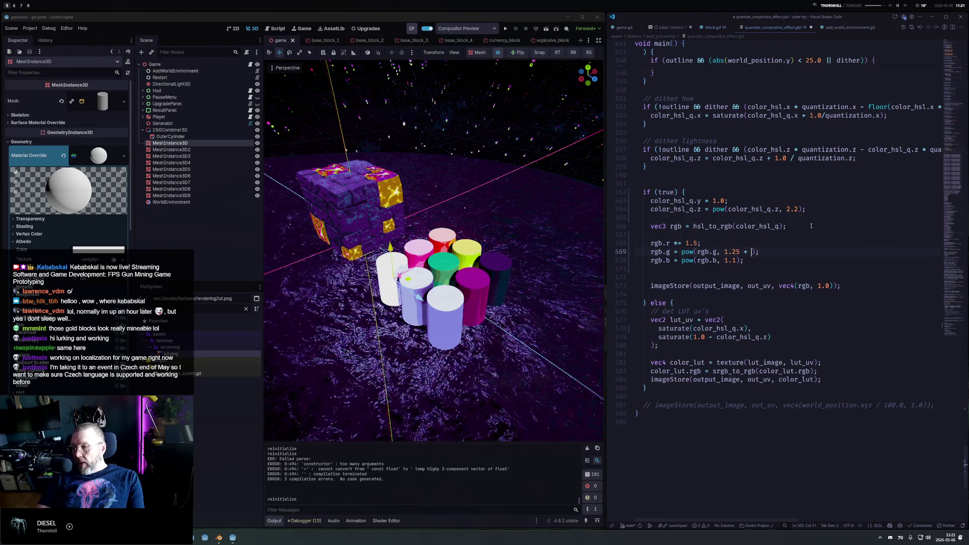
{"action": "key", "text": "Up"}
{"action": "key", "text": "Up"}
{"action": "key", "text": "Up"}
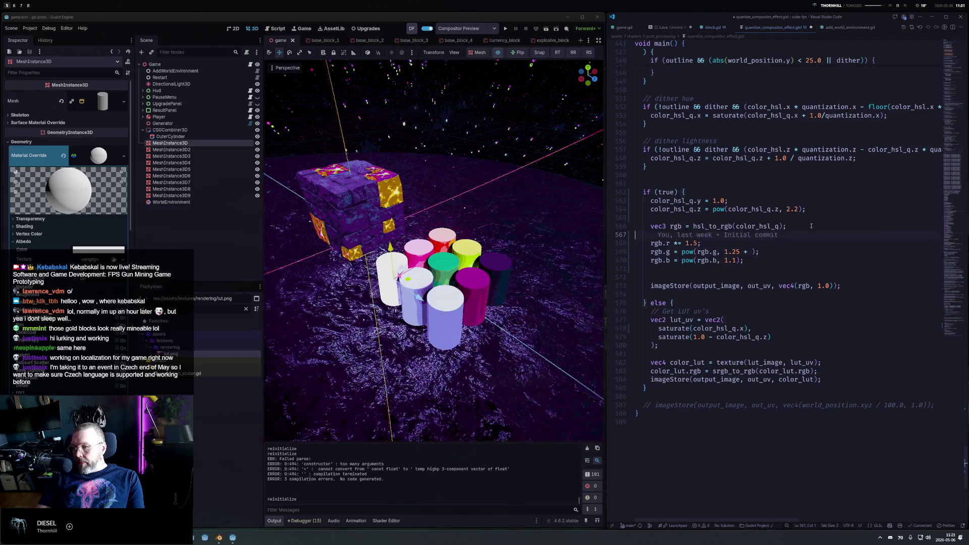
{"action": "key", "text": "End"}
{"action": "key", "text": "Return"}
{"action": "type", "text": "var"}
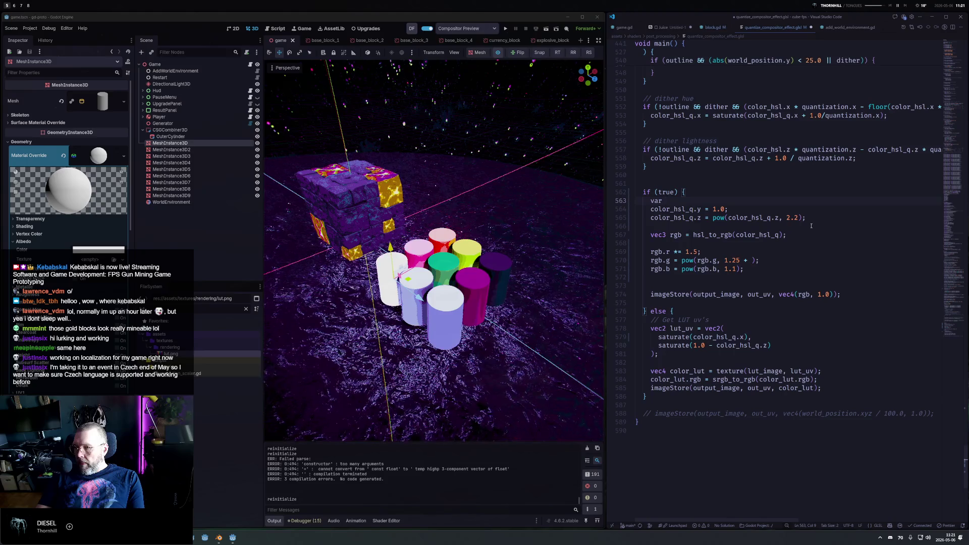
{"action": "key", "text": "ctrl+BackSpace"}
{"action": "type", "text": "cve c"}
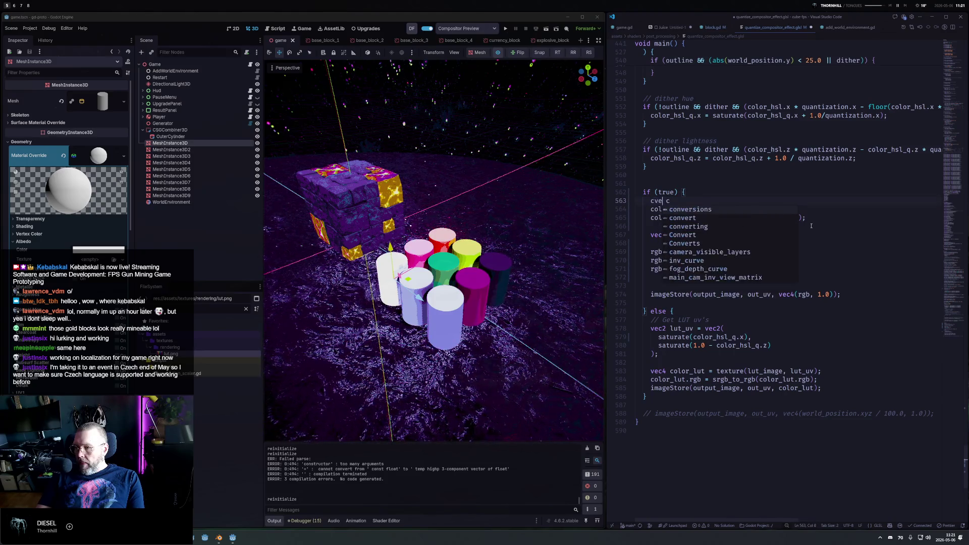
{"action": "key", "text": "BackSpace"}
{"action": "key", "text": "BackSpace"}
{"action": "key", "text": "BackSpace"}
{"action": "type", "text": "vec3 h = "}
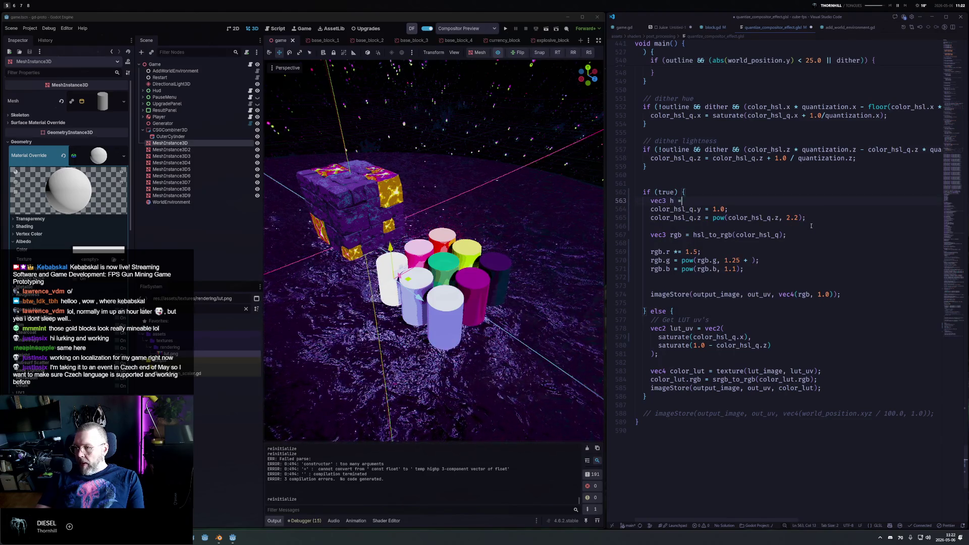
{"action": "type", "text": "color_s"}
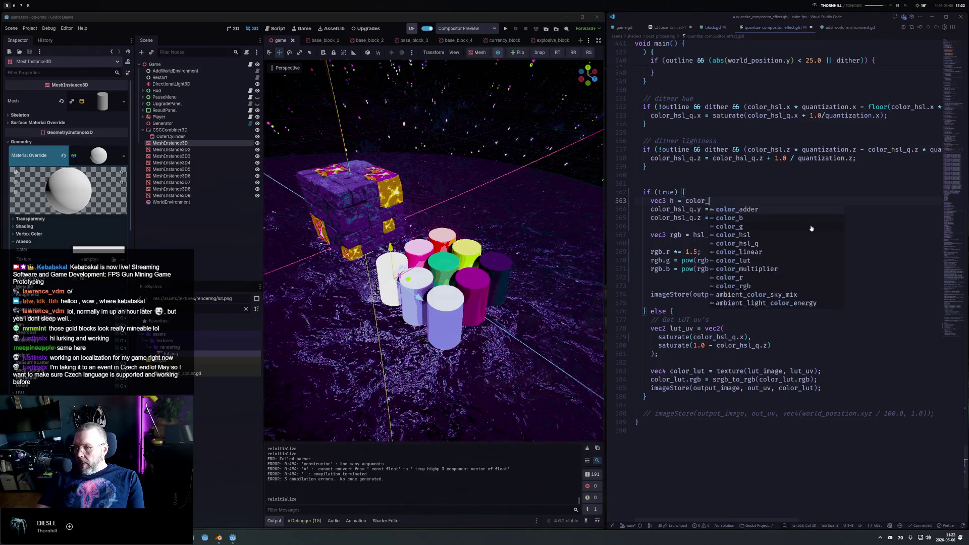
{"action": "key", "text": "BackSpace"}
{"action": "type", "text": "h"}
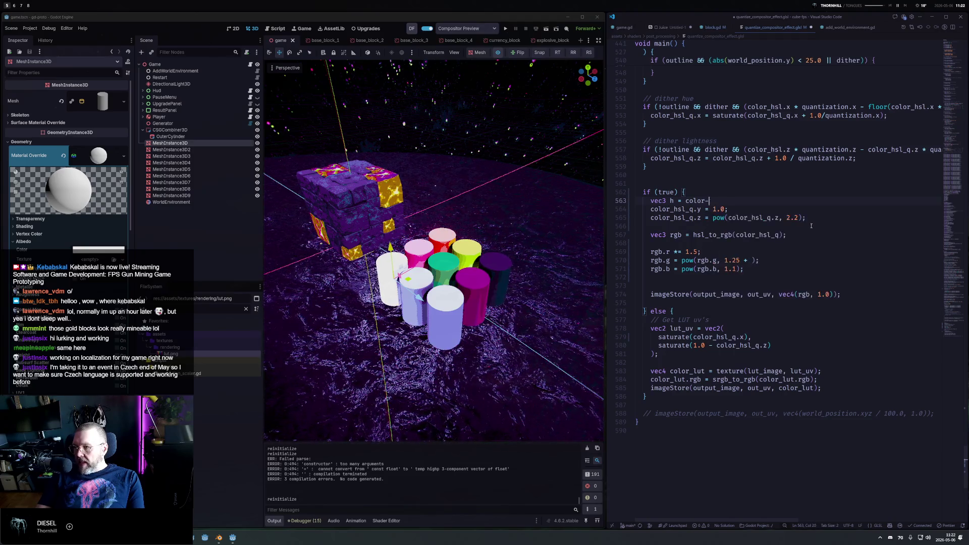
{"action": "key", "text": "Down"}
{"action": "key", "text": "Tab"}
Rename the following color_hsl_q occurrences to h using multi-selection.
{"action": "key", "text": "Home"}
{"action": "key", "text": "Down"}
{"action": "key", "text": "ctrl+alt+Down"}
{"action": "key", "text": "ctrl+Right"}
{"action": "key", "text": "ctrl+d"}
{"action": "key", "text": "ctrl+d"}
{"action": "type", "text": "h"}
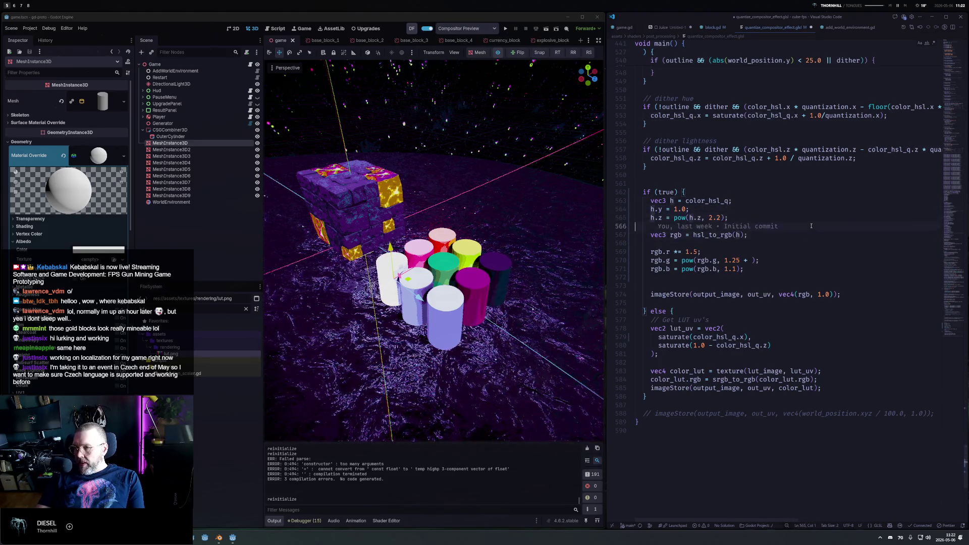
Make green's exponent 1.25 + h.z*3.0, comparing against the line commented out, and save.
{"action": "key", "text": "Down"}
{"action": "key", "text": "Down"}
{"action": "key", "text": "Down"}
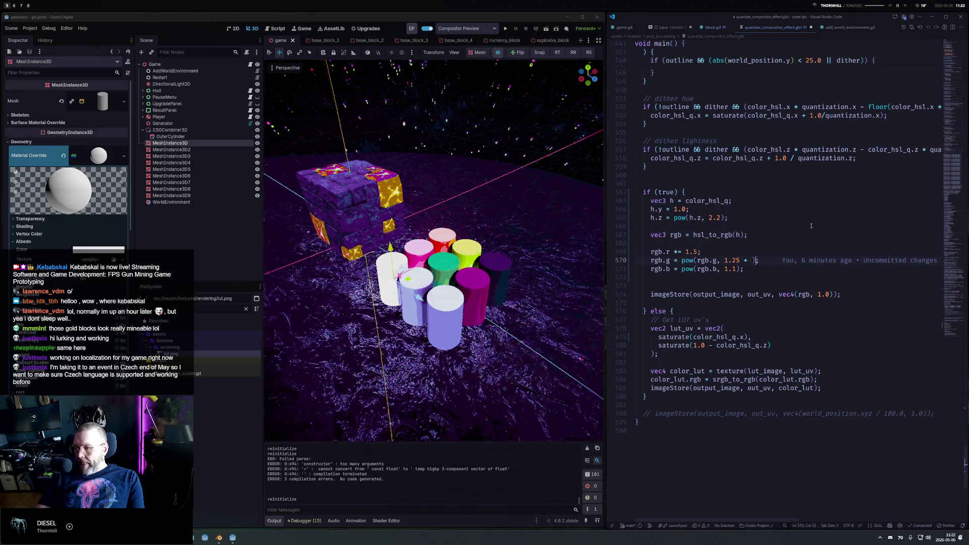
{"action": "type", "text": "h.l"}
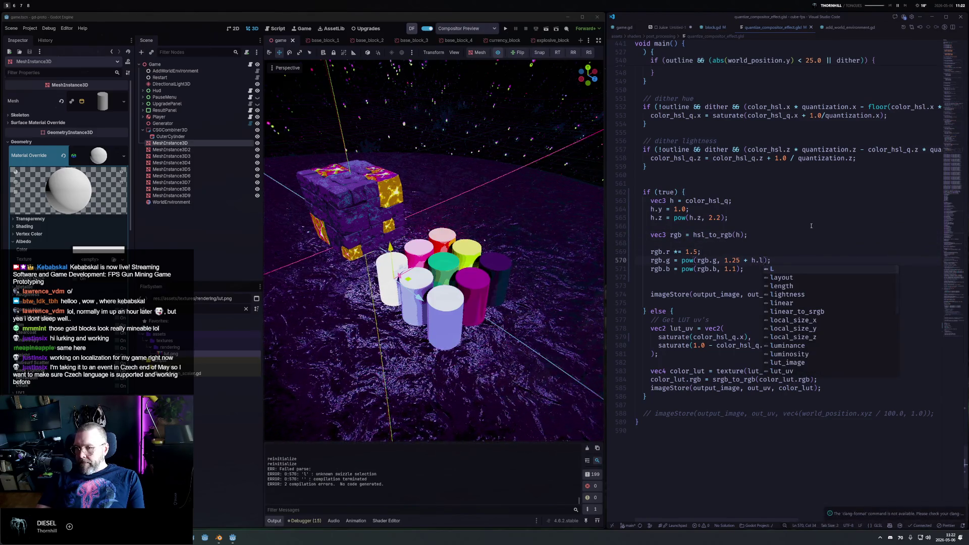
{"action": "key", "text": "BackSpace"}
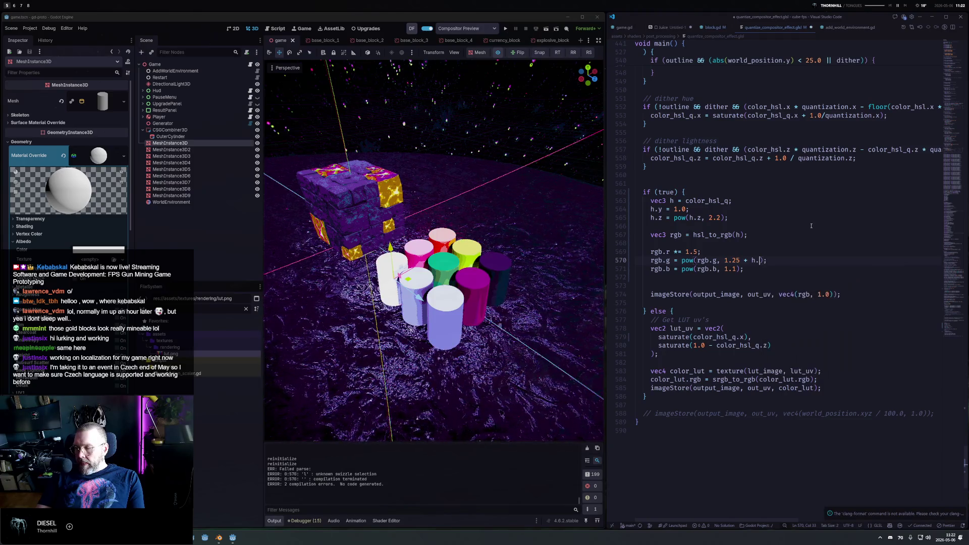
{"action": "type", "text": "zj"}
{"action": "key", "text": "BackSpace"}
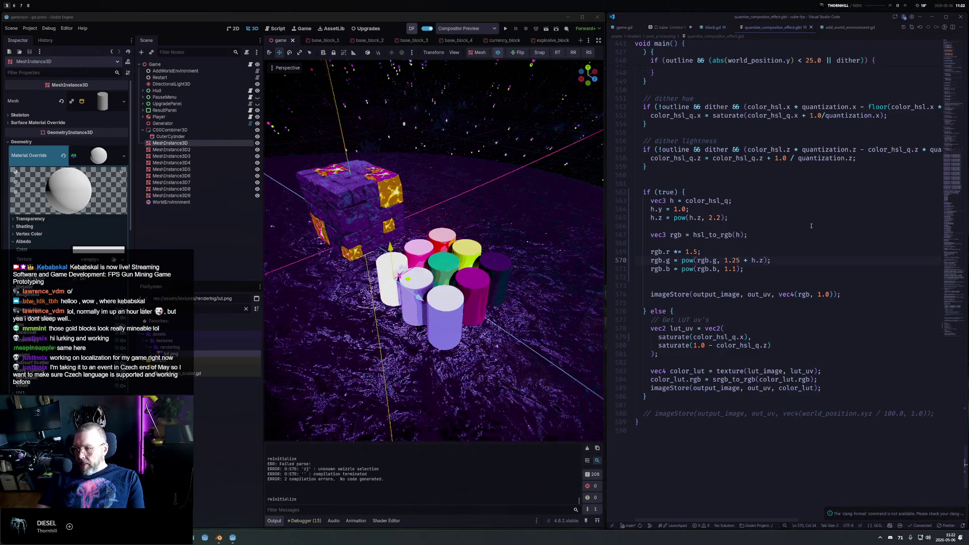
{"action": "key", "text": "ctrl+slash"}
{"action": "key", "text": "ctrl+slash"}
{"action": "key", "text": "ctrl+slash"}
{"action": "key", "text": "ctrl+slash"}
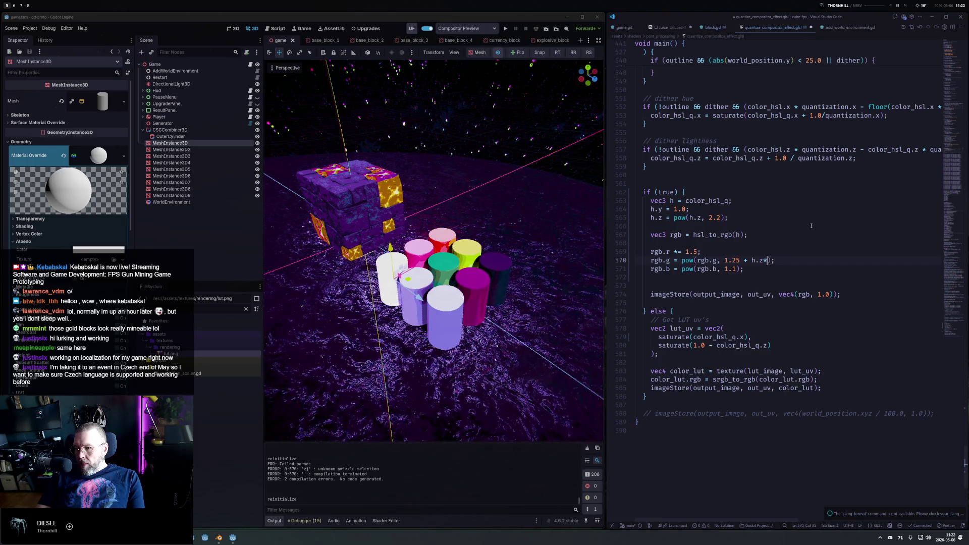
{"action": "type", "text": "3.0"}
{"action": "key", "text": "ctrl+s"}
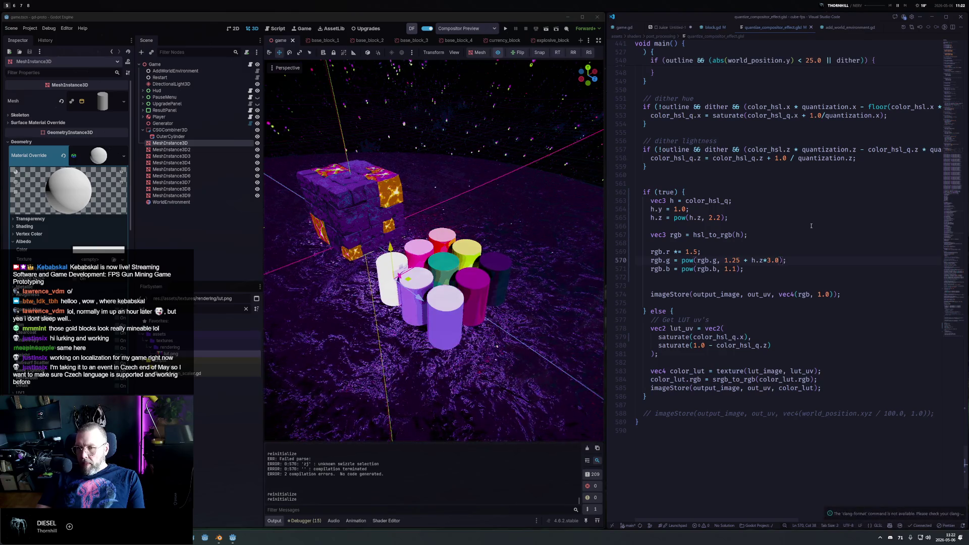
{"action": "key", "text": "ctrl+slash"}
{"action": "key", "text": "ctrl+s"}
{"action": "key", "text": "ctrl+slash"}
{"action": "key", "text": "ctrl+s"}
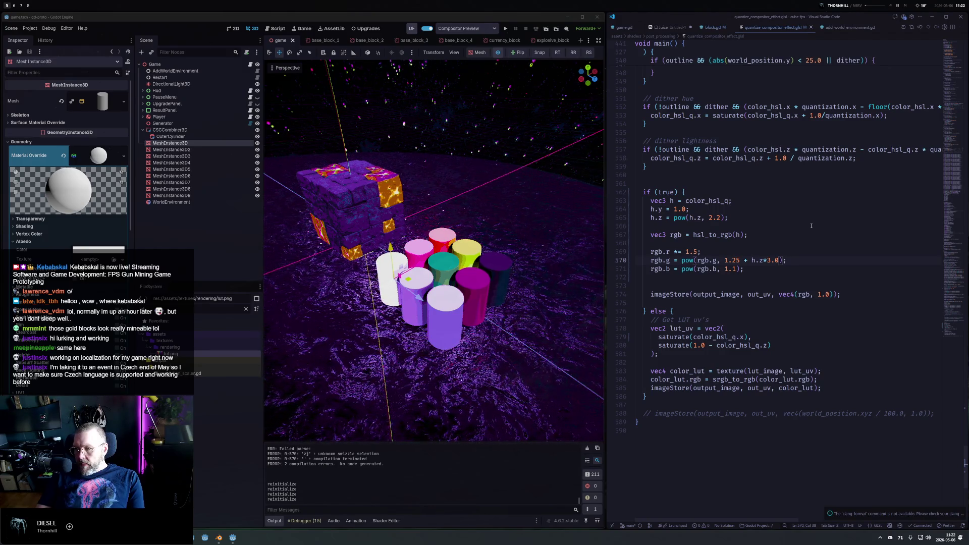
Set blue's exponent to 1.0, save, and duplicate the red-channel multiplier line.
{"action": "key", "text": "Down"}
{"action": "key", "text": "Left"}
{"action": "key", "text": "Left"}
{"action": "key", "text": "BackSpace"}
{"action": "type", "text": "0"}
{"action": "key", "text": "ctrl+s"}
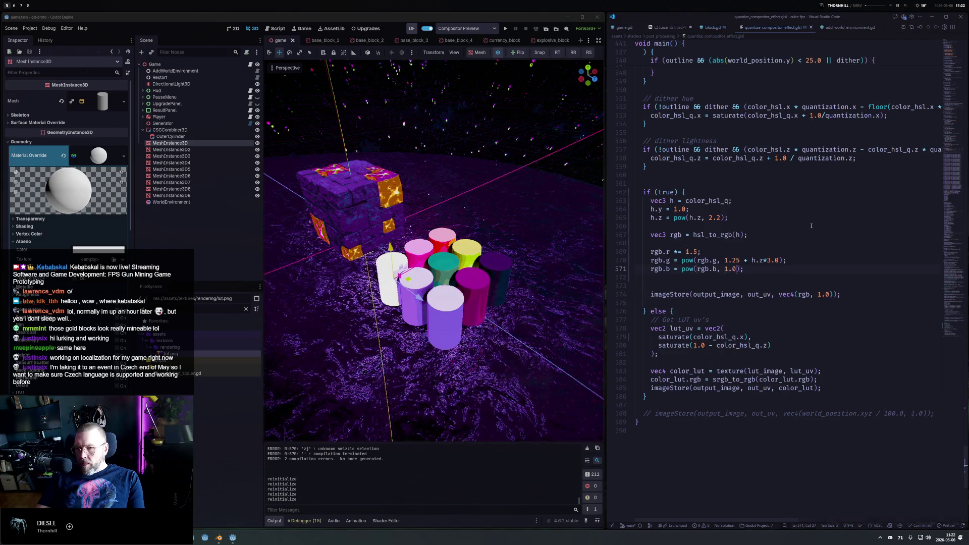
{"action": "key", "text": "Up"}
{"action": "key", "text": "Up"}
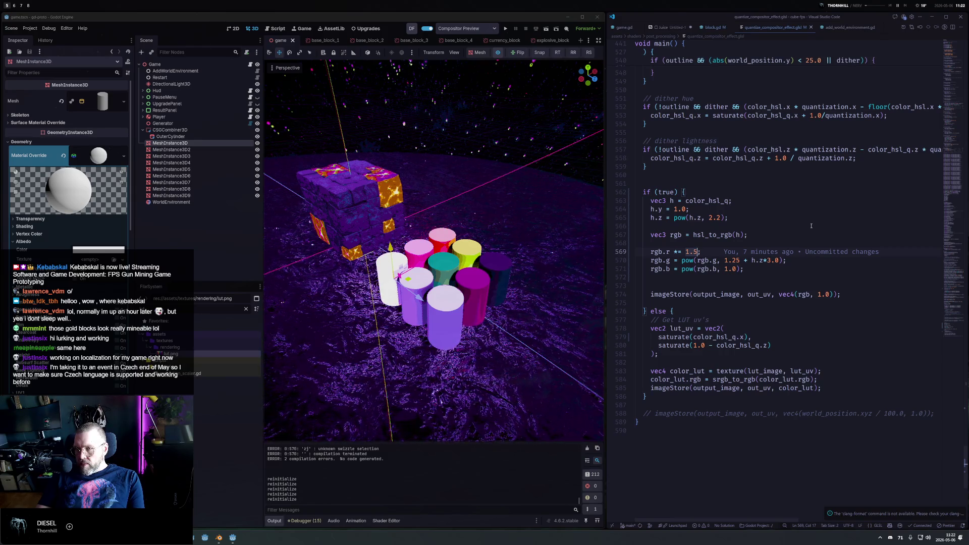
{"action": "key", "text": "shift+alt+Down"}
Append * h.z to the duplicated red line and change its multiplier to 0.5.
{"action": "key", "text": "Left"}
{"action": "key", "text": "Left"}
{"action": "key", "text": "Left"}
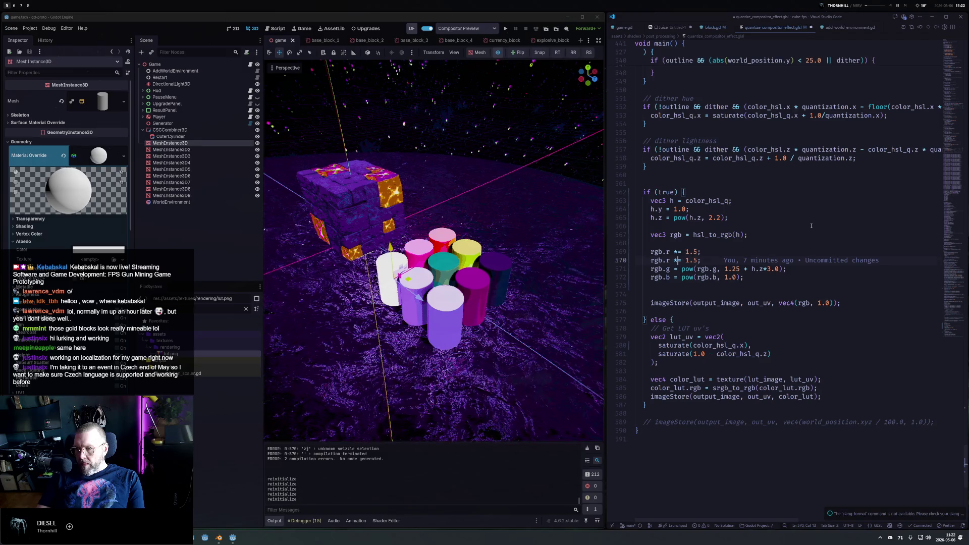
{"action": "key", "text": "Right"}
{"action": "key", "text": "Right"}
{"action": "key", "text": "Right"}
{"action": "type", "text": "* "}
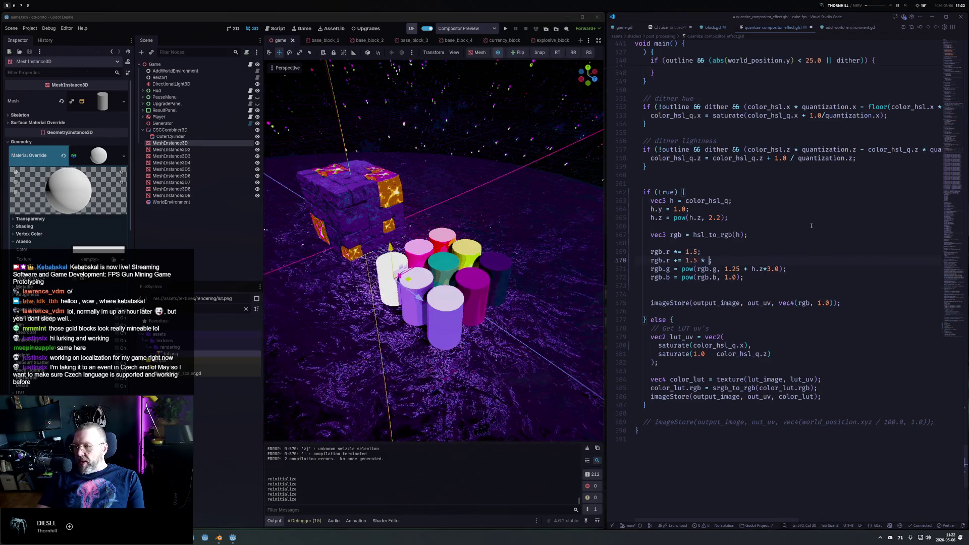
{"action": "type", "text": "h.z"}
{"action": "key", "text": "ctrl+s"}
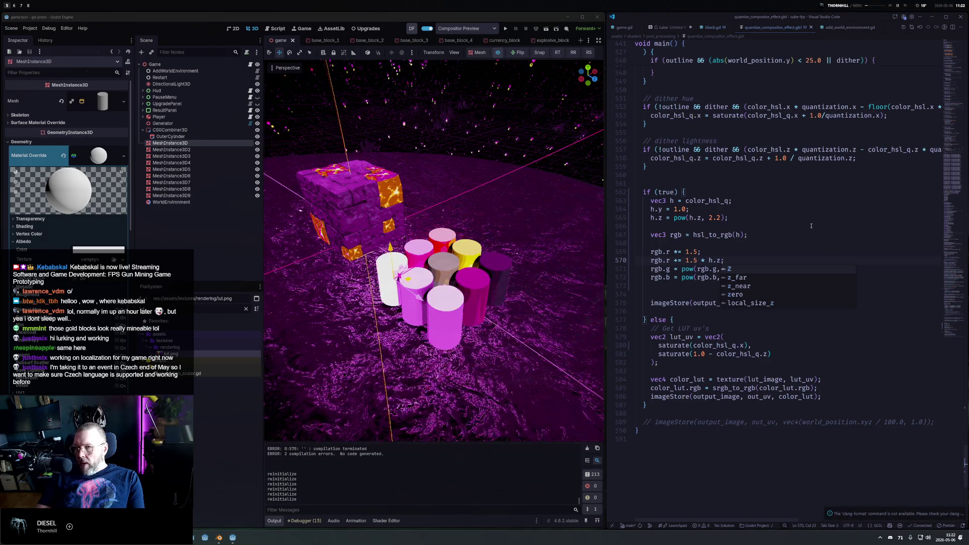
{"action": "key", "text": "Escape"}
{"action": "key", "text": "Left"}
{"action": "key", "text": "Left"}
{"action": "key", "text": "Left"}
{"action": "key", "text": "BackSpace"}
{"action": "type", "text": "0"}
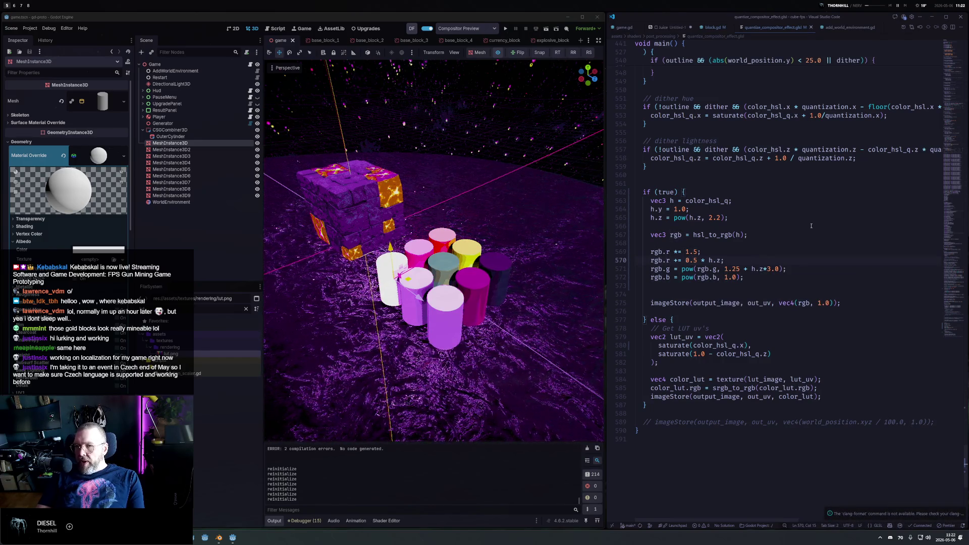
{"action": "left_click_drag", "start_coordinate": [530, 217], "coordinate": [497, 218]}
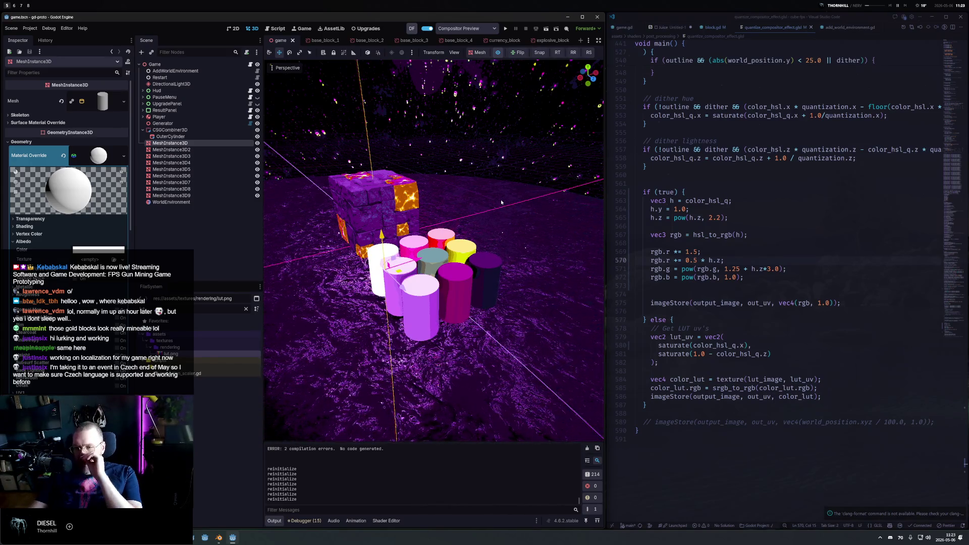
Set red's multipliers to 1.0 and 0.25 * h.z and save.
{"action": "left_click", "coordinate": [691, 260]}
{"action": "type", "text": "2"}
{"action": "key", "text": "Up"}
{"action": "key", "text": "BackSpace"}
{"action": "type", "text": "0"}
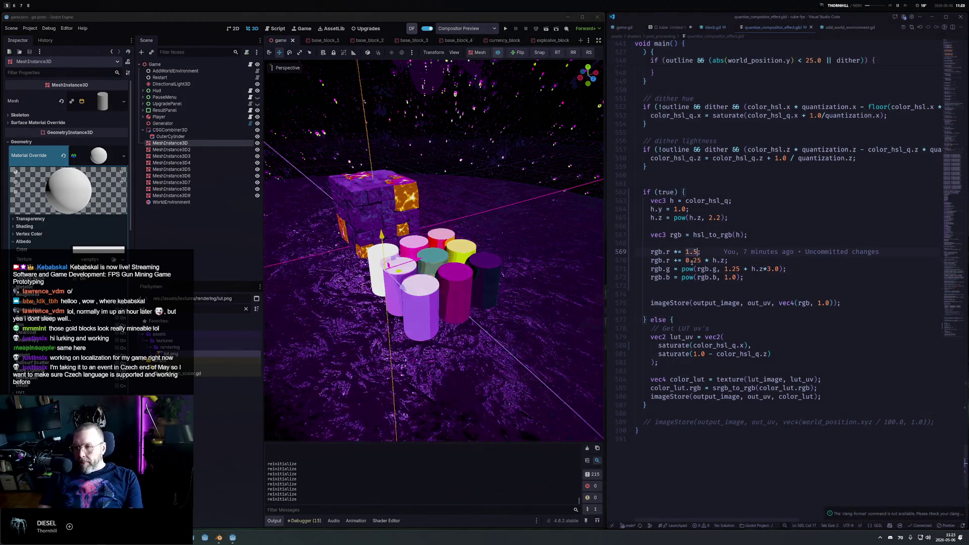
{"action": "key", "text": "ctrl+s"}
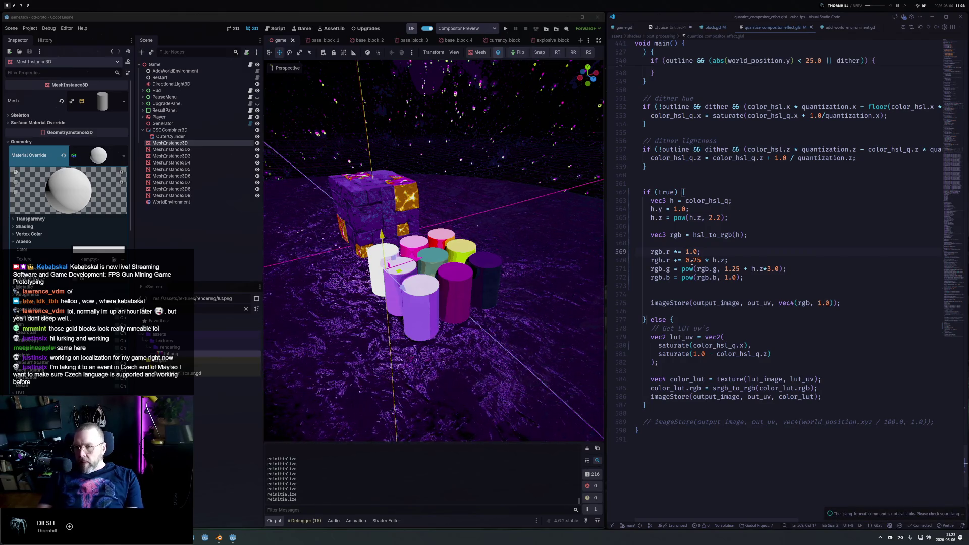
Toggle the compositor effect preview off and on to compare with the plain scene.
{"action": "left_click", "coordinate": [499, 55]}
{"action": "left_click", "coordinate": [498, 55]}
{"action": "left_click", "coordinate": [499, 55]}
{"action": "left_click", "coordinate": [498, 55]}
{"action": "left_click", "coordinate": [499, 55]}
{"action": "left_click", "coordinate": [499, 55]}
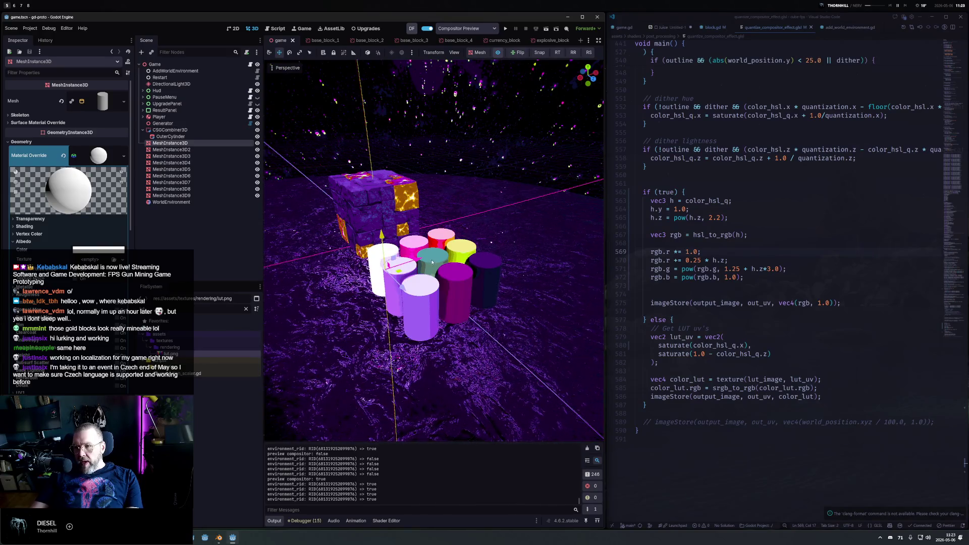
Change green's exponent to 1.25 - h.z*1.5, comparing with the effect disabled.
{"action": "left_click", "coordinate": [751, 268]}
{"action": "key", "text": "BackSpace"}
{"action": "key", "text": "BackSpace"}
{"action": "type", "text": "-"}
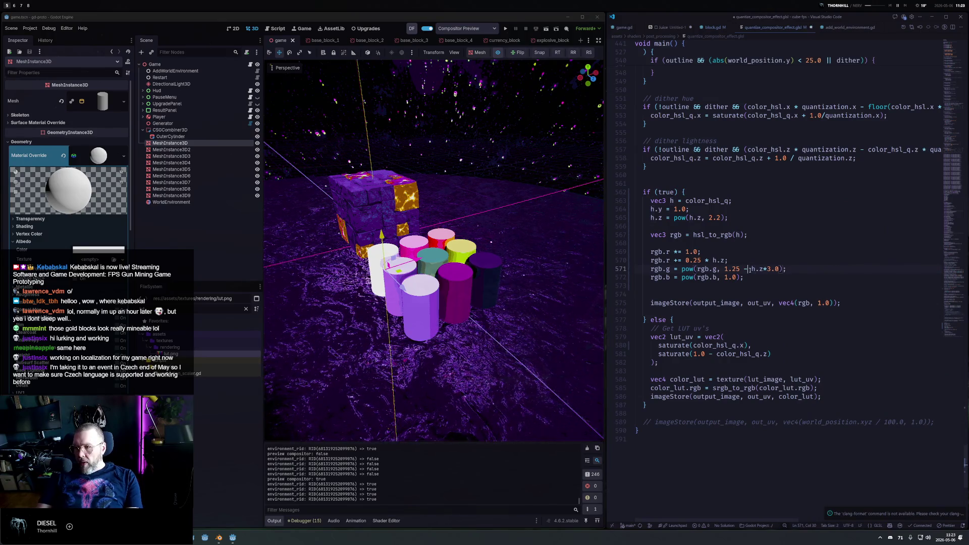
{"action": "key", "text": "Right"}
{"action": "key", "text": "Right"}
{"action": "key", "text": "Right"}
{"action": "key", "text": "Delete"}
{"action": "key", "text": "Delete"}
{"action": "key", "text": "Delete"}
{"action": "type", "text": "1.5"}
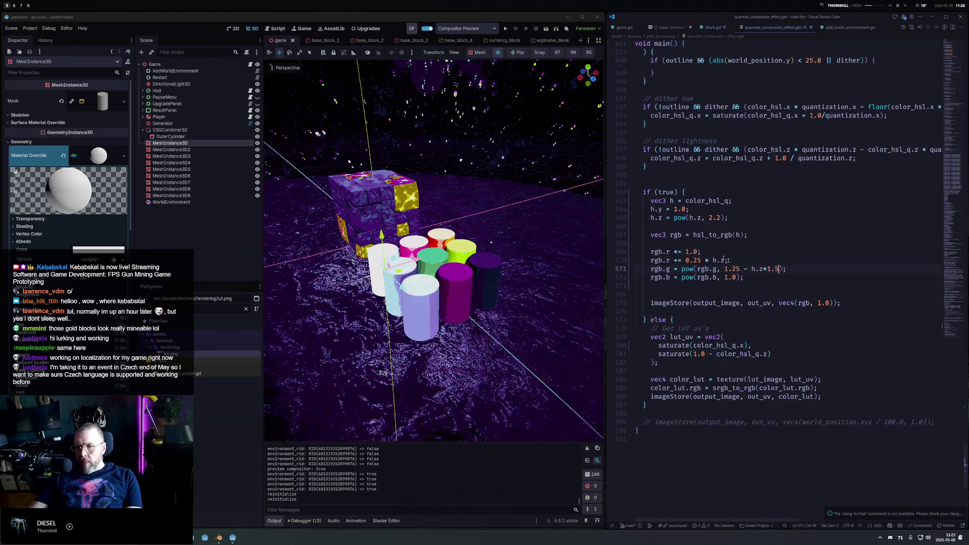
{"action": "left_click", "coordinate": [497, 53]}
{"action": "left_click", "coordinate": [497, 54]}
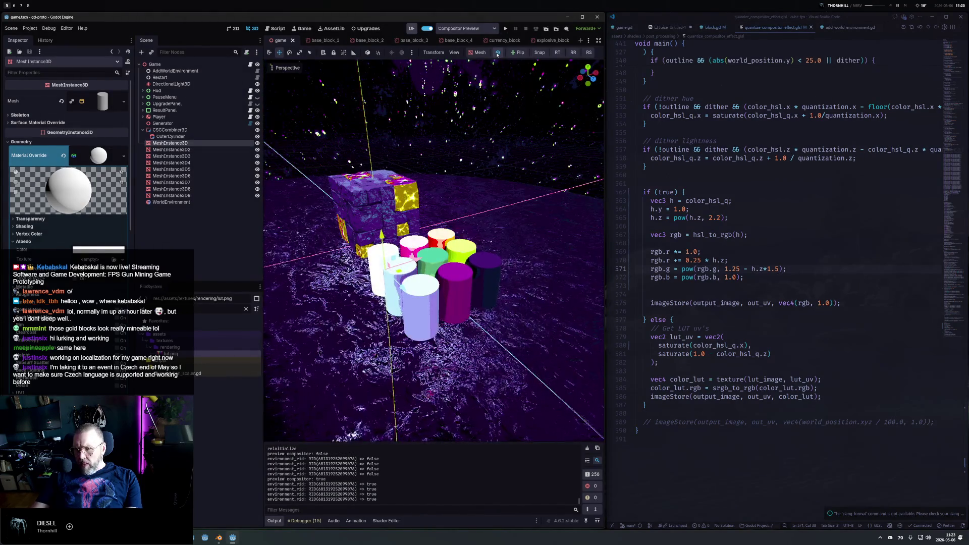
{"action": "left_click", "coordinate": [497, 53]}
{"action": "left_click", "coordinate": [497, 54]}
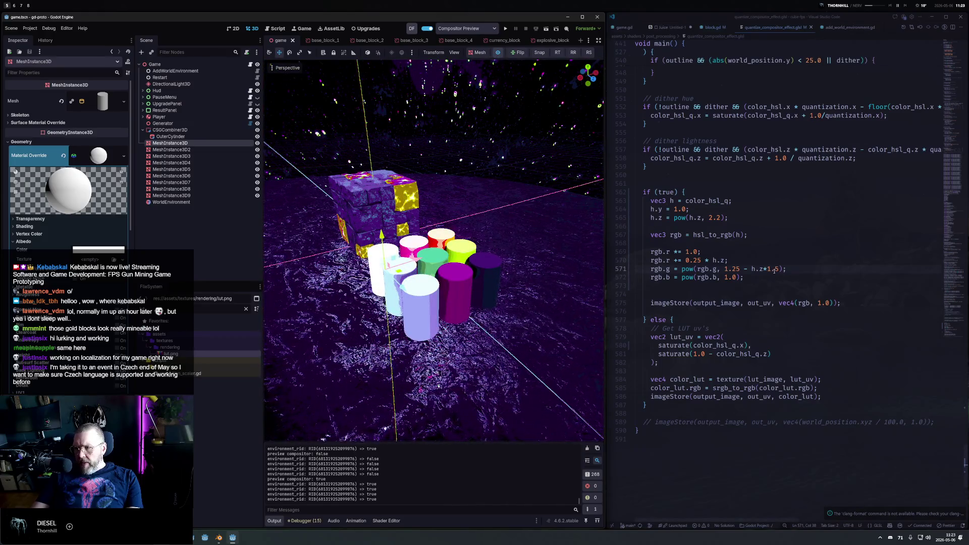
Set green's h.z multiplier to 1.0 and save the shader.
{"action": "key", "text": "shift+Left"}
{"action": "key", "text": "Left"}
{"action": "key", "text": "Left"}
{"action": "key", "text": "Left"}
{"action": "key", "text": "BackSpace"}
{"action": "type", "text": "+"}
{"action": "key", "text": "ctrl+s"}
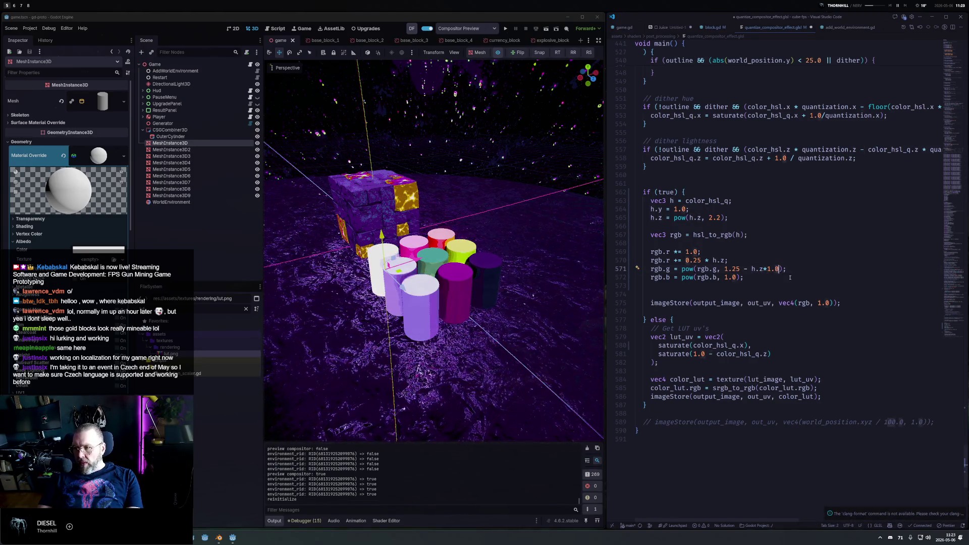
{"action": "key", "text": "Down"}
{"action": "key", "text": "Up"}
{"action": "key", "text": "Up"}
{"action": "key", "text": "Up"}
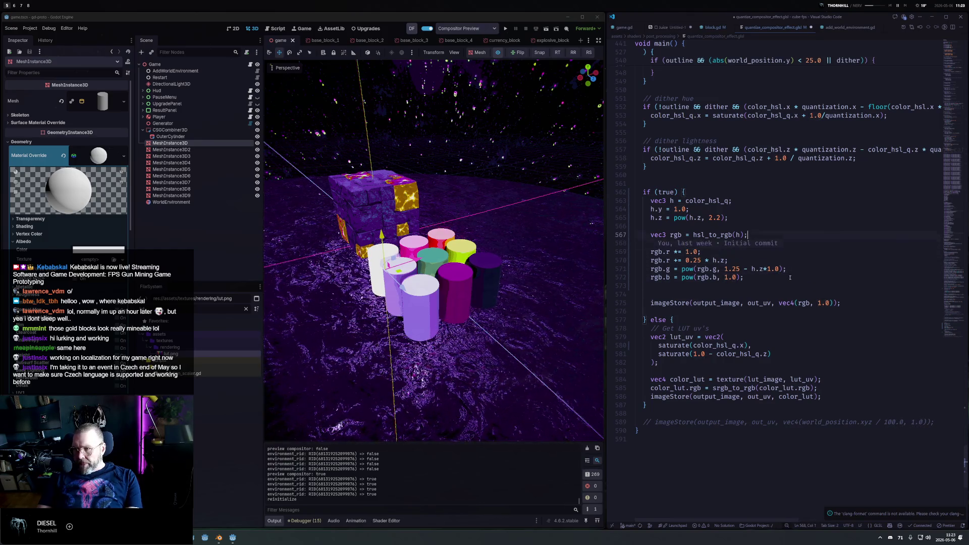
Try lightness exponents of 1.2, 2.0 and 1.8, saving each to preview.
{"action": "type", "text": "1"}
{"action": "key", "text": "ctrl+s"}
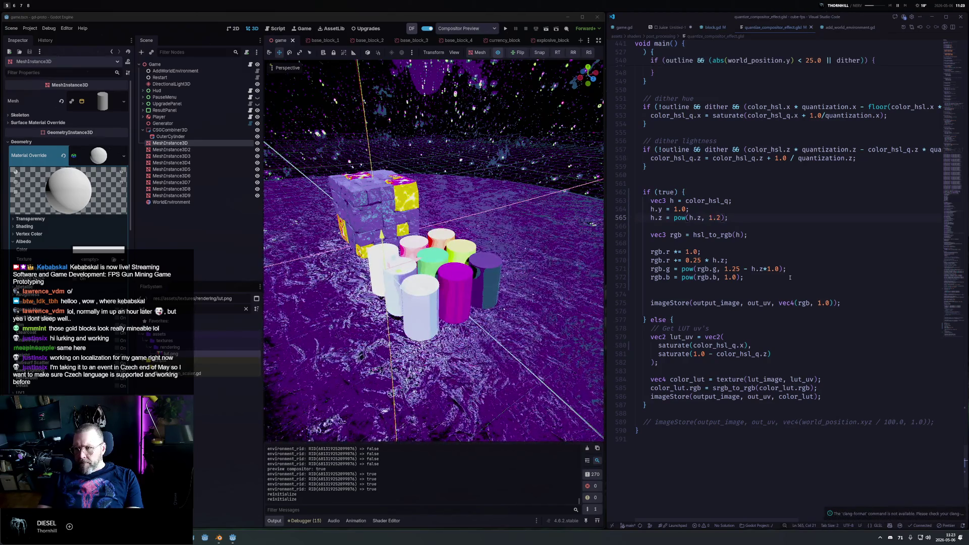
{"action": "key", "text": "BackSpace"}
{"action": "type", "text": "2"}
{"action": "key", "text": "Delete"}
{"action": "type", "text": "0"}
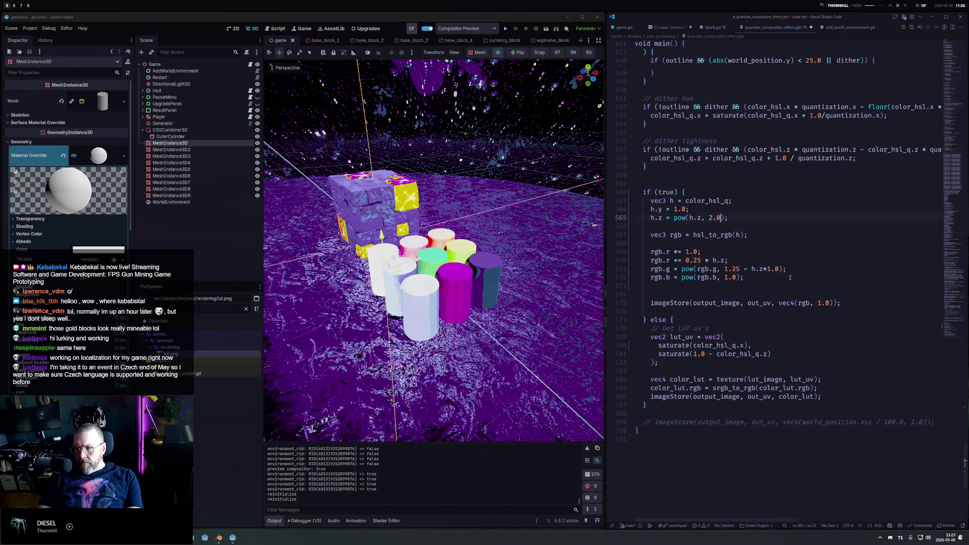
{"action": "key", "text": "ctrl+s"}
{"action": "key", "text": "BackSpace"}
{"action": "type", "text": "1"}
{"action": "key", "text": "Right"}
{"action": "key", "text": "Delete"}
{"action": "type", "text": "8"}
{"action": "key", "text": "ctrl+s"}
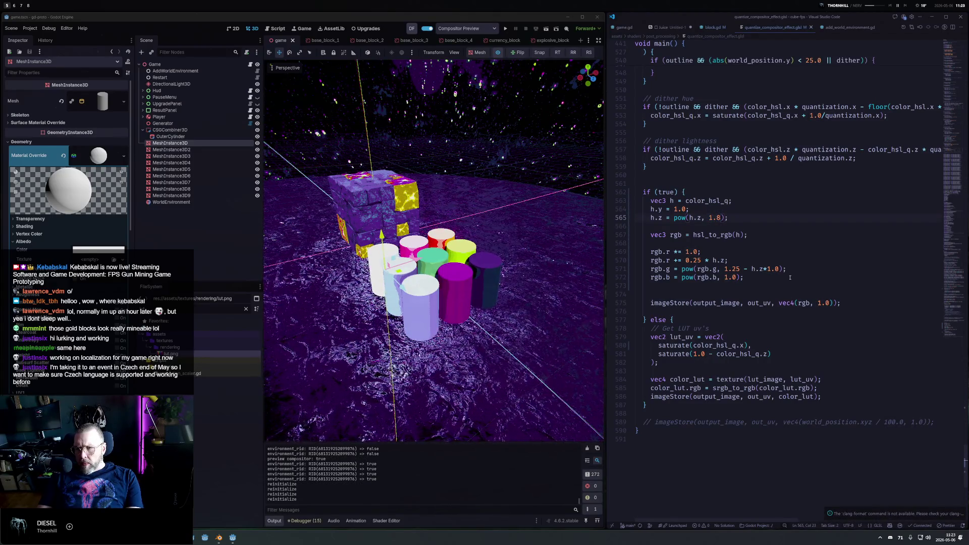
Go back to 2.8, then settle the lightness exponent at 2.0 and save.
{"action": "key", "text": "BackSpace"}
{"action": "type", "text": "2"}
{"action": "key", "text": "ctrl+s"}
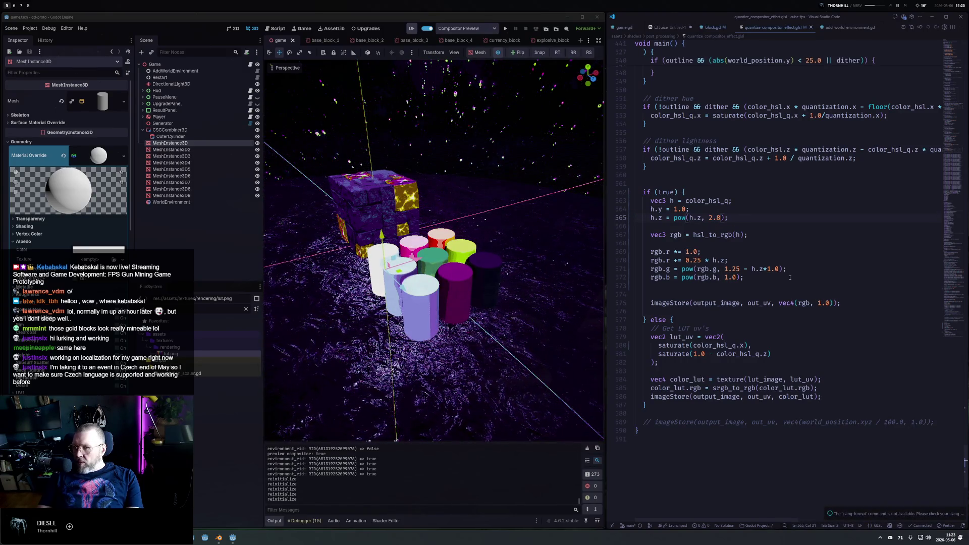
{"action": "key", "text": "BackSpace"}
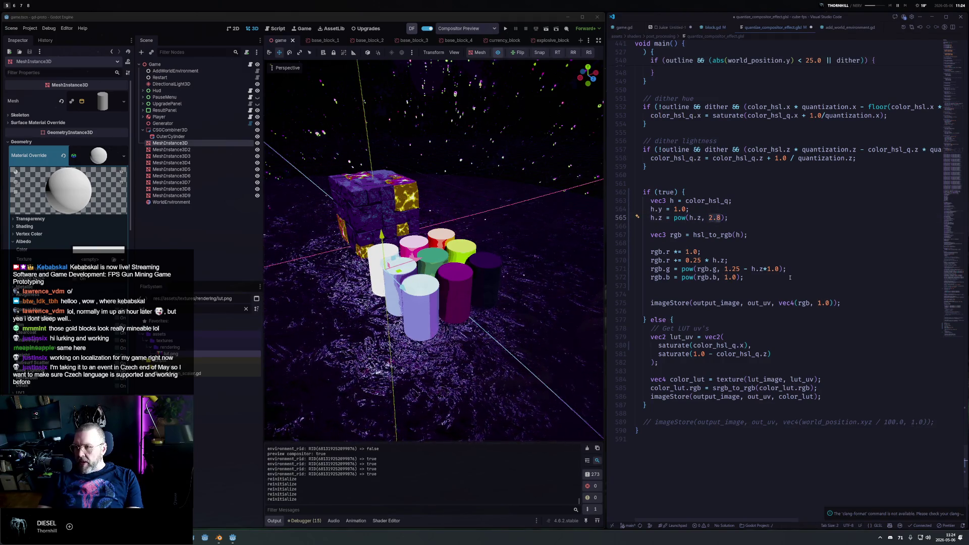
{"action": "key", "text": "Right"}
{"action": "key", "text": "BackSpace"}
{"action": "type", "text": "0"}
{"action": "key", "text": "ctrl+s"}
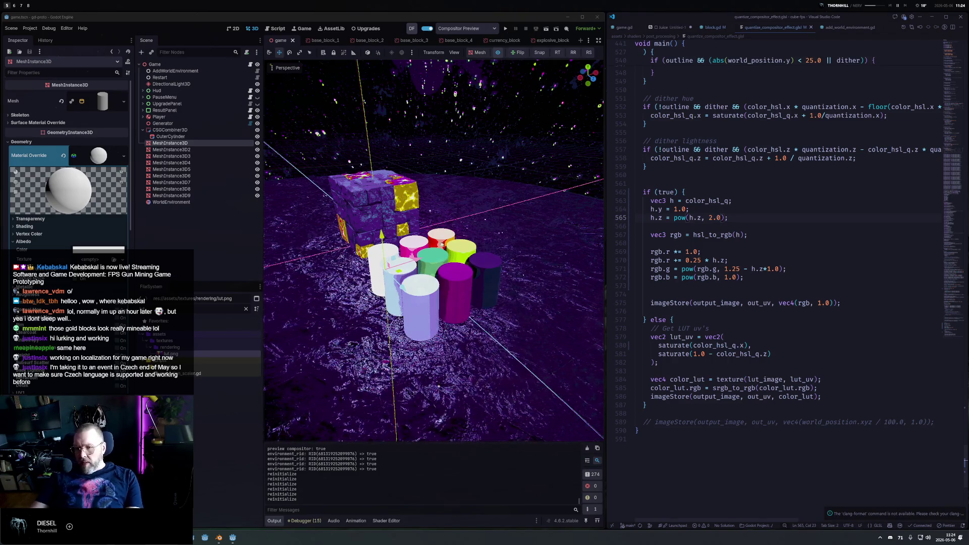
{"action": "mouse_move", "coordinate": [454, 212]}
{"action": "left_mouse_down"}
{"action": "mouse_move", "coordinate": [494, 178]}
{"action": "mouse_move", "coordinate": [474, 177]}
{"action": "mouse_move", "coordinate": [535, 174]}
{"action": "mouse_move", "coordinate": [498, 174]}
{"action": "mouse_move", "coordinate": [469, 212]}
{"action": "left_mouse_up"}
{"action": "left_click", "coordinate": [451, 281]}
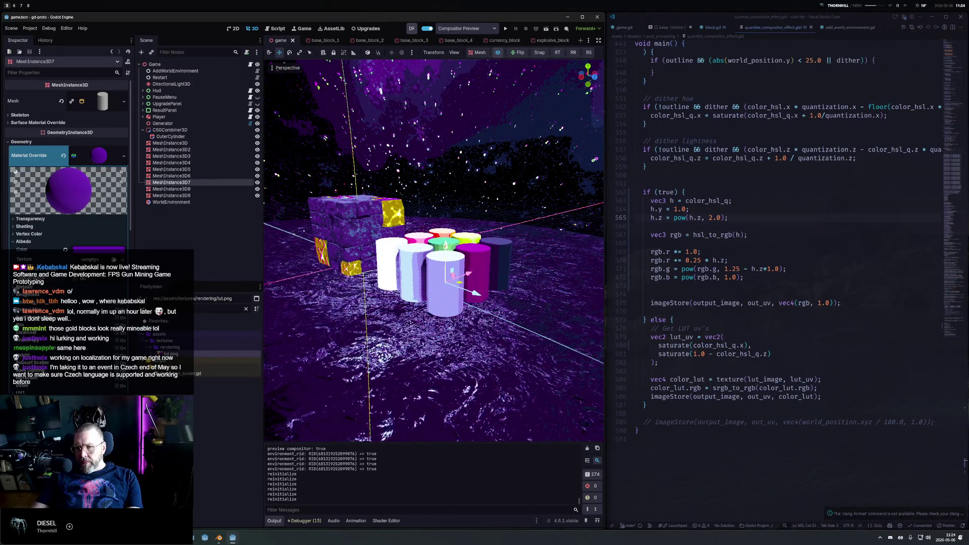
{"action": "left_click", "coordinate": [422, 266]}
{"action": "key", "text": "g"}
{"action": "key", "text": "y"}
{"action": "key", "text": "Return"}
{"action": "left_click", "coordinate": [478, 256]}
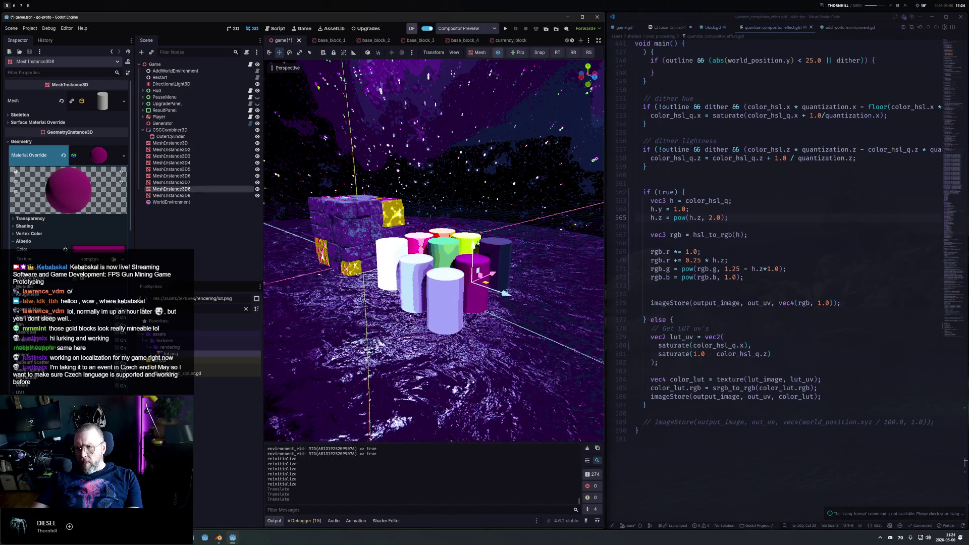
{"action": "left_click", "coordinate": [443, 250]}
{"action": "key", "text": "g"}
{"action": "key", "text": "y"}
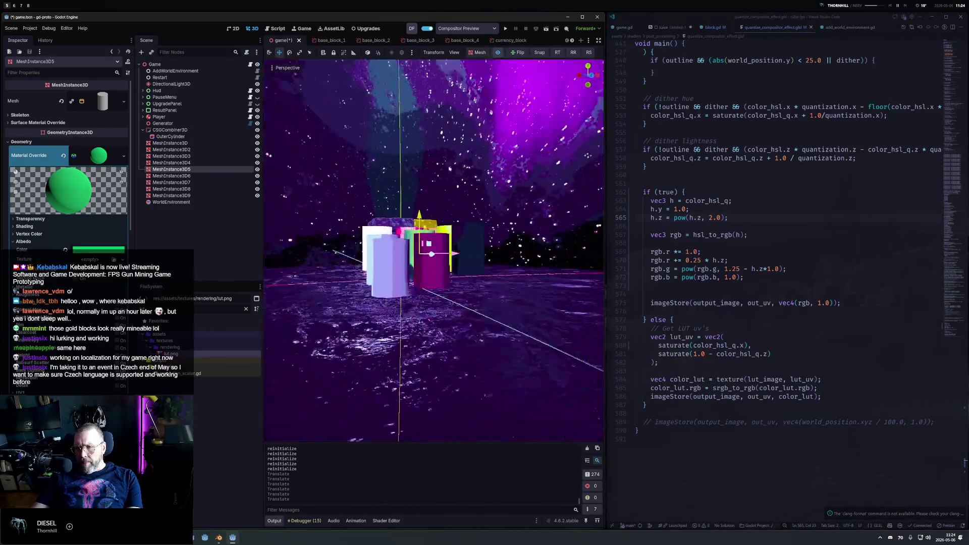
{"action": "key", "text": "ctrl+z"}
{"action": "key", "text": "ctrl+z"}
{"action": "key", "text": "ctrl+z"}
{"action": "key", "text": "ctrl+z"}
{"action": "mouse_move", "coordinate": [525, 202]}
{"action": "left_mouse_down"}
{"action": "mouse_move", "coordinate": [364, 205]}
{"action": "mouse_move", "coordinate": [407, 193]}
{"action": "mouse_move", "coordinate": [575, 207]}
{"action": "mouse_move", "coordinate": [362, 262]}
{"action": "left_mouse_up"}
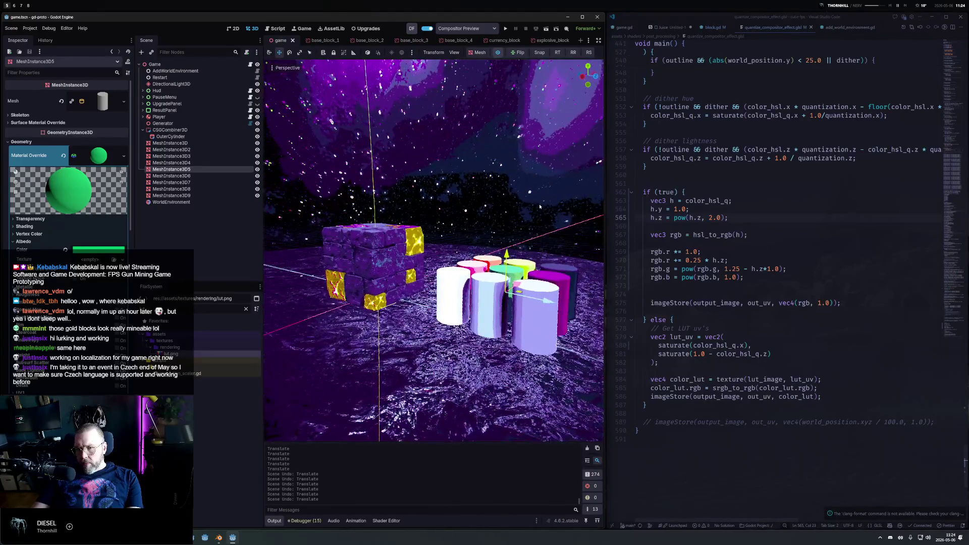
{"action": "scroll", "coordinate": [714, 252], "scroll_direction": "up", "scroll_amount": 15}
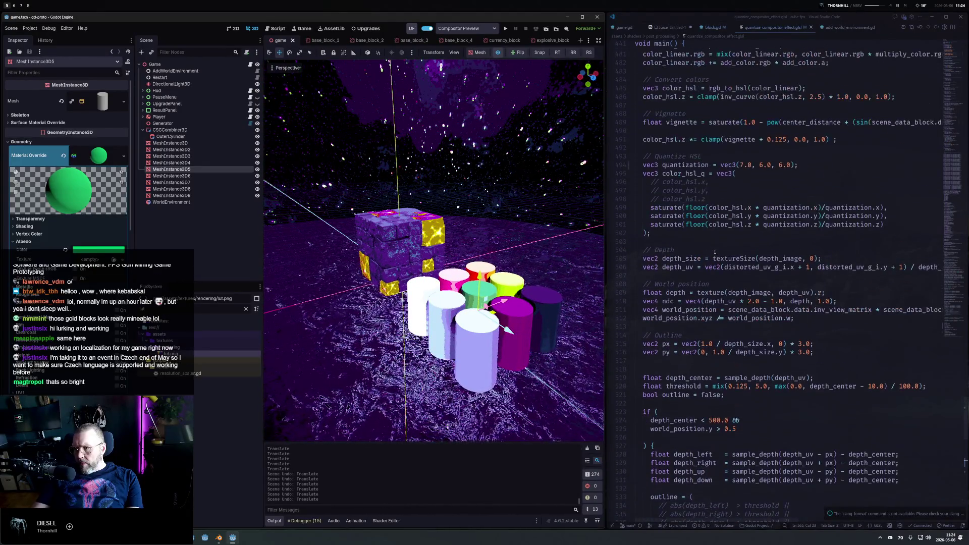
Change the third value of vec3(7.0, 6.0, 6.0) on line 494 to 12.
{"action": "double_click", "coordinate": [781, 165]}
{"action": "type", "text": "12"}
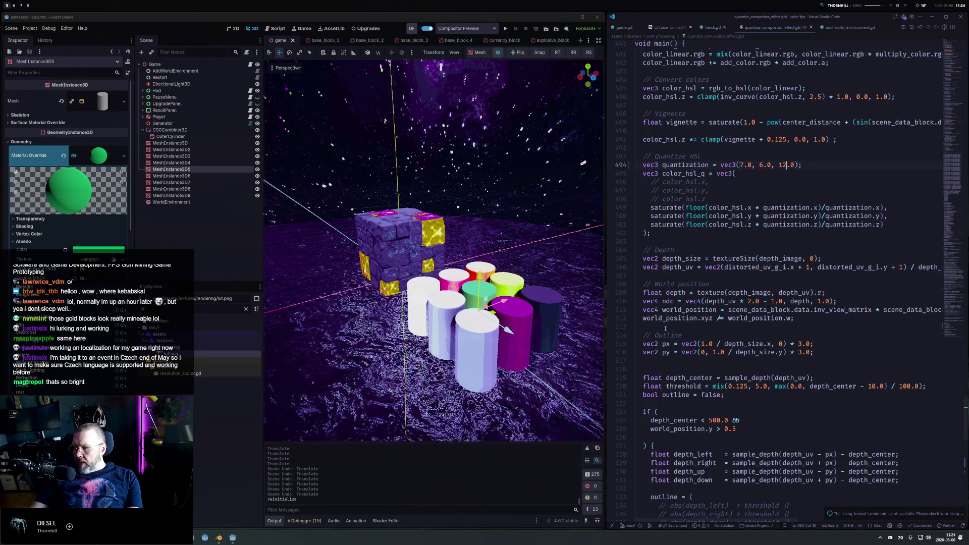
{"action": "left_click", "coordinate": [656, 367]}
{"action": "scroll", "coordinate": [681, 361], "scroll_direction": "down", "scroll_amount": 9}
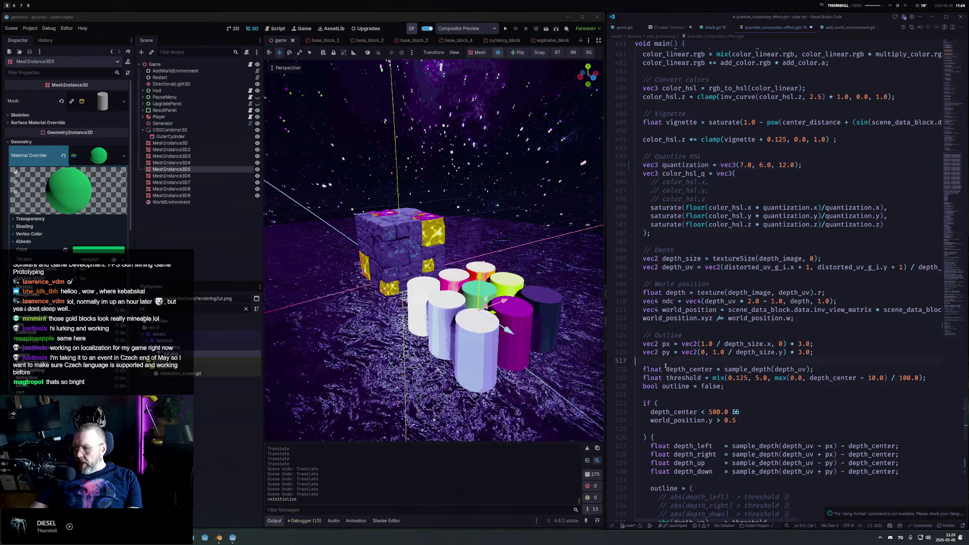
{"action": "scroll", "coordinate": [687, 337], "scroll_direction": "down", "scroll_amount": 3}
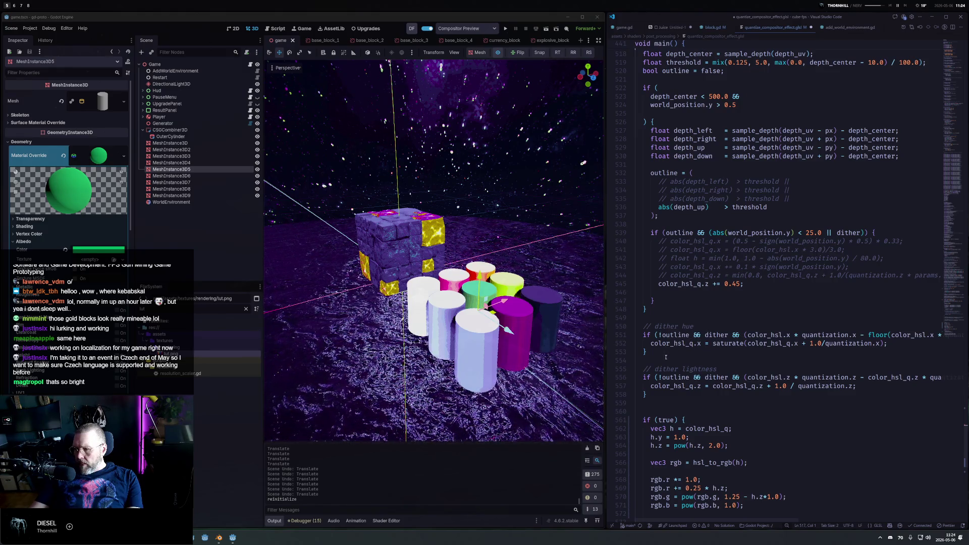
Comment out both the hue and lightness dither blocks, save, and inspect the undithered blocks.
{"action": "left_click_drag", "start_coordinate": [648, 395], "coordinate": [622, 337]}
{"action": "key", "text": "ctrl+slash"}
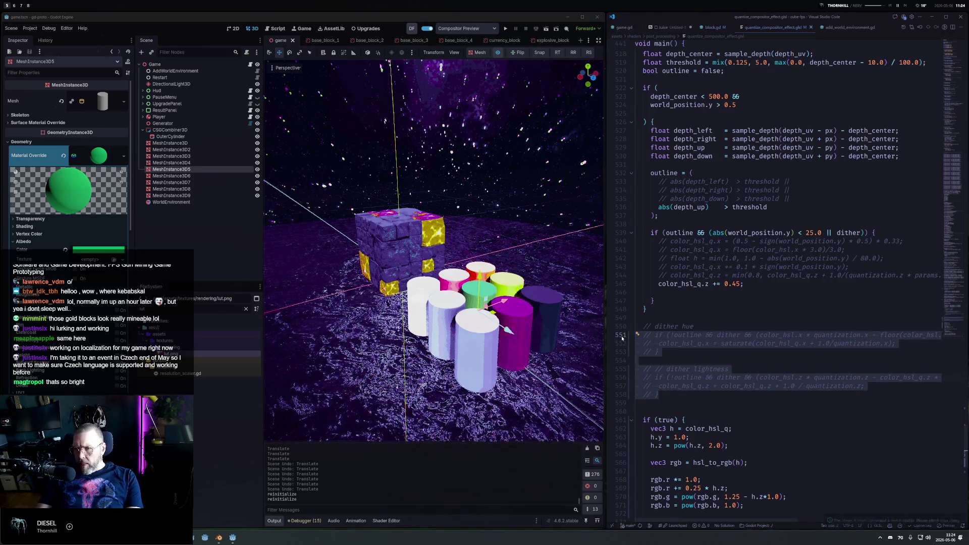
{"action": "key", "text": "ctrl+s"}
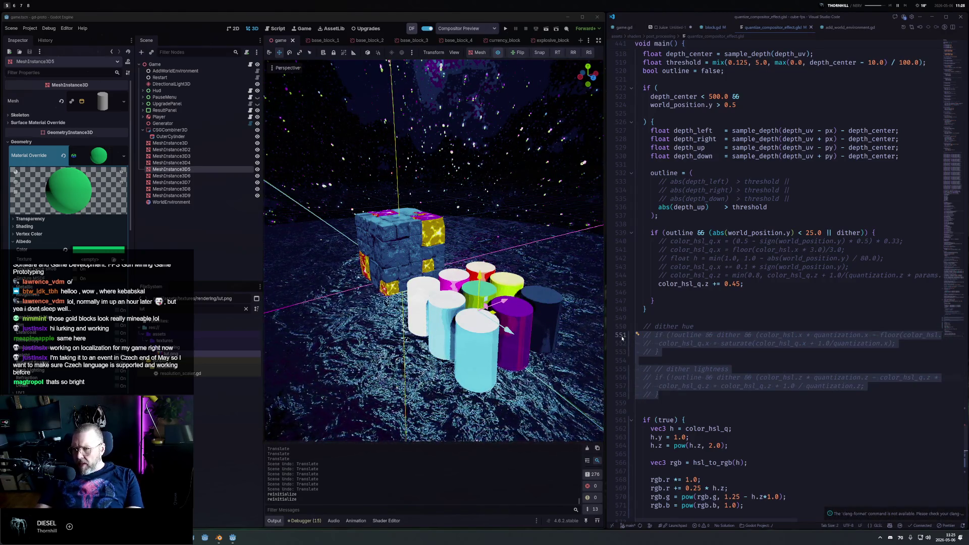
{"action": "left_click", "coordinate": [463, 292]}
{"action": "left_click_drag", "start_coordinate": [463, 292], "coordinate": [468, 227]}
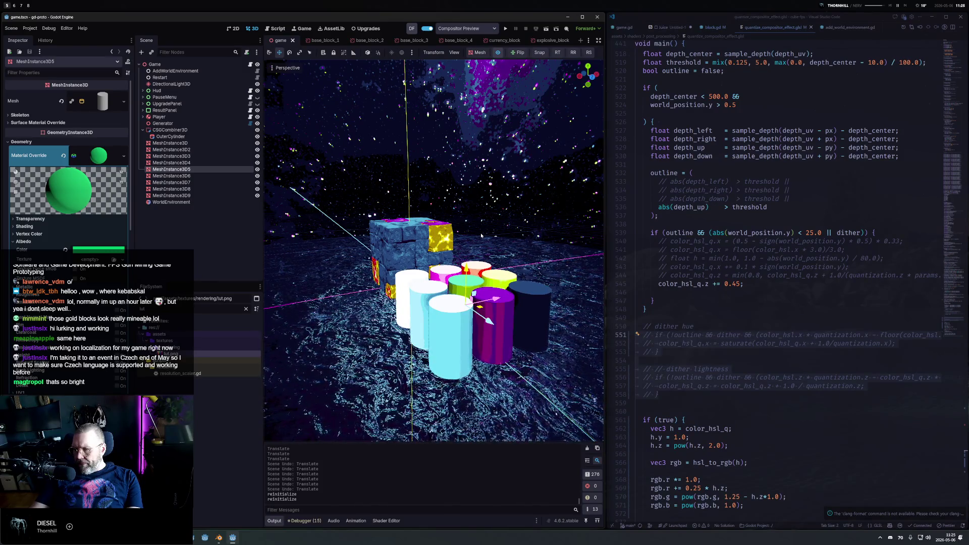
{"action": "mouse_move", "coordinate": [481, 235]}
{"action": "left_mouse_down"}
{"action": "mouse_move", "coordinate": [494, 291]}
{"action": "mouse_move", "coordinate": [519, 290]}
{"action": "left_mouse_up"}
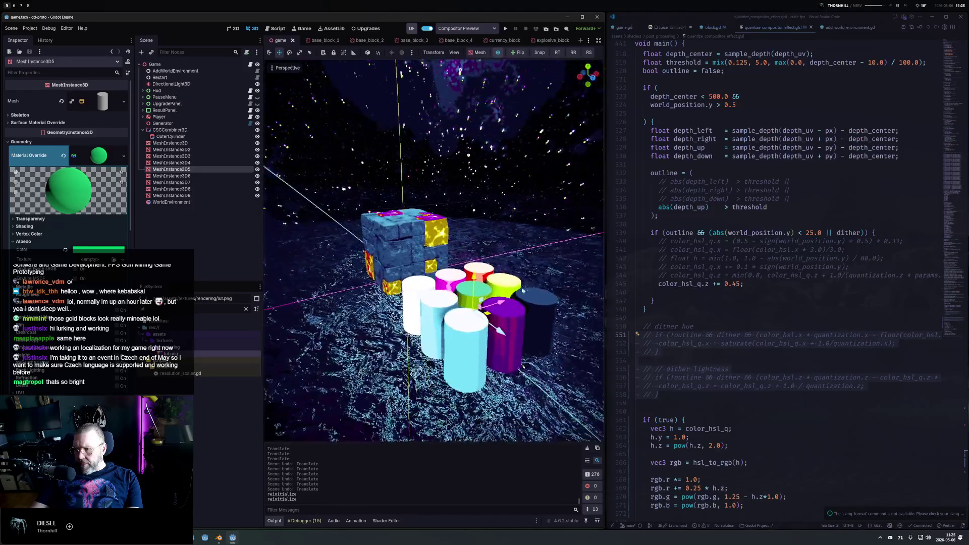
Briefly re-enable hue dithering to preview it, then comment the hue block out again and save.
{"action": "left_click_drag", "start_coordinate": [678, 358], "coordinate": [626, 336]}
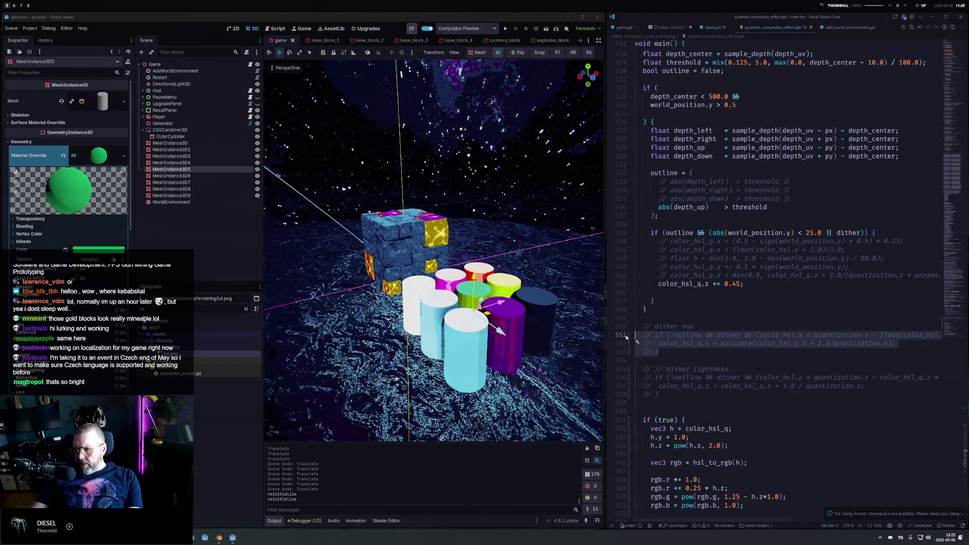
{"action": "key", "text": "ctrl+slash"}
{"action": "key", "text": "ctrl+s"}
{"action": "key", "text": "ctrl+slash"}
{"action": "key", "text": "ctrl+s"}
Toggle the lightness dither block to compare, leaving it uncommented and saved.
{"action": "left_click", "coordinate": [673, 394]}
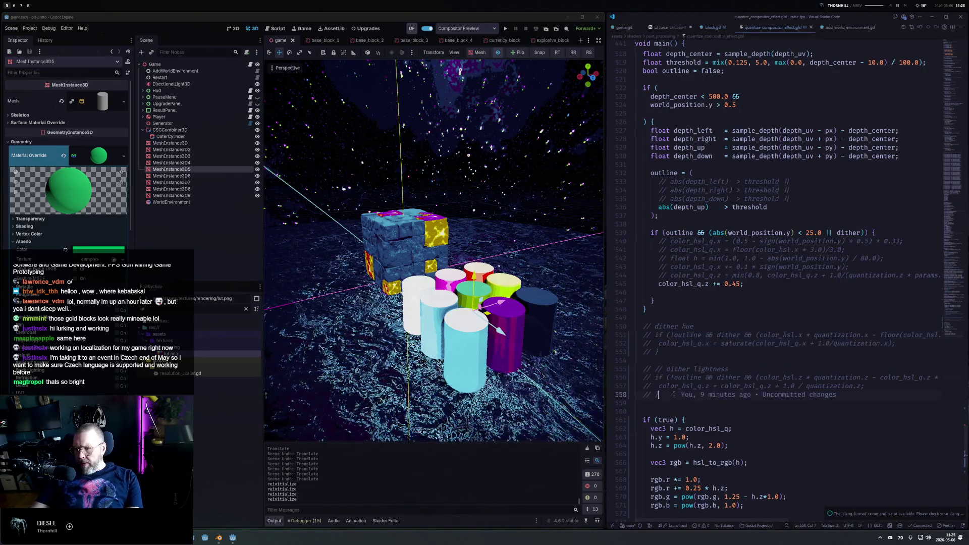
{"action": "left_click_drag", "start_coordinate": [673, 394], "coordinate": [636, 377]}
{"action": "key", "text": "ctrl+slash"}
{"action": "key", "text": "ctrl+s"}
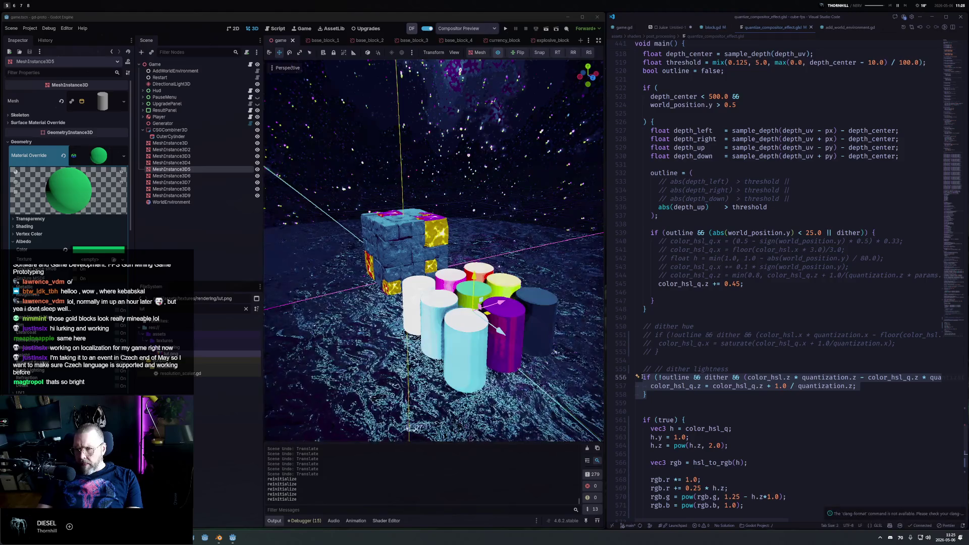
{"action": "key", "text": "ctrl+slash"}
{"action": "key", "text": "ctrl+s"}
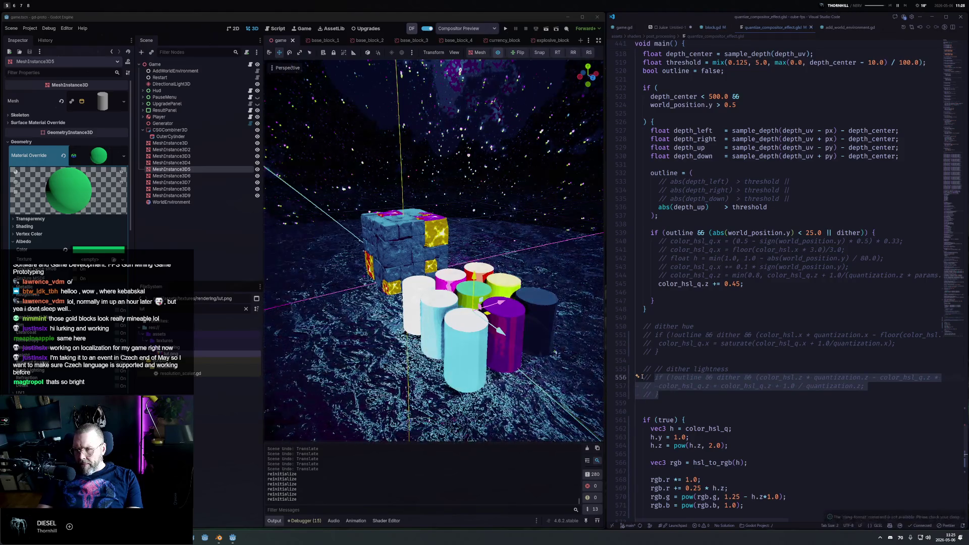
{"action": "key", "text": "ctrl+slash"}
{"action": "key", "text": "ctrl+s"}
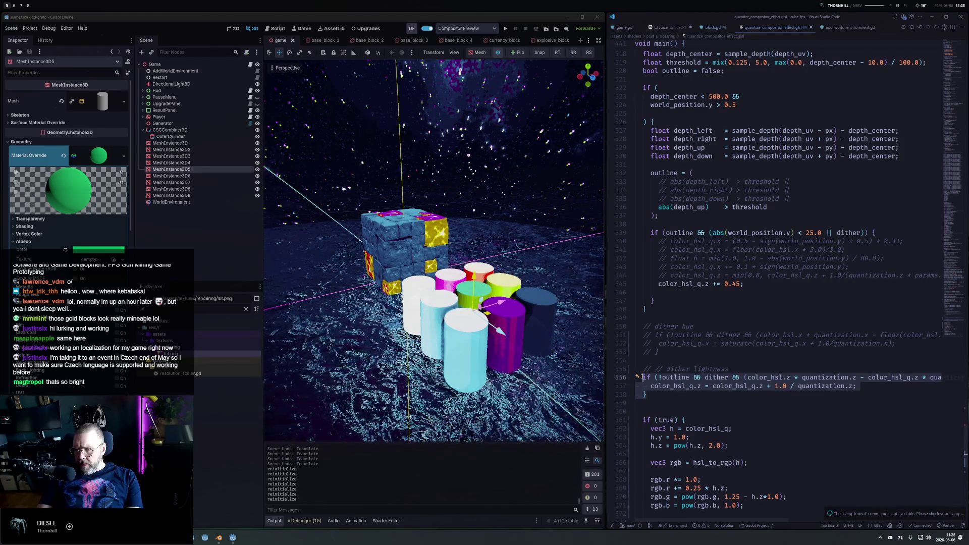
Compare the scene with Compositor Preview off and on, then clear the FileSystem filter and select a base block material.
{"action": "left_click", "coordinate": [499, 55]}
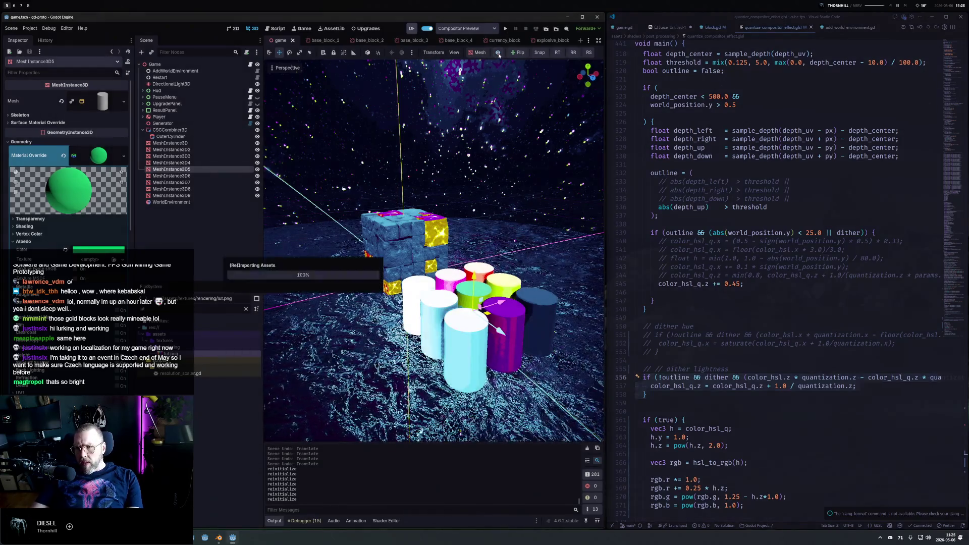
{"action": "left_click", "coordinate": [498, 54]}
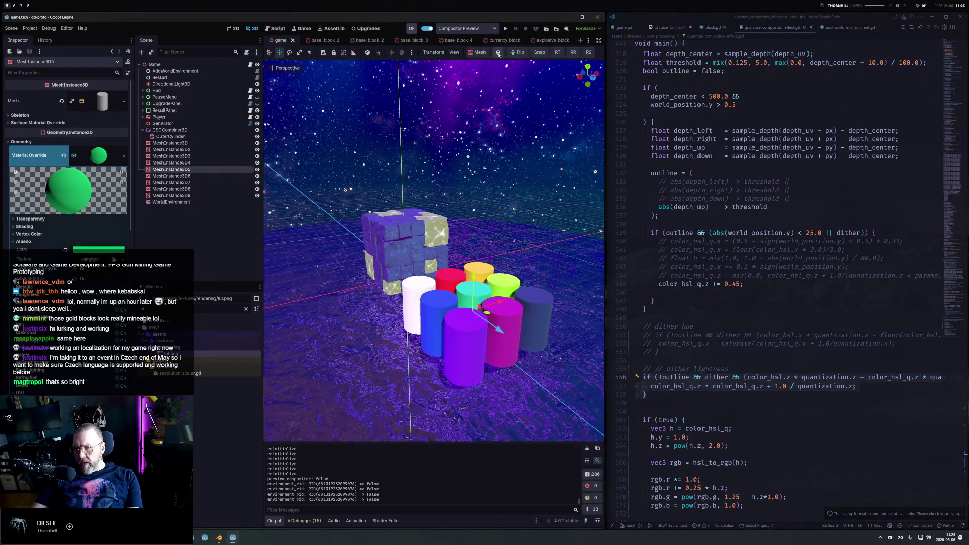
{"action": "left_click", "coordinate": [498, 54]}
{"action": "left_click", "coordinate": [499, 54]}
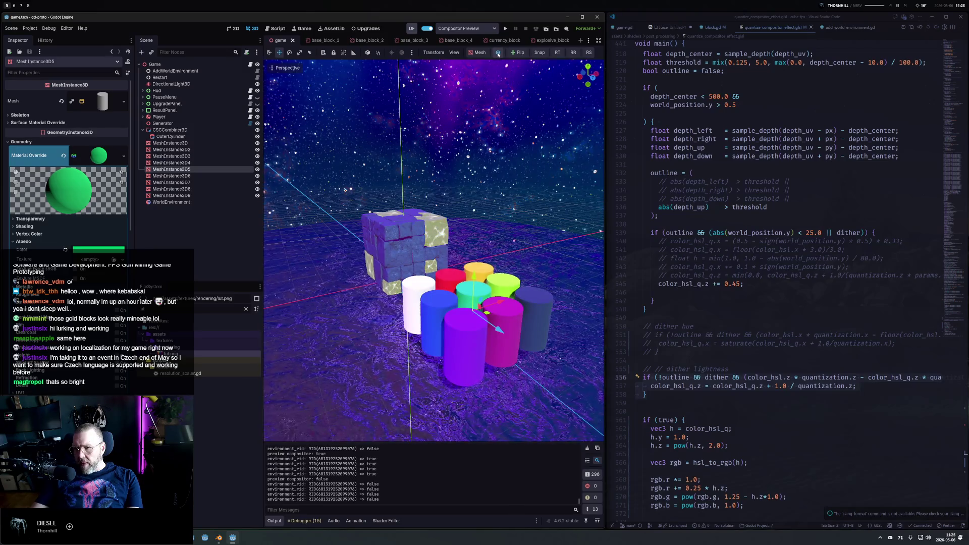
{"action": "left_click", "coordinate": [499, 54]}
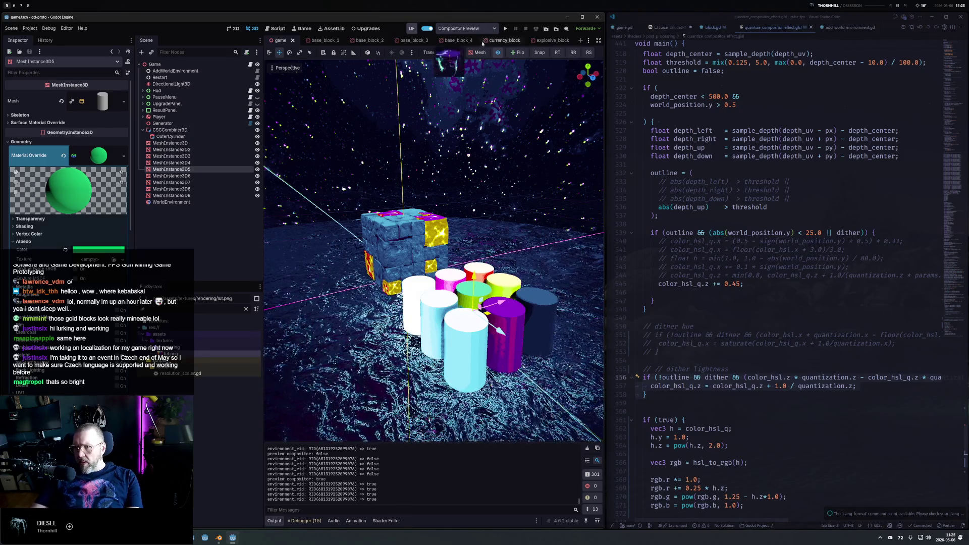
{"action": "left_click", "coordinate": [498, 54]}
{"action": "left_click", "coordinate": [498, 53]}
{"action": "left_click", "coordinate": [498, 53]}
{"action": "left_click", "coordinate": [498, 54]}
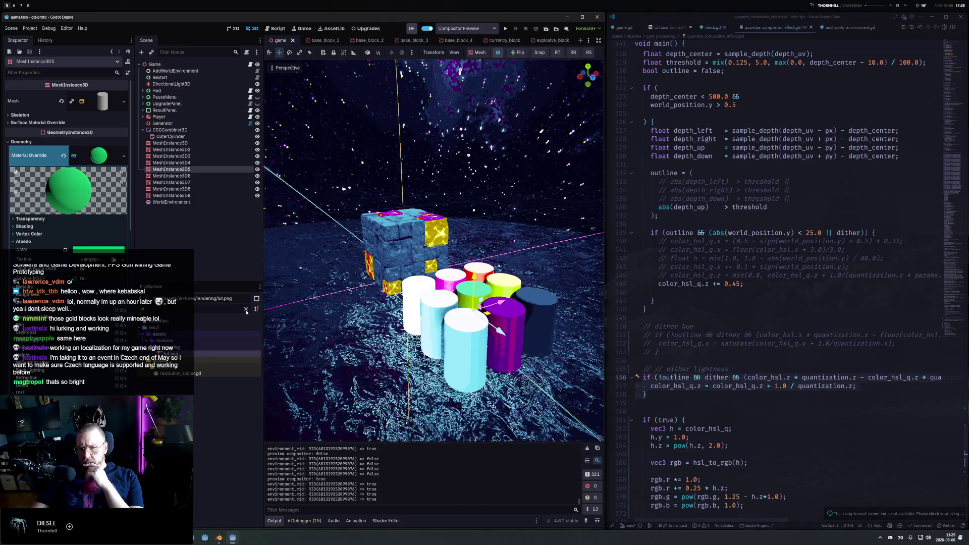
{"action": "left_click", "coordinate": [246, 309]}
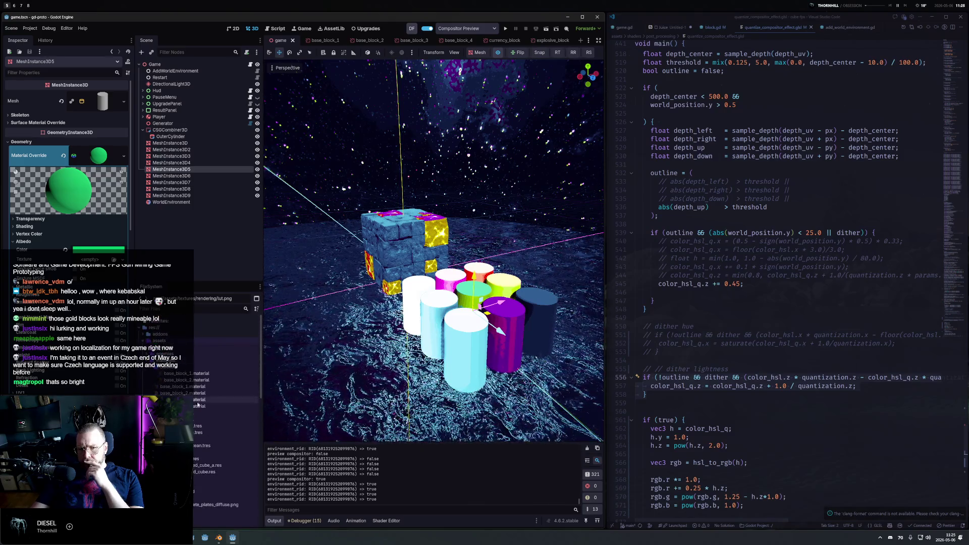
{"action": "left_click", "coordinate": [199, 386]}
Open the base block material and set a low view of the cube with the compositor preview off.
{"action": "left_click", "coordinate": [189, 374]}
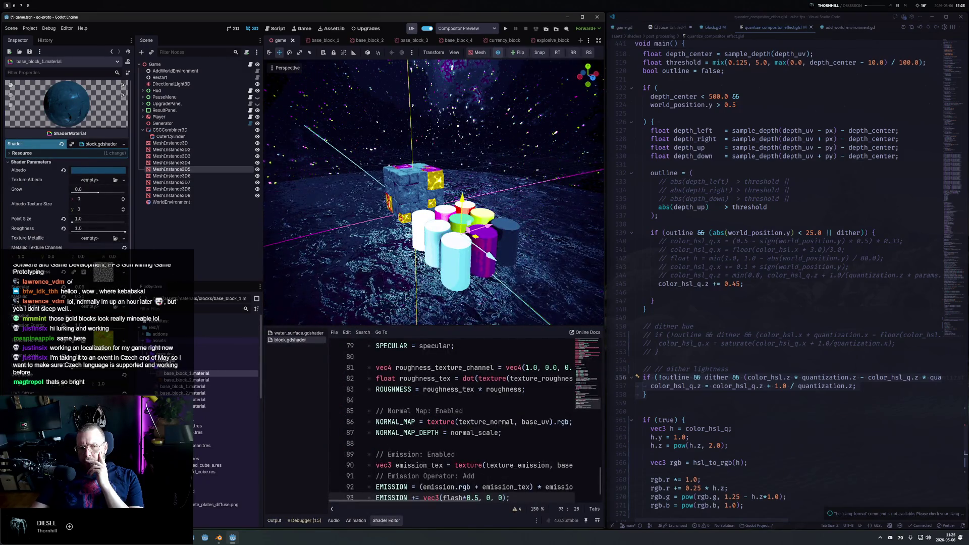
{"action": "mouse_move", "coordinate": [500, 227]}
{"action": "left_mouse_down"}
{"action": "mouse_move", "coordinate": [531, 221]}
{"action": "mouse_move", "coordinate": [509, 127]}
{"action": "left_mouse_up"}
{"action": "left_click", "coordinate": [498, 52]}
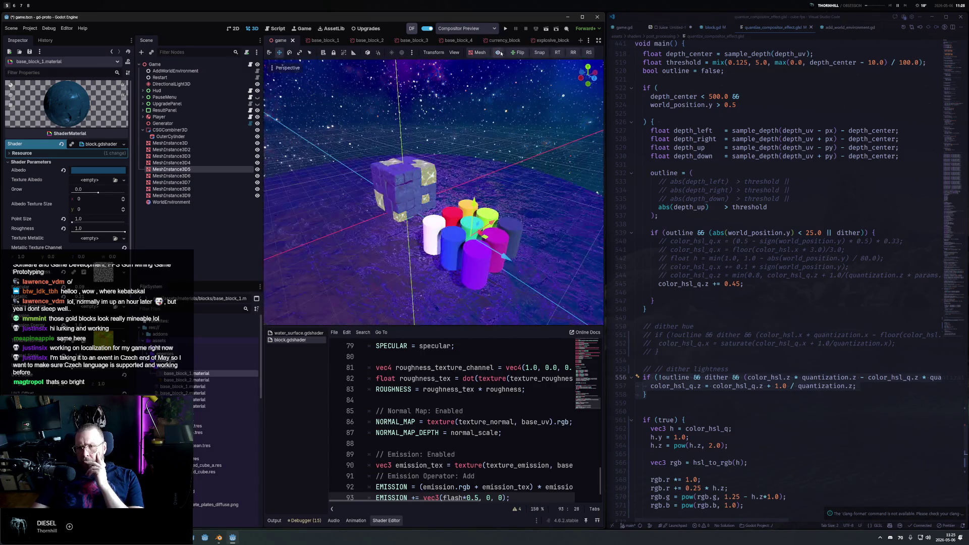
{"action": "scroll", "coordinate": [467, 217], "scroll_direction": "up", "scroll_amount": 5}
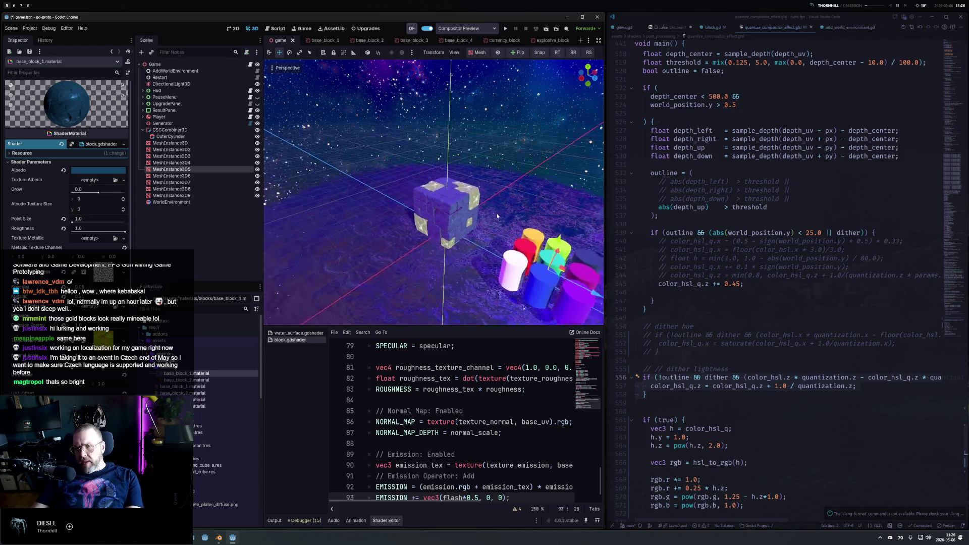
{"action": "mouse_move", "coordinate": [467, 217]}
{"action": "left_mouse_down"}
{"action": "mouse_move", "coordinate": [525, 280]}
{"action": "mouse_move", "coordinate": [484, 308]}
{"action": "left_mouse_up"}
{"action": "scroll", "coordinate": [525, 280], "scroll_direction": "down", "scroll_amount": 3}
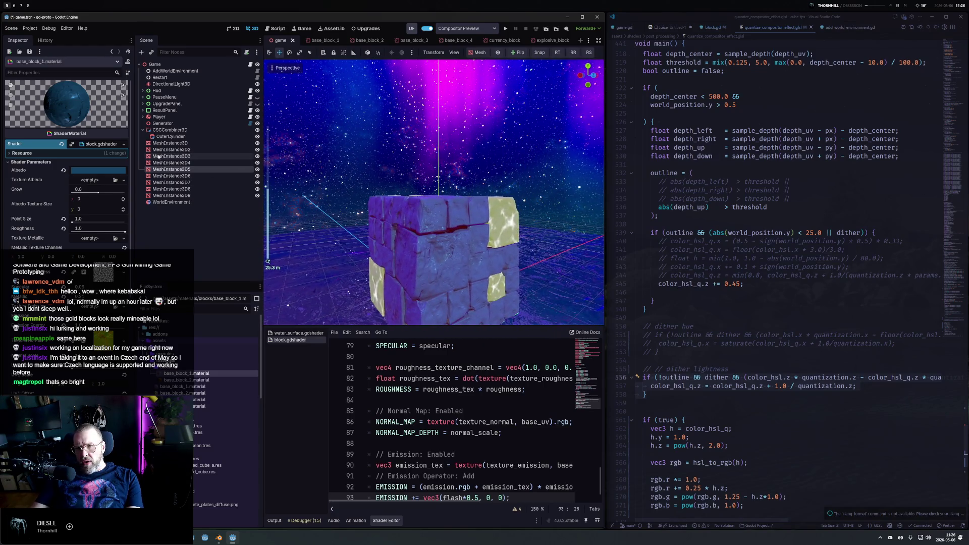
Regenerate the block cube with the Generator's previous layout and look down on it.
{"action": "left_click", "coordinate": [167, 124]}
{"action": "left_click", "coordinate": [65, 117]}
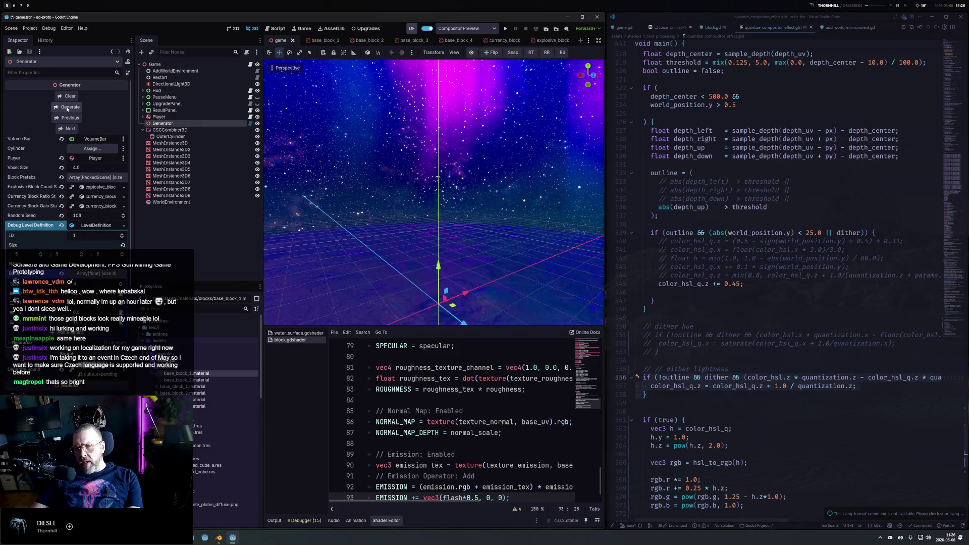
{"action": "left_click_drag", "start_coordinate": [402, 178], "coordinate": [460, 265]}
{"action": "scroll", "coordinate": [460, 265], "scroll_direction": "down", "scroll_amount": 5}
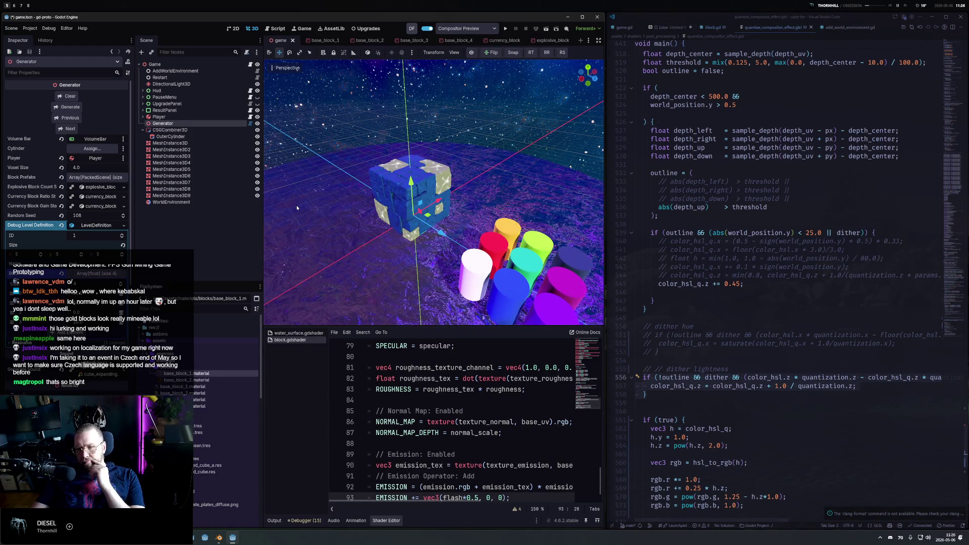
Lower the ocean material's Distortion Amount to about 0.049, then reopen the block material.
{"action": "left_click", "coordinate": [199, 447]}
{"action": "left_click_drag", "start_coordinate": [125, 243], "coordinate": [110, 244]}
{"action": "scroll", "coordinate": [447, 175], "scroll_direction": "up", "scroll_amount": 5}
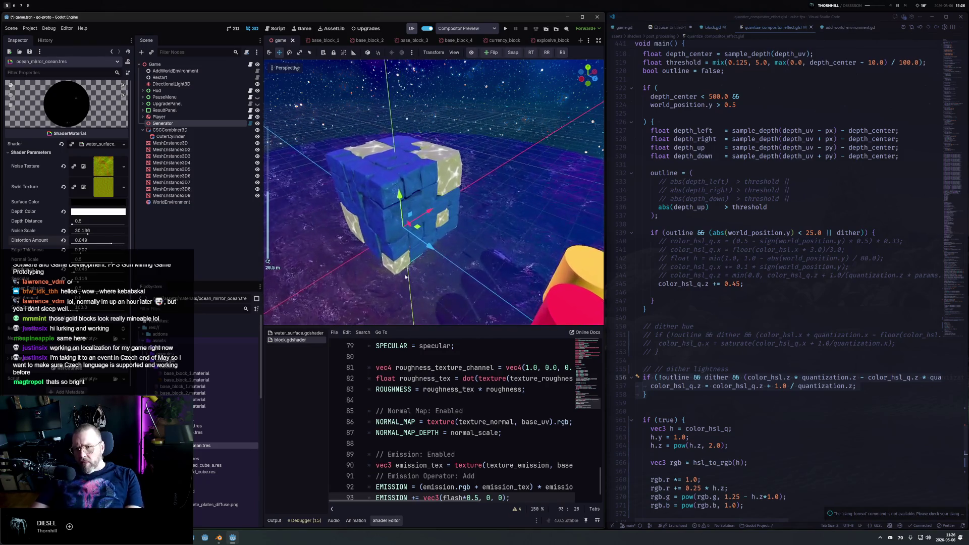
{"action": "mouse_move", "coordinate": [446, 175]}
{"action": "left_mouse_down"}
{"action": "mouse_move", "coordinate": [439, 144]}
{"action": "mouse_move", "coordinate": [419, 177]}
{"action": "mouse_move", "coordinate": [444, 166]}
{"action": "mouse_move", "coordinate": [341, 171]}
{"action": "mouse_move", "coordinate": [400, 123]}
{"action": "left_mouse_up"}
{"action": "scroll", "coordinate": [468, 157], "scroll_direction": "down", "scroll_amount": 3}
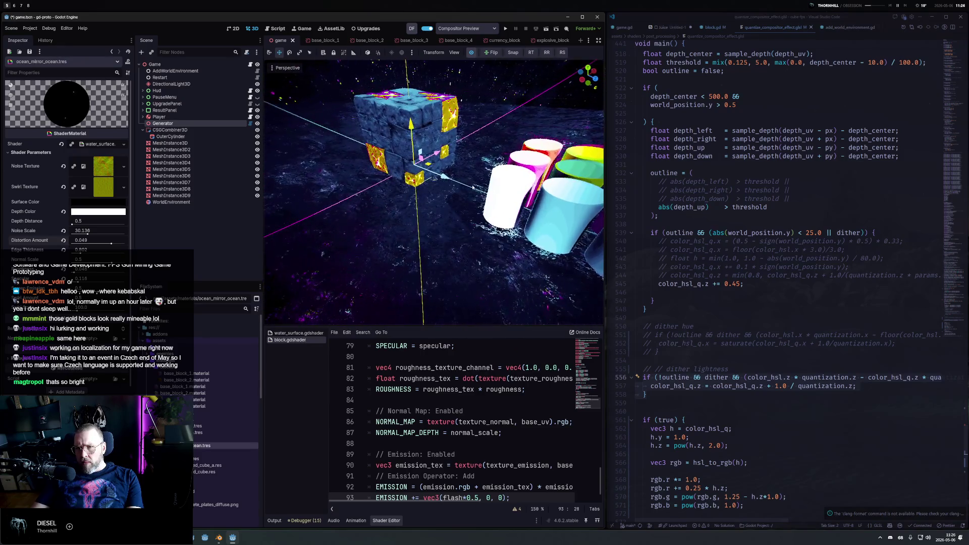
{"action": "left_click", "coordinate": [185, 374]}
Set the base_block_3 Albedo colour from teal to purple and view the purple cube from above.
{"action": "left_click", "coordinate": [471, 53]}
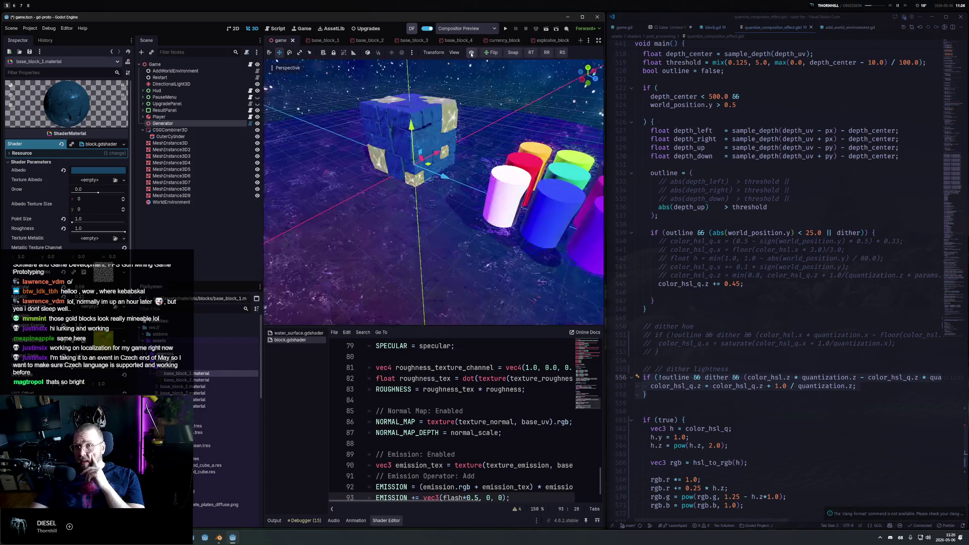
{"action": "left_click", "coordinate": [471, 53]}
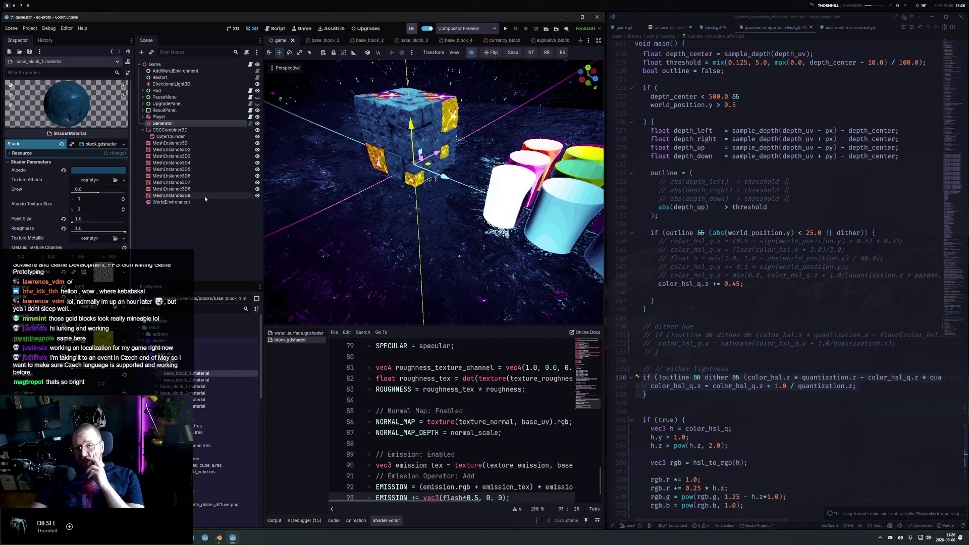
{"action": "left_click", "coordinate": [93, 171]}
{"action": "left_click", "coordinate": [96, 190]}
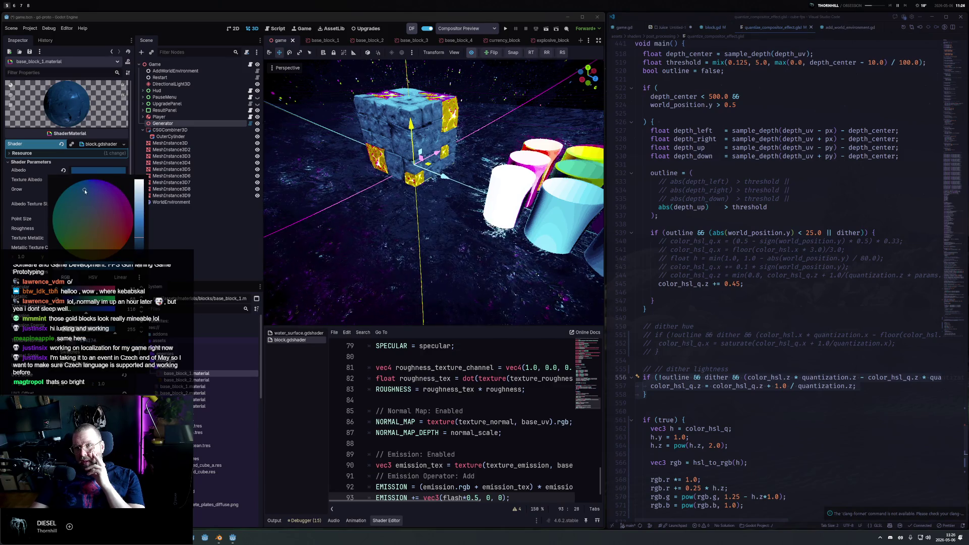
{"action": "mouse_move", "coordinate": [96, 190]}
{"action": "left_mouse_down"}
{"action": "mouse_move", "coordinate": [113, 195]}
{"action": "mouse_move", "coordinate": [73, 194]}
{"action": "mouse_move", "coordinate": [91, 194]}
{"action": "left_mouse_up"}
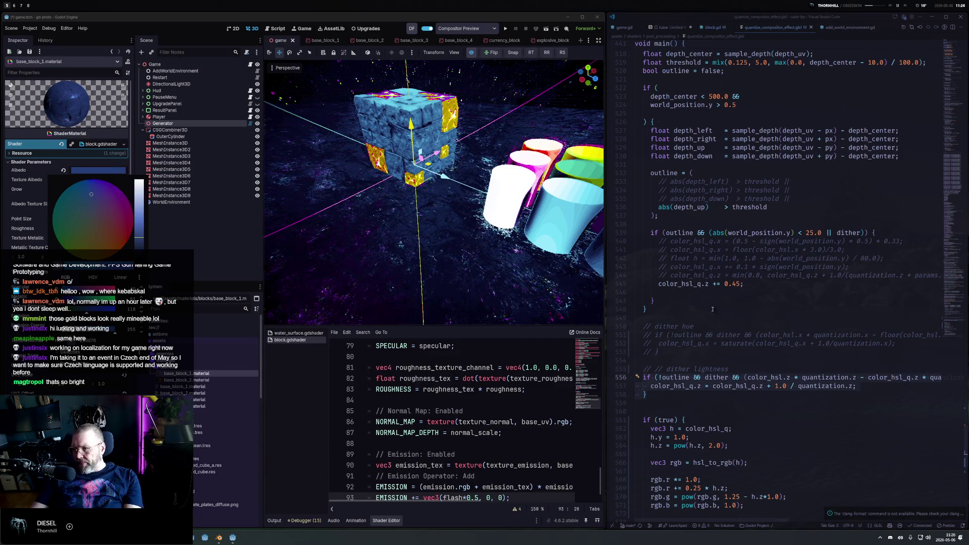
{"action": "scroll", "coordinate": [709, 261], "scroll_direction": "down", "scroll_amount": 15}
{"action": "scroll", "coordinate": [701, 262], "scroll_direction": "up", "scroll_amount": 12}
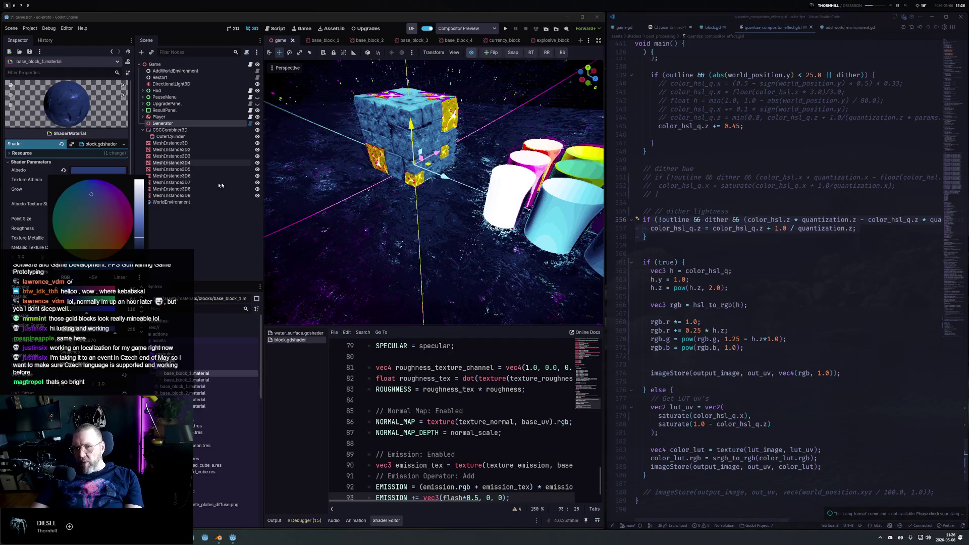
{"action": "left_click_drag", "start_coordinate": [94, 194], "coordinate": [114, 200]}
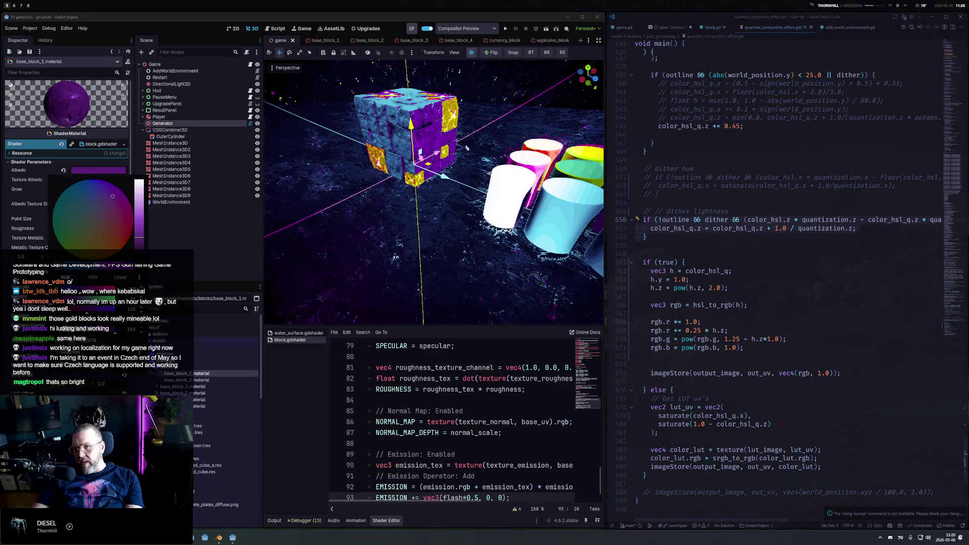
{"action": "left_click", "coordinate": [462, 100]}
{"action": "left_click_drag", "start_coordinate": [462, 100], "coordinate": [460, 141]}
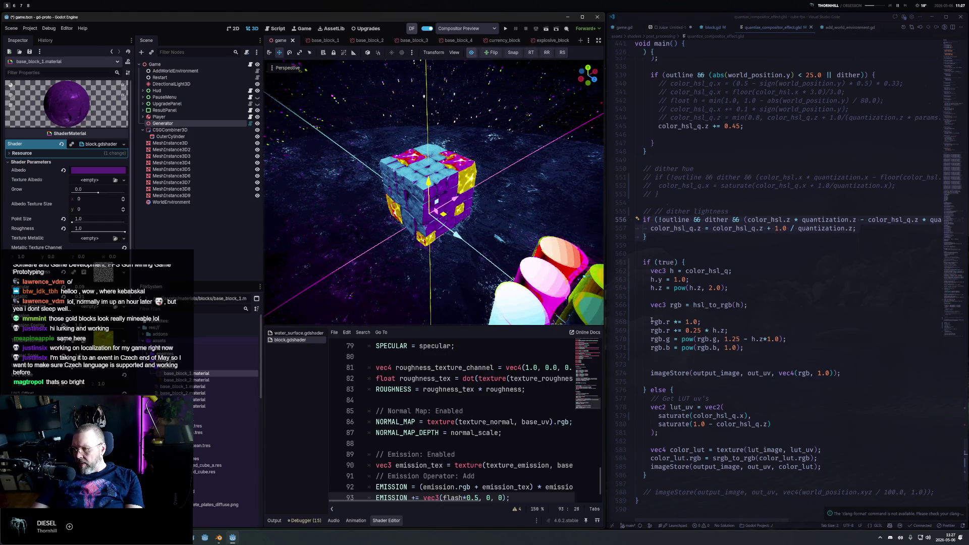
Comment out the four rgb adjustment lines 568–571 and save the shader.
{"action": "left_click", "coordinate": [668, 321]}
{"action": "key", "text": "shift+Down"}
{"action": "key", "text": "shift+Down"}
{"action": "key", "text": "shift+Down"}
{"action": "key", "text": "ctrl+slash"}
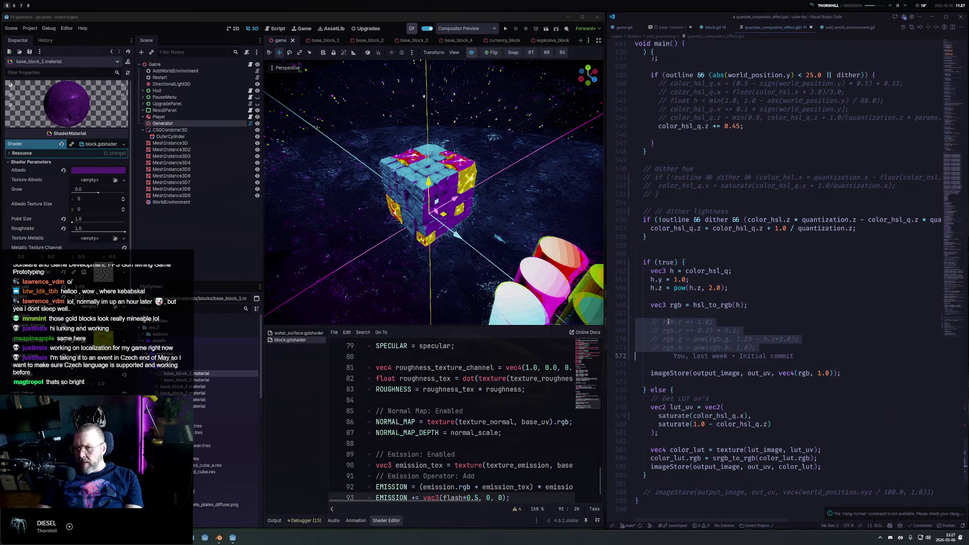
{"action": "key", "text": "ctrl+s"}
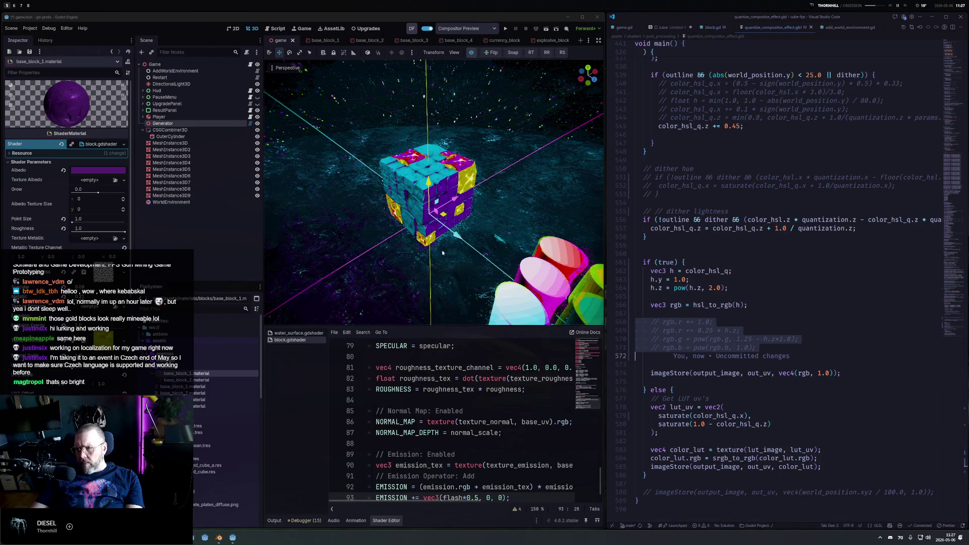
Orbit close to the cube and compare the scene with the compositor preview off and on.
{"action": "left_click_drag", "start_coordinate": [444, 253], "coordinate": [477, 91]}
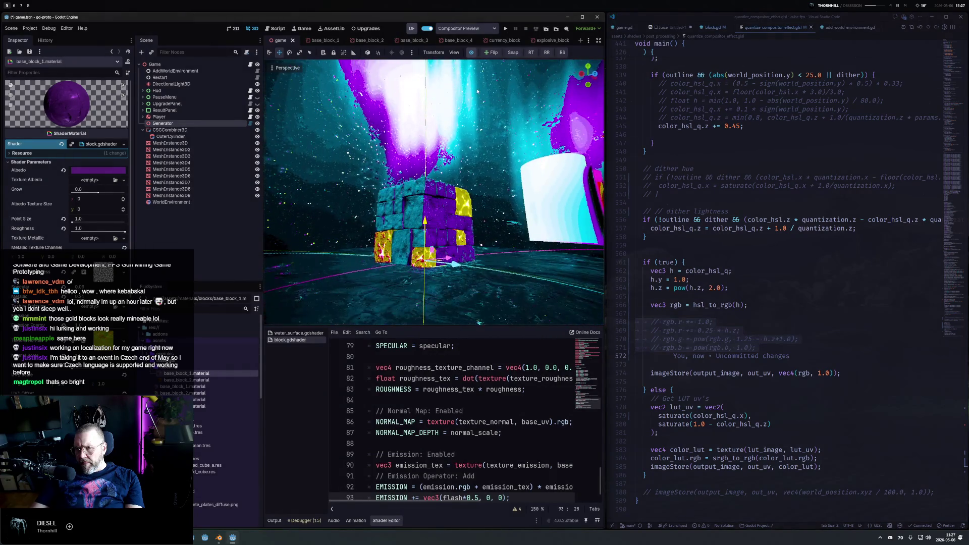
{"action": "left_click", "coordinate": [471, 53]}
{"action": "left_click", "coordinate": [472, 53]}
{"action": "left_click", "coordinate": [471, 53]}
{"action": "left_click", "coordinate": [472, 53]}
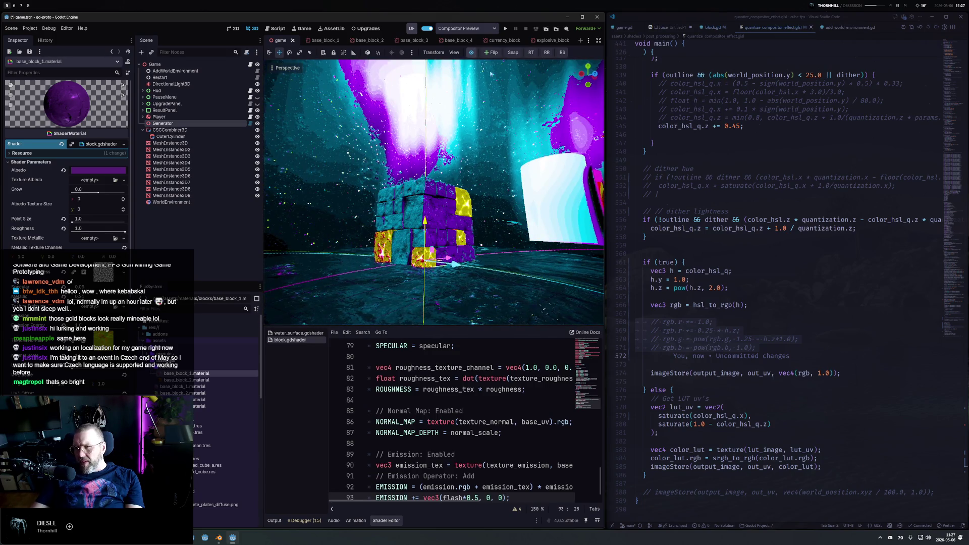
{"action": "left_click", "coordinate": [473, 53]}
{"action": "left_click", "coordinate": [472, 53]}
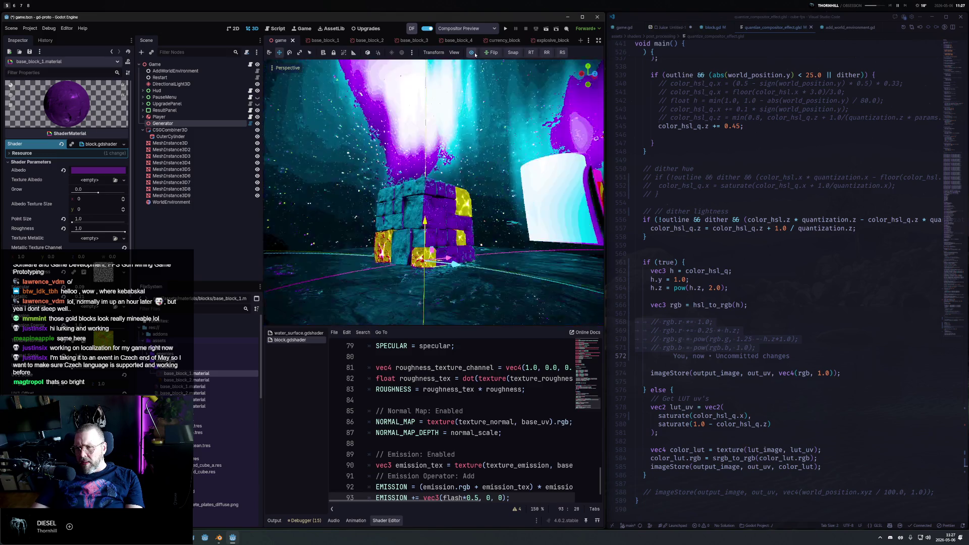
{"action": "left_click", "coordinate": [473, 53]}
{"action": "left_click", "coordinate": [473, 53]}
{"action": "left_click", "coordinate": [473, 53]}
{"action": "left_click", "coordinate": [473, 53]}
{"action": "left_click", "coordinate": [473, 53]}
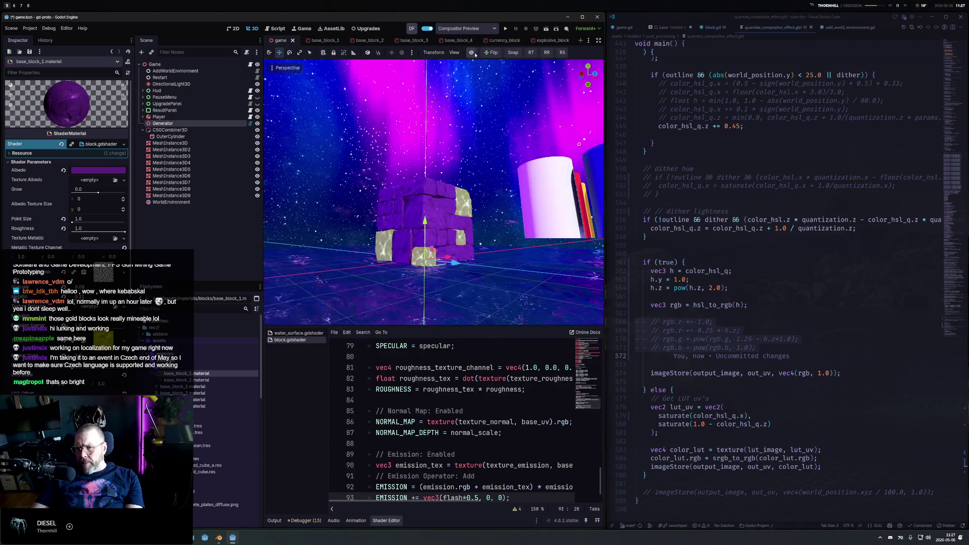
{"action": "scroll", "coordinate": [477, 216], "scroll_direction": "down", "scroll_amount": 5}
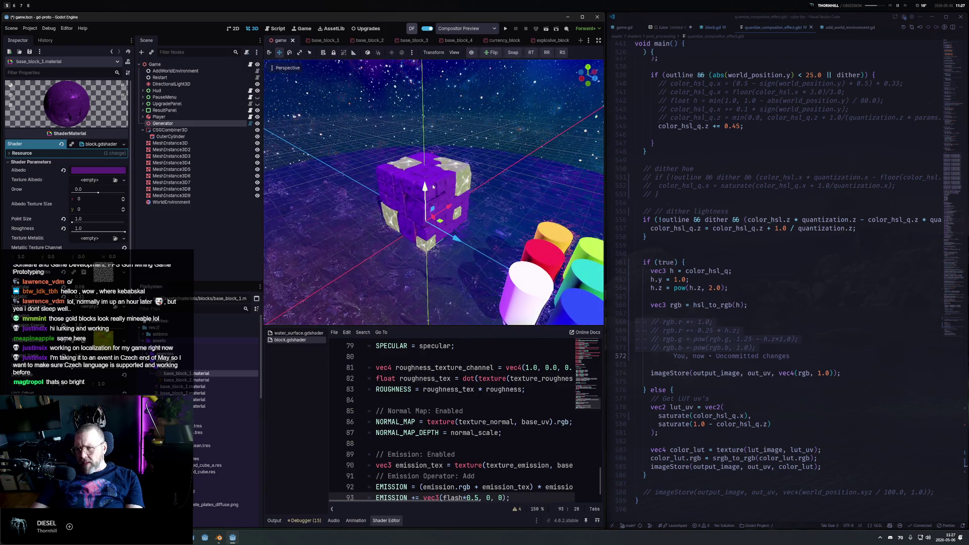
{"action": "left_click", "coordinate": [472, 53]}
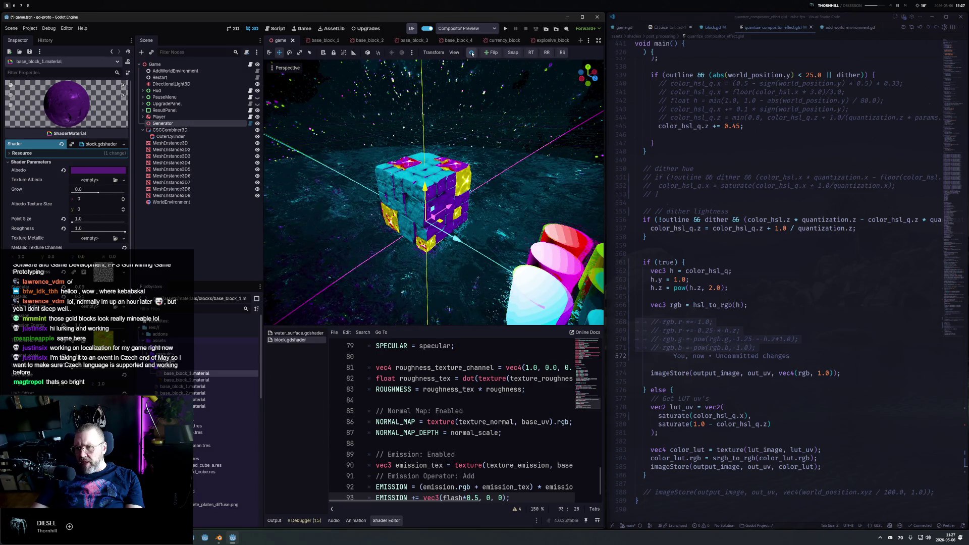
{"action": "scroll", "coordinate": [686, 329], "scroll_direction": "down", "scroll_amount": 3}
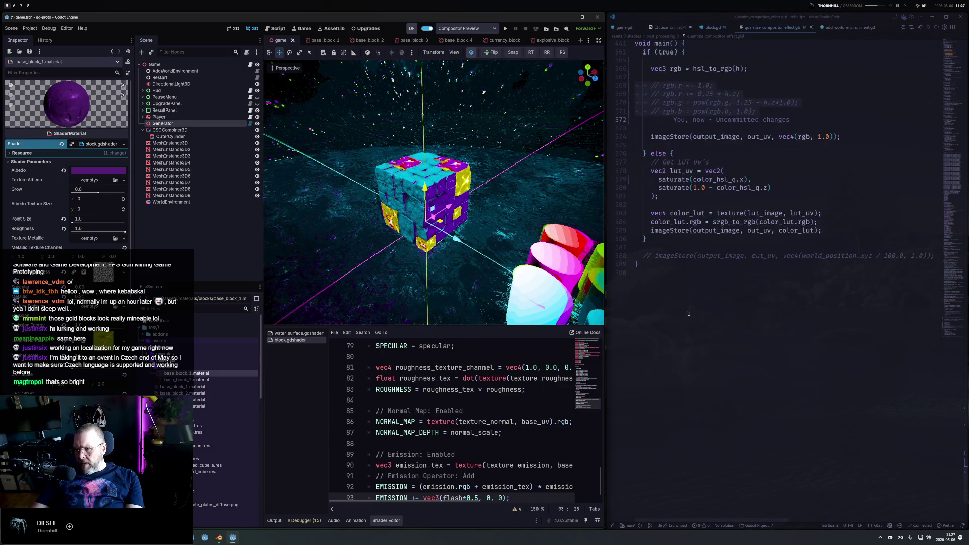
{"action": "scroll", "coordinate": [686, 329], "scroll_direction": "up", "scroll_amount": 3}
Test commenting out the line 574 imageStore call, then restore it and save.
{"action": "left_click", "coordinate": [672, 373]}
{"action": "key", "text": "ctrl+slash"}
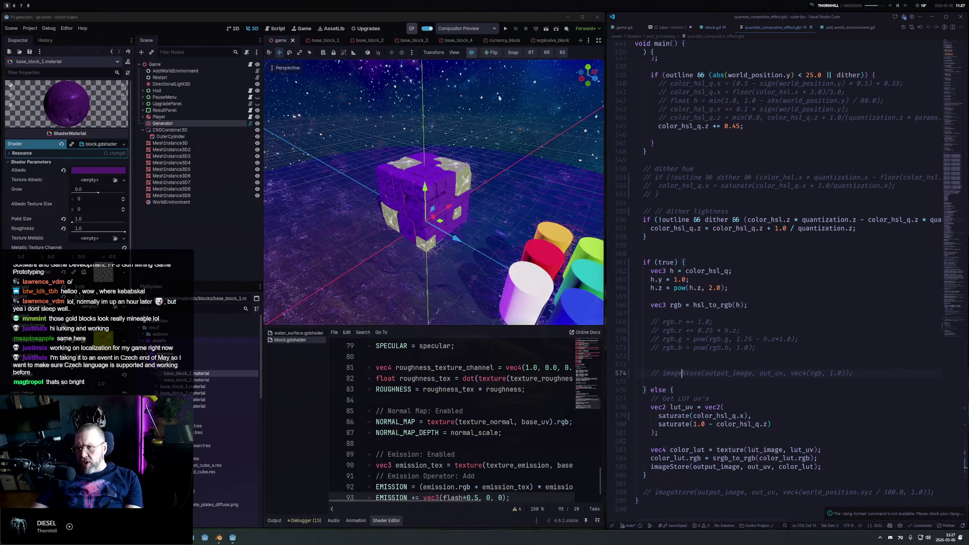
{"action": "left_click", "coordinate": [472, 53]}
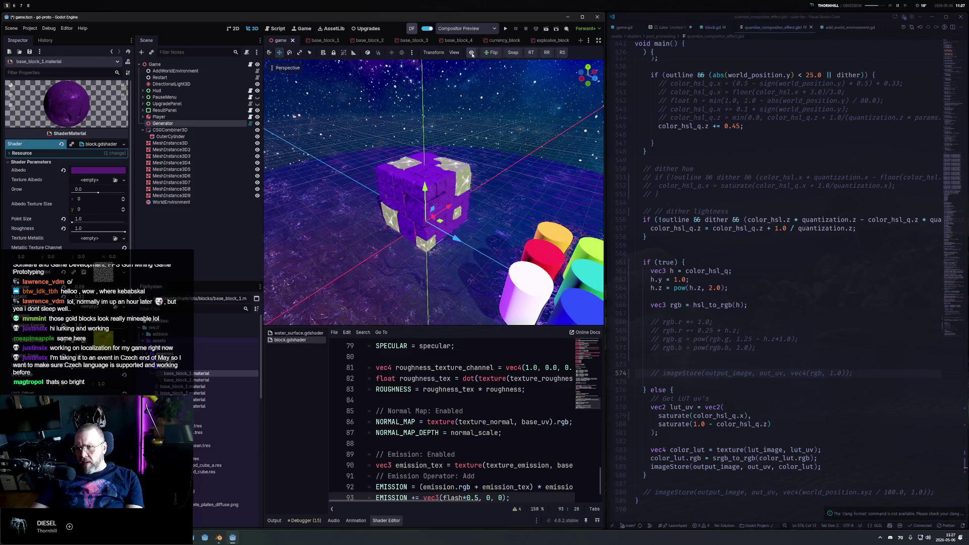
{"action": "left_click", "coordinate": [664, 373]}
{"action": "left_click", "coordinate": [661, 373]}
{"action": "key", "text": "ctrl+slash"}
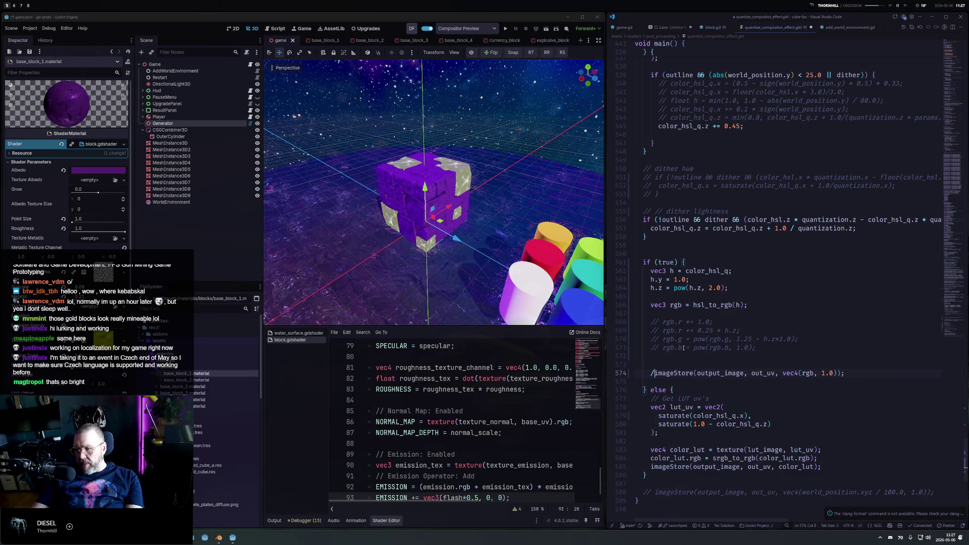
{"action": "key", "text": "ctrl+s"}
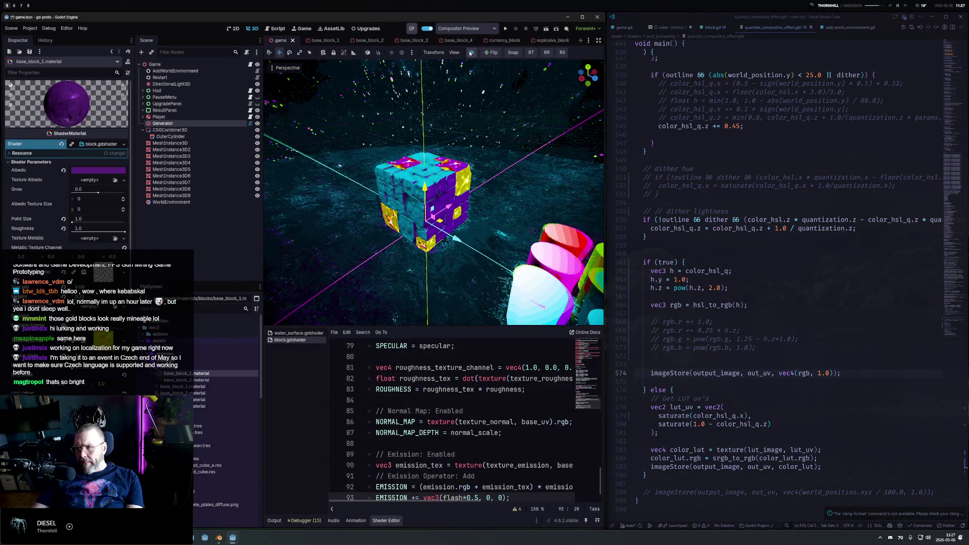
{"action": "scroll", "coordinate": [699, 146], "scroll_direction": "up", "scroll_amount": 10}
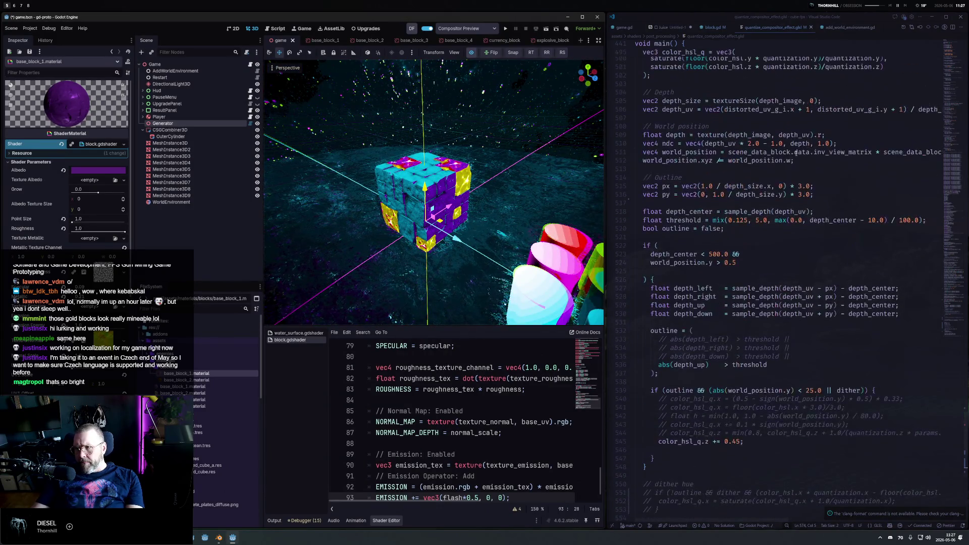
Try a leading 1 in the line 545 outline lightness offset and orbit around the cube.
{"action": "scroll", "coordinate": [726, 198], "scroll_direction": "up", "scroll_amount": 5}
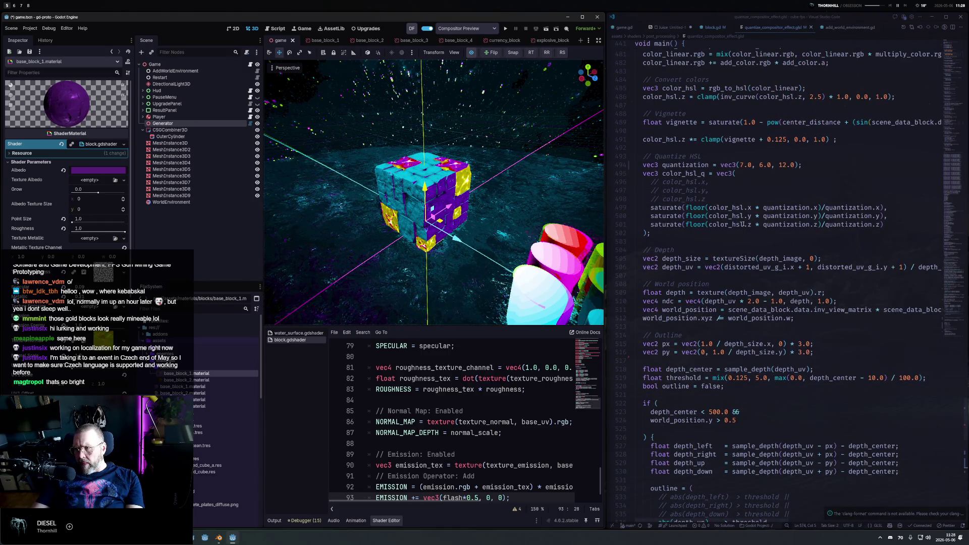
{"action": "scroll", "coordinate": [736, 262], "scroll_direction": "down", "scroll_amount": 3}
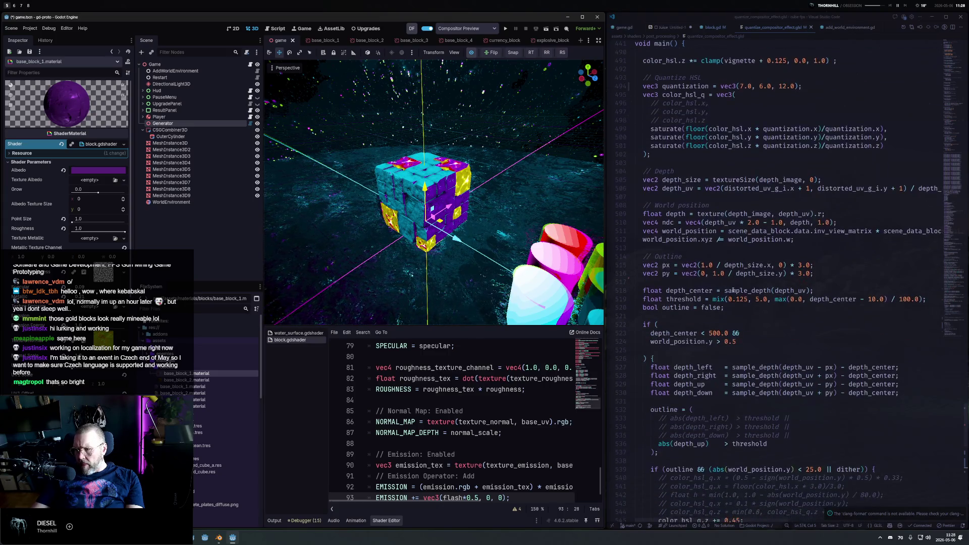
{"action": "scroll", "coordinate": [733, 290], "scroll_direction": "down", "scroll_amount": 6}
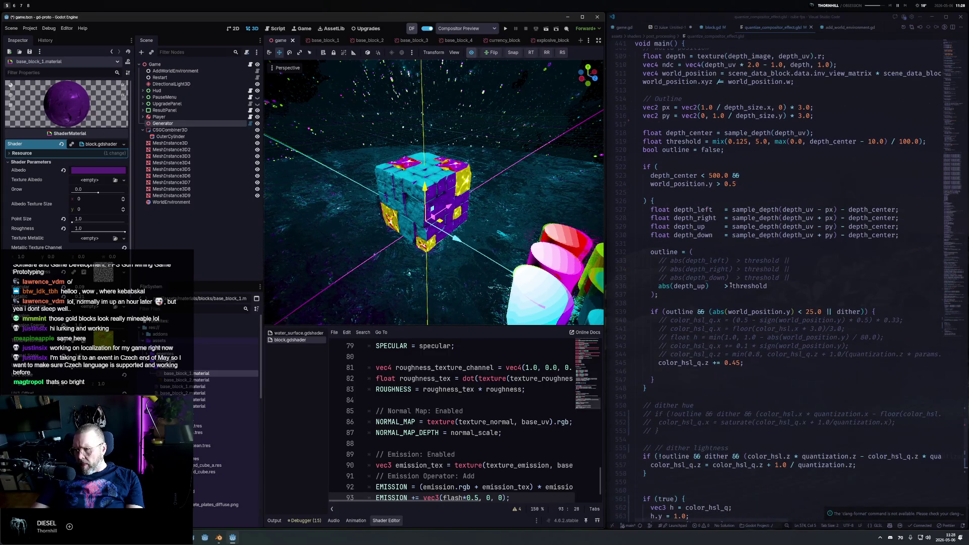
{"action": "double_click", "coordinate": [727, 362]}
{"action": "type", "text": "1"}
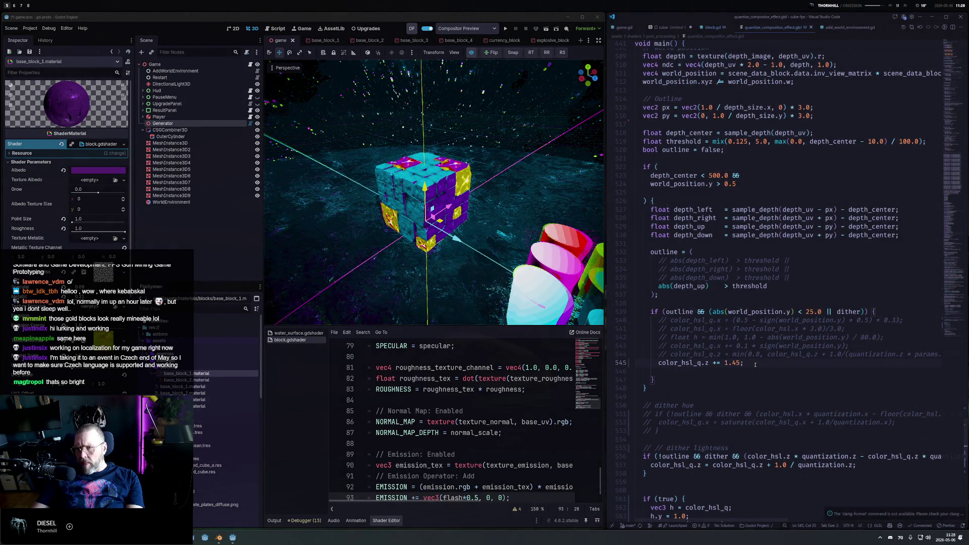
{"action": "scroll", "coordinate": [448, 198], "scroll_direction": "up", "scroll_amount": 8}
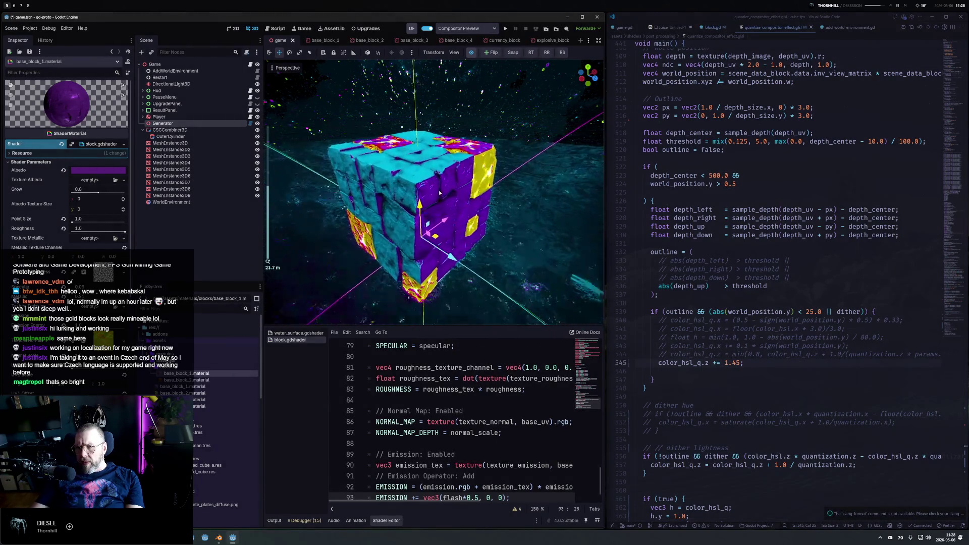
{"action": "left_click_drag", "start_coordinate": [448, 198], "coordinate": [505, 223]}
{"action": "scroll", "coordinate": [506, 223], "scroll_direction": "down", "scroll_amount": 8}
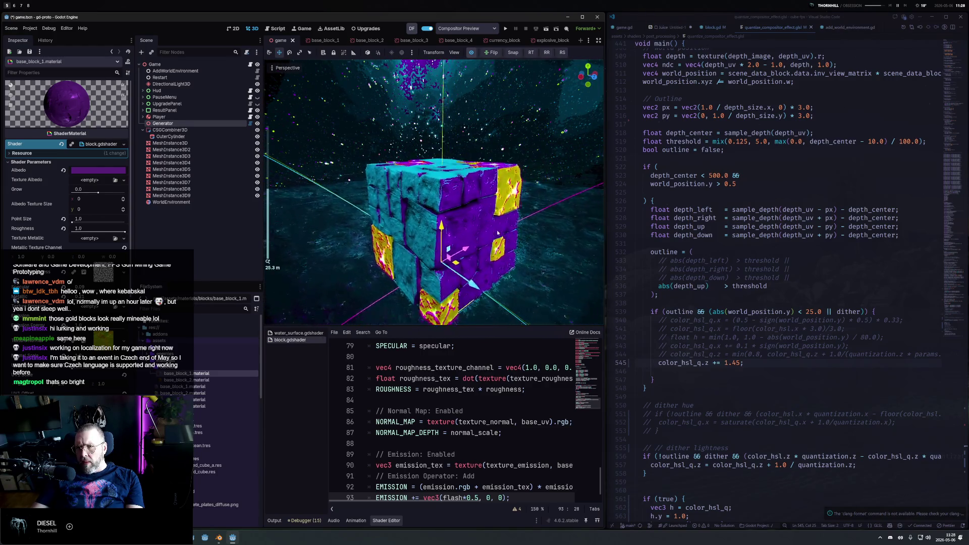
Change the line 545 outline lightness boost from 1.45 to 0.45, save, and compare with the compositor preview off and on.
{"action": "double_click", "coordinate": [684, 313]}
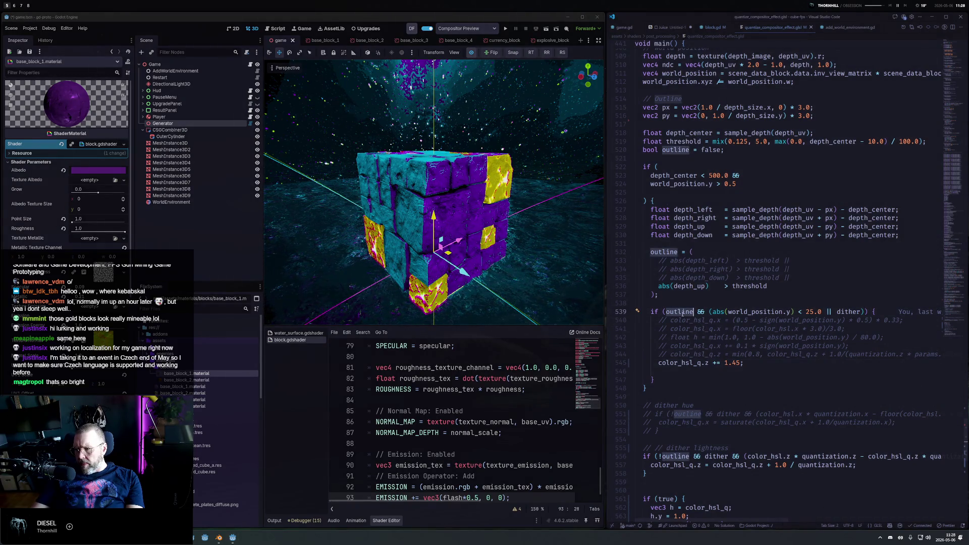
{"action": "left_click", "coordinate": [727, 363]}
{"action": "key", "text": "BackSpace"}
{"action": "type", "text": "0"}
{"action": "key", "text": "ctrl+s"}
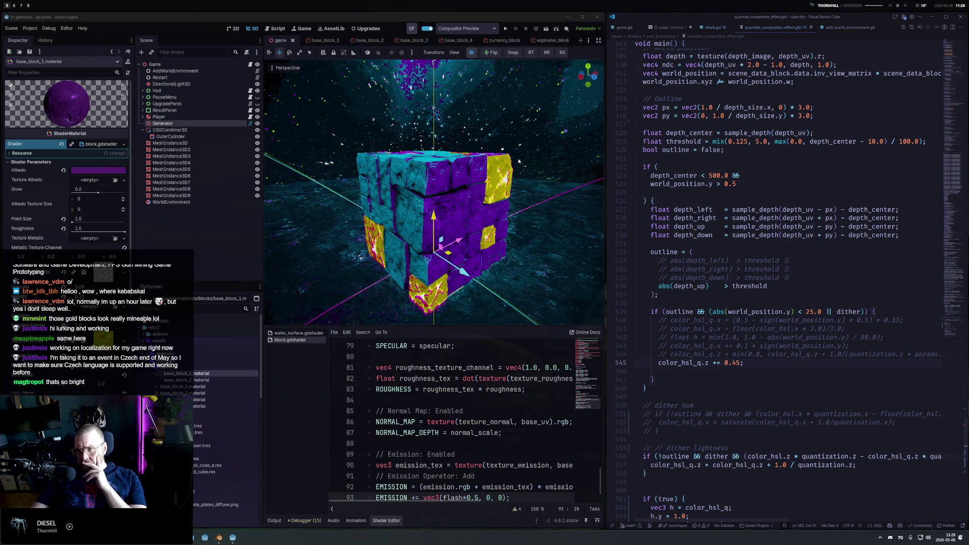
{"action": "left_click", "coordinate": [472, 53]}
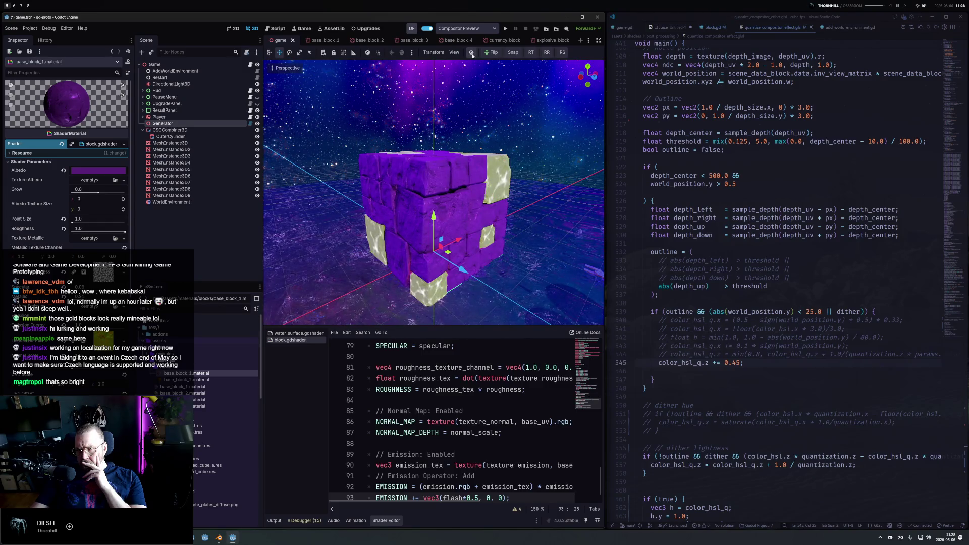
{"action": "left_click", "coordinate": [472, 53]}
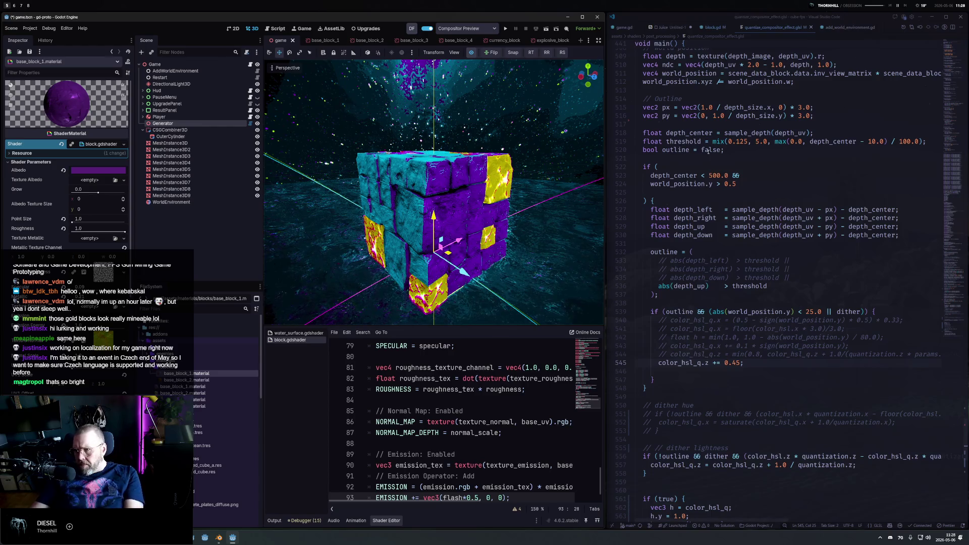
{"action": "scroll", "coordinate": [696, 346], "scroll_direction": "down", "scroll_amount": 6}
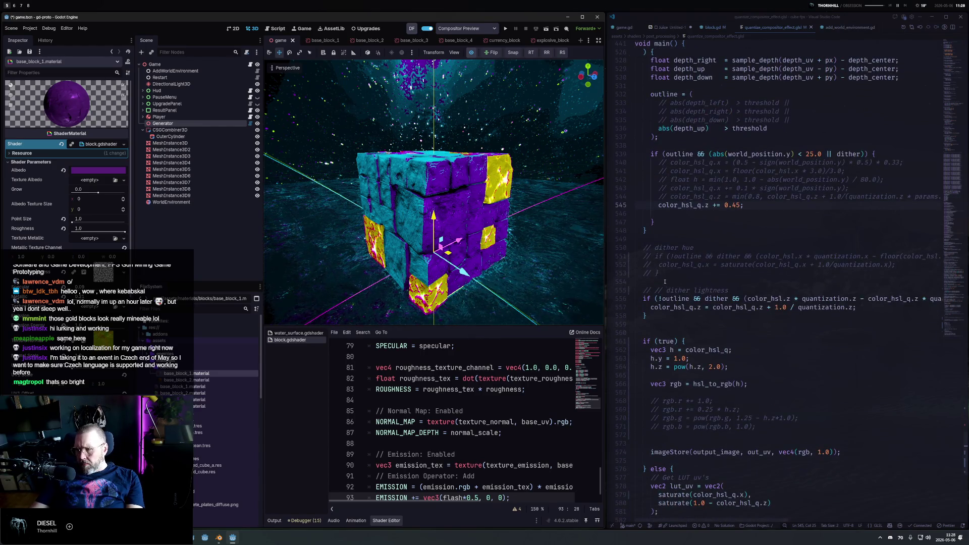
Uncomment the dither hue lines 551–553 and save the shader.
{"action": "left_click_drag", "start_coordinate": [665, 282], "coordinate": [628, 260]}
{"action": "key", "text": "super+Tab"}
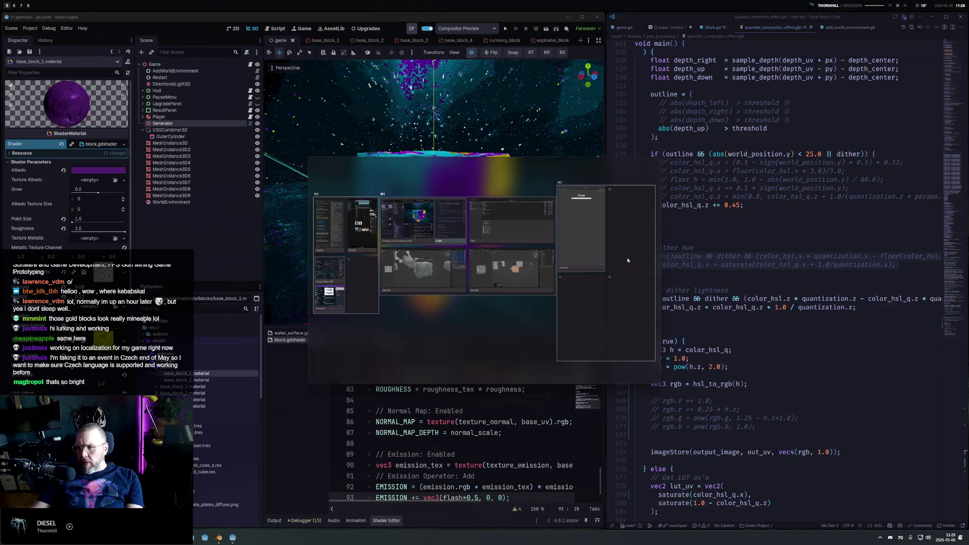
{"action": "key", "text": "Escape"}
{"action": "key", "text": "ctrl+slash"}
{"action": "key", "text": "ctrl+s"}
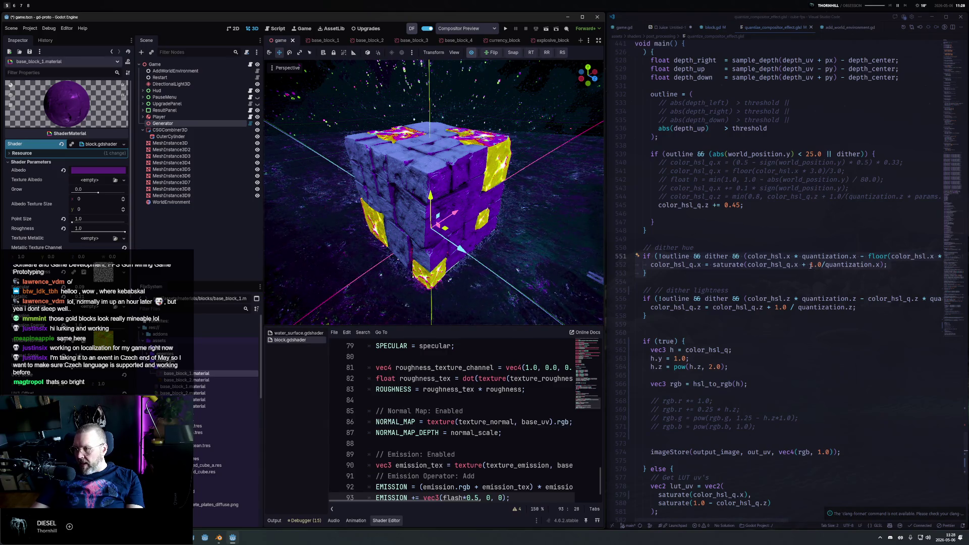
Review the dither condition on lines 551–552 and the code above it, then widen the code editor.
{"action": "key", "text": "Up"}
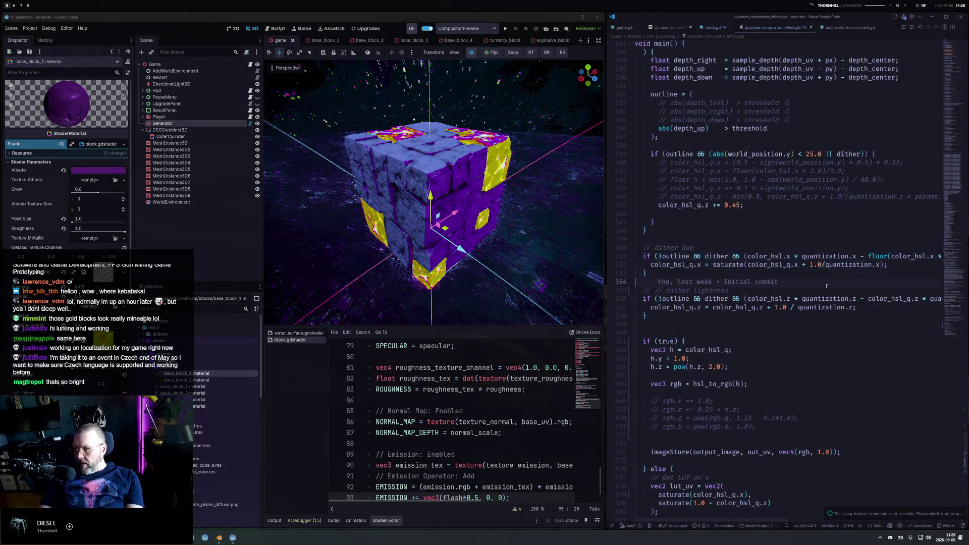
{"action": "key", "text": "ctrl+Right"}
{"action": "key", "text": "ctrl+Right"}
{"action": "key", "text": "ctrl+Right"}
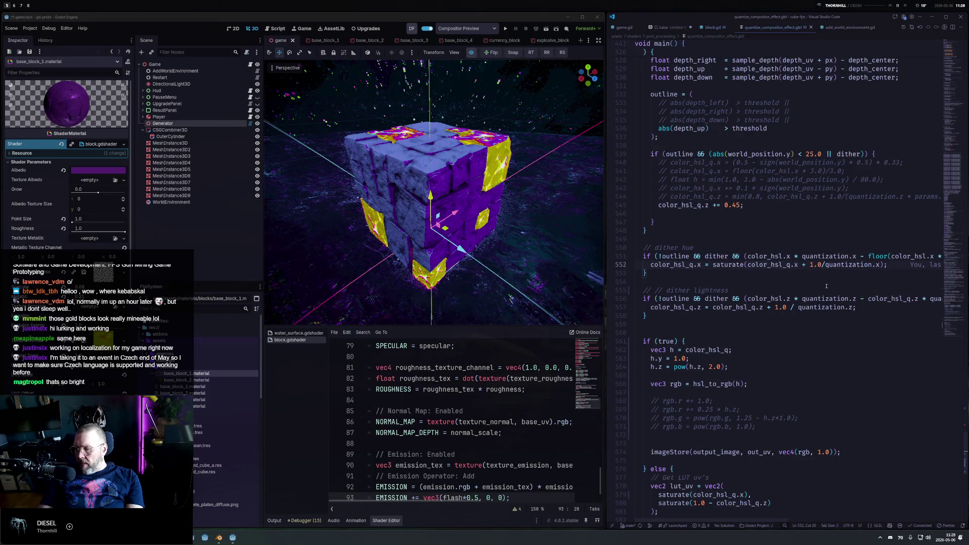
{"action": "key", "text": "Up"}
{"action": "key", "text": "Home"}
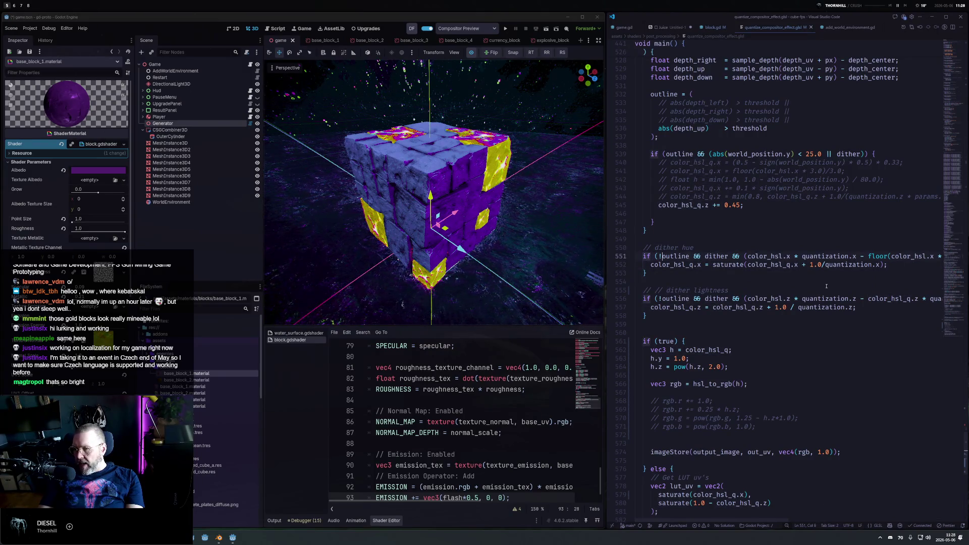
{"action": "key", "text": "ctrl+Right"}
{"action": "key", "text": "ctrl+Right"}
{"action": "key", "text": "ctrl+Right"}
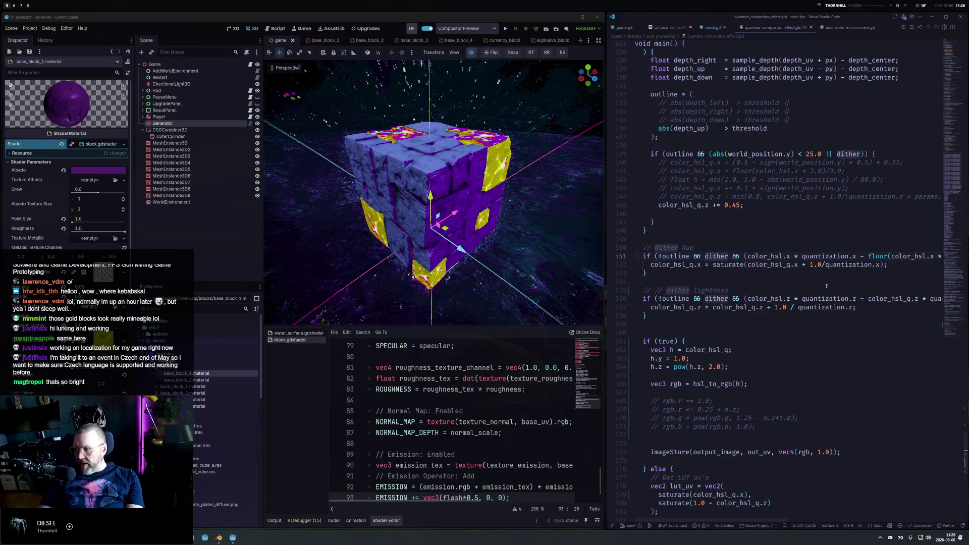
{"action": "key", "text": "ctrl+Left"}
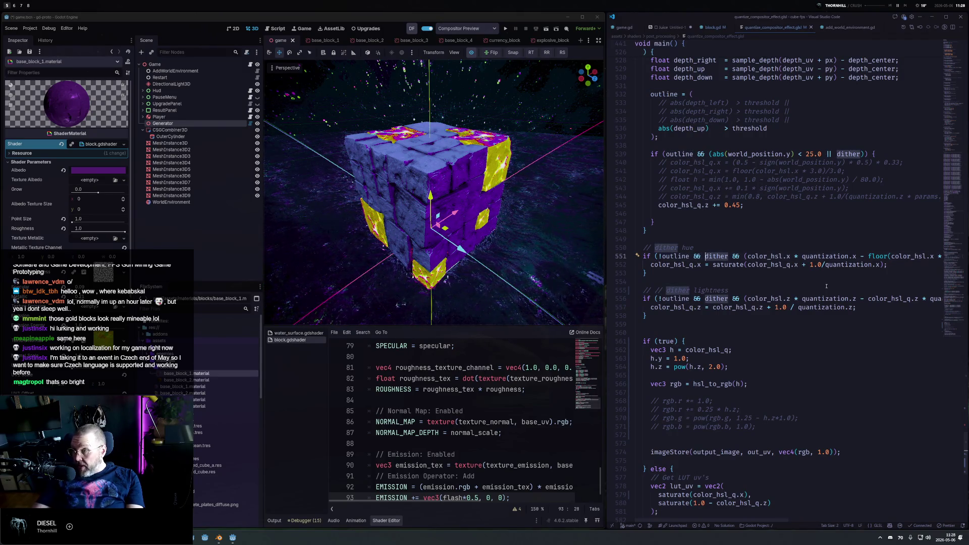
{"action": "scroll", "coordinate": [714, 181], "scroll_direction": "up", "scroll_amount": 9}
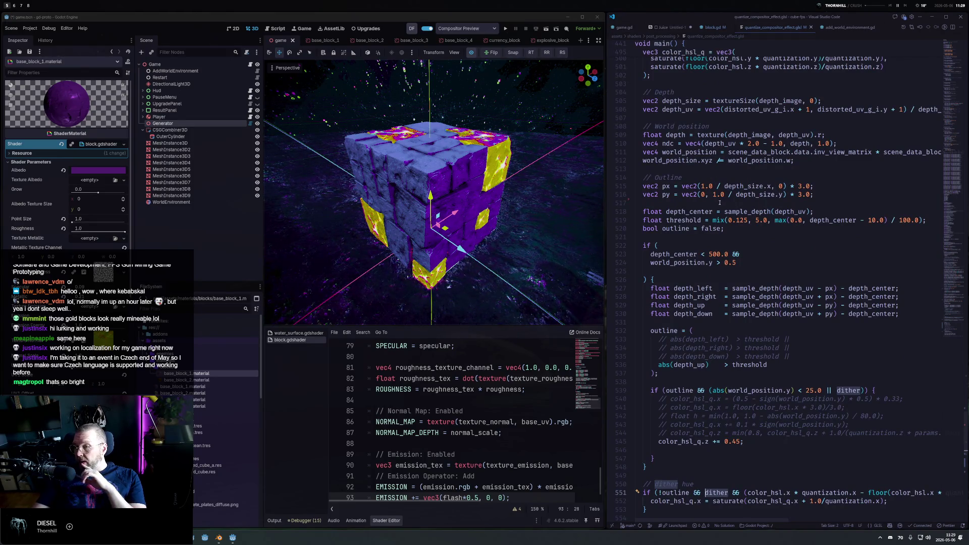
{"action": "scroll", "coordinate": [680, 157], "scroll_direction": "up", "scroll_amount": 6}
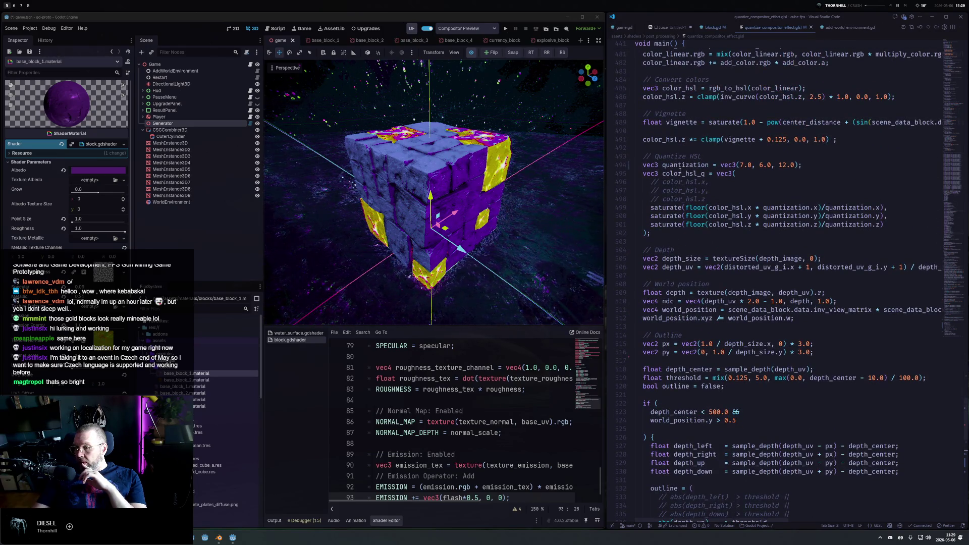
{"action": "scroll", "coordinate": [680, 170], "scroll_direction": "up", "scroll_amount": 12}
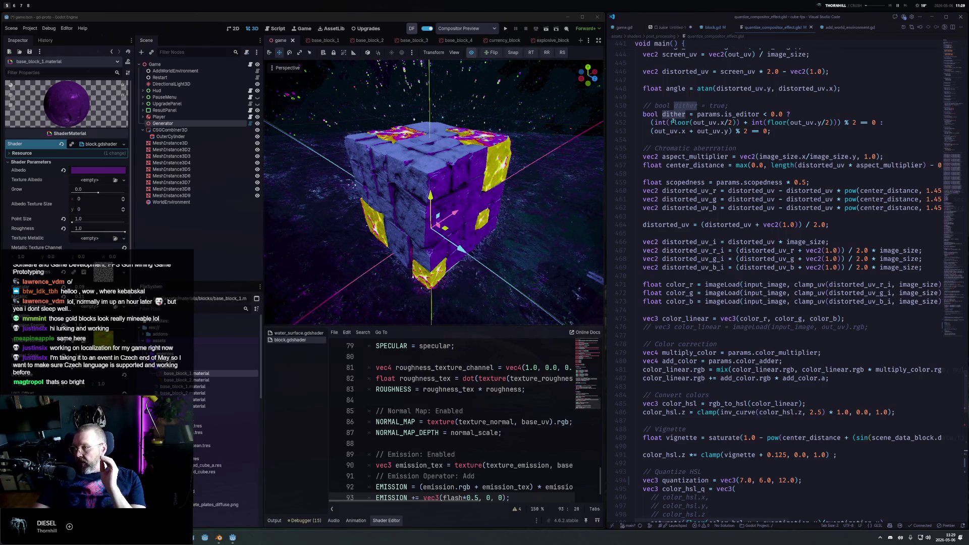
{"action": "scroll", "coordinate": [721, 268], "scroll_direction": "down", "scroll_amount": 20}
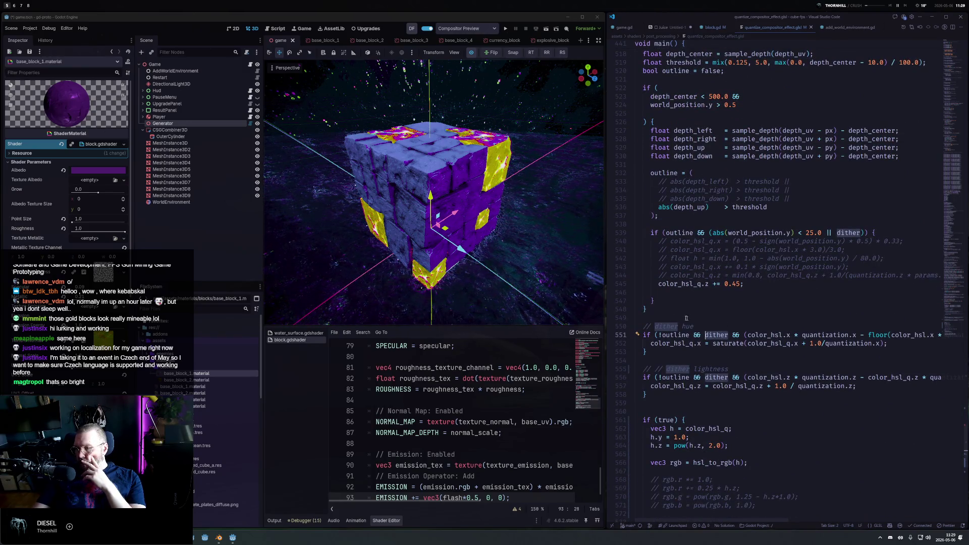
{"action": "left_click_drag", "start_coordinate": [691, 318], "coordinate": [641, 315]}
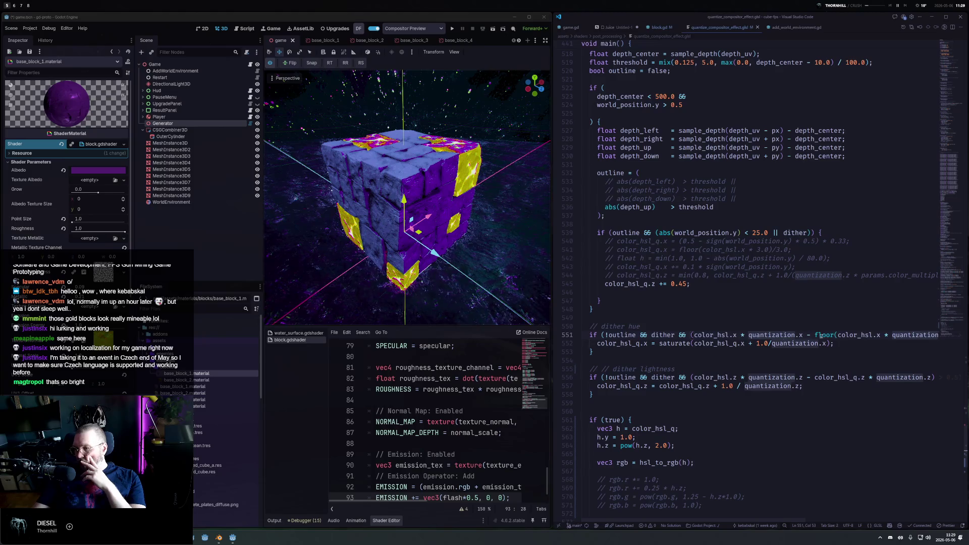
{"action": "key", "text": "End"}
{"action": "scroll", "coordinate": [866, 336], "scroll_direction": "left", "scroll_amount": 3}
{"action": "scroll", "coordinate": [866, 336], "scroll_direction": "right", "scroll_amount": 3}
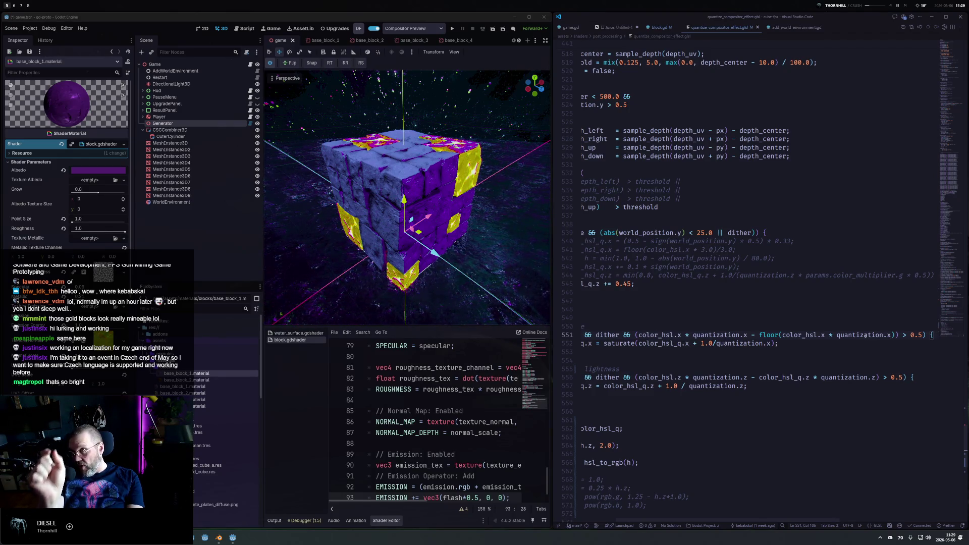
{"action": "left_click", "coordinate": [919, 335]}
{"action": "type", "text": "2"}
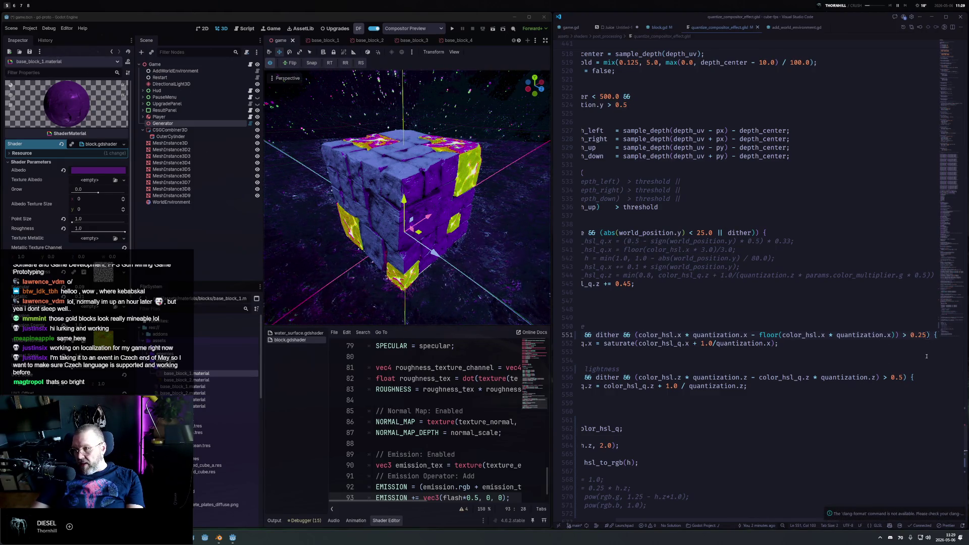
{"action": "key", "text": "BackSpace"}
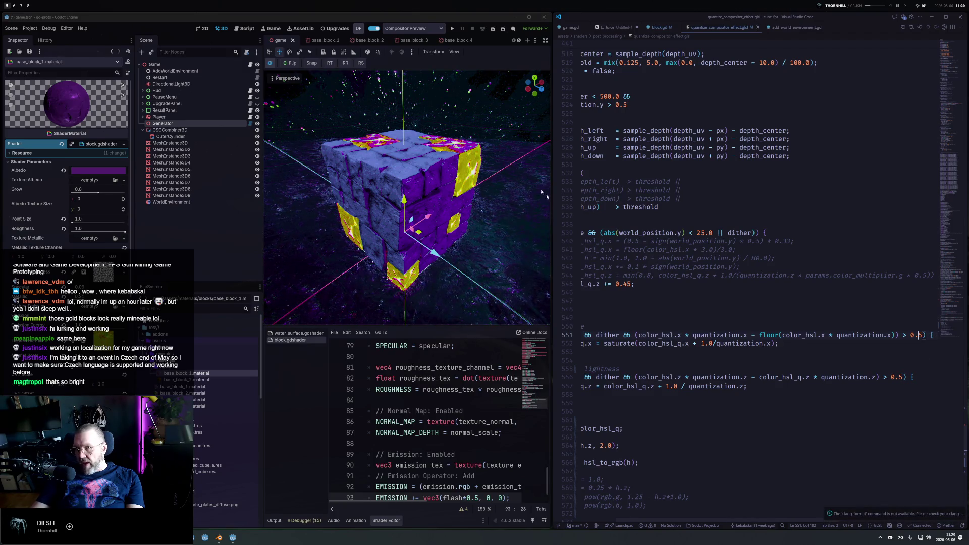
{"action": "left_click", "coordinate": [269, 62]}
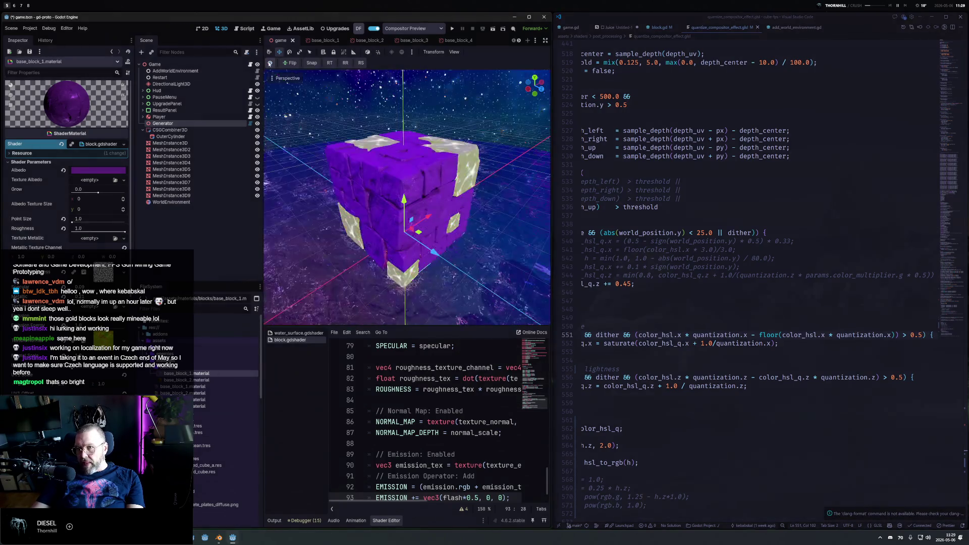
{"action": "left_click", "coordinate": [269, 62]}
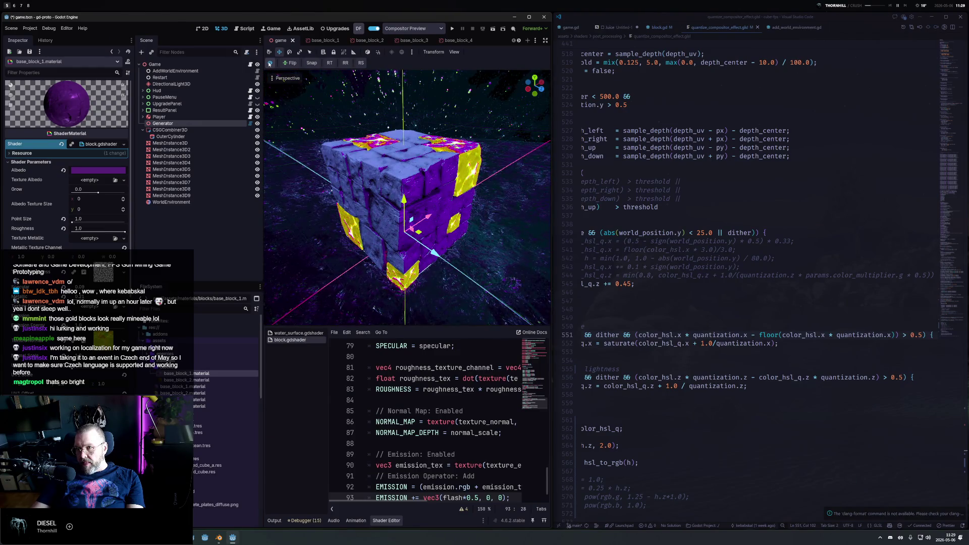
{"action": "mouse_move", "coordinate": [452, 239]}
{"action": "left_mouse_down"}
{"action": "mouse_move", "coordinate": [455, 130]}
{"action": "mouse_move", "coordinate": [457, 167]}
{"action": "mouse_move", "coordinate": [465, 121]}
{"action": "mouse_move", "coordinate": [450, 219]}
{"action": "left_mouse_up"}
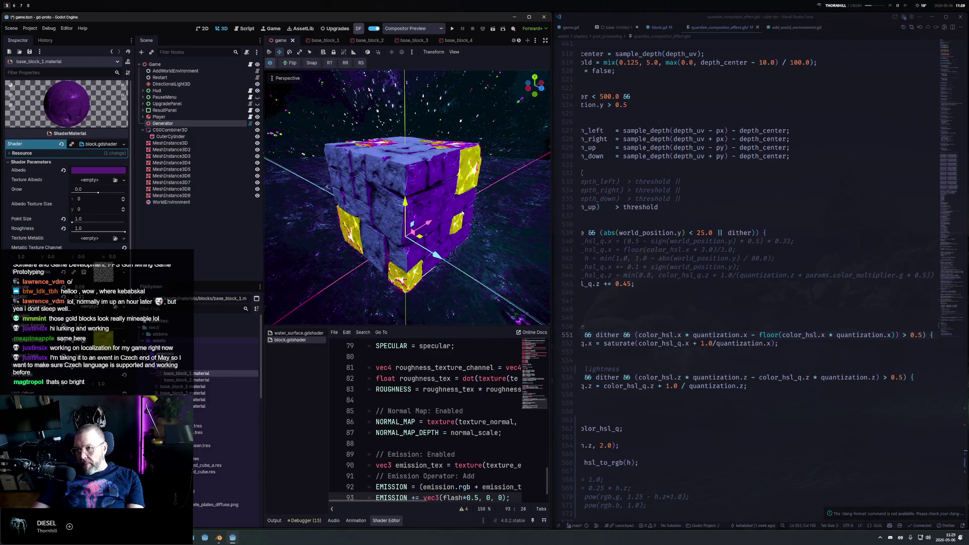
{"action": "scroll", "coordinate": [633, 344], "scroll_direction": "left", "scroll_amount": 3}
{"action": "left_click", "coordinate": [633, 343]}
{"action": "double_click", "coordinate": [645, 343]}
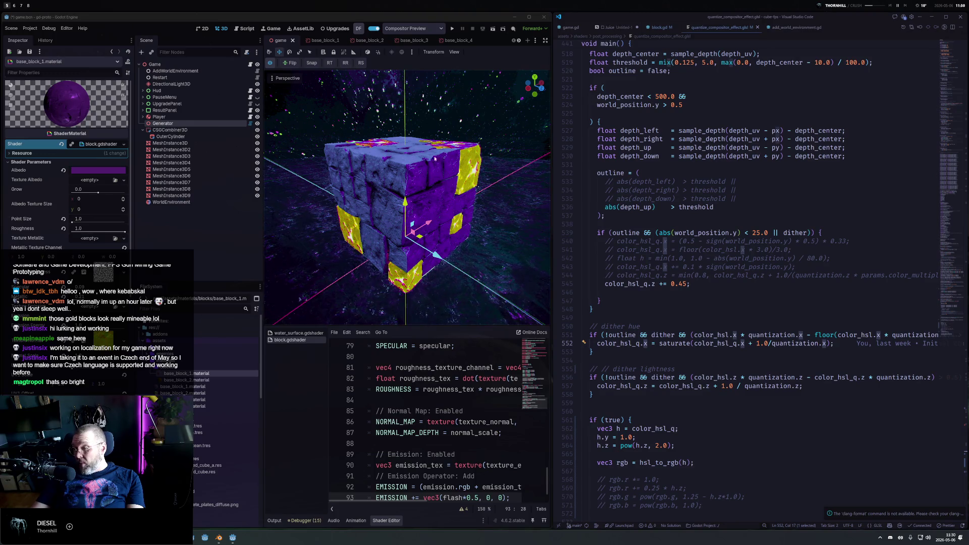
{"action": "left_click", "coordinate": [694, 343]}
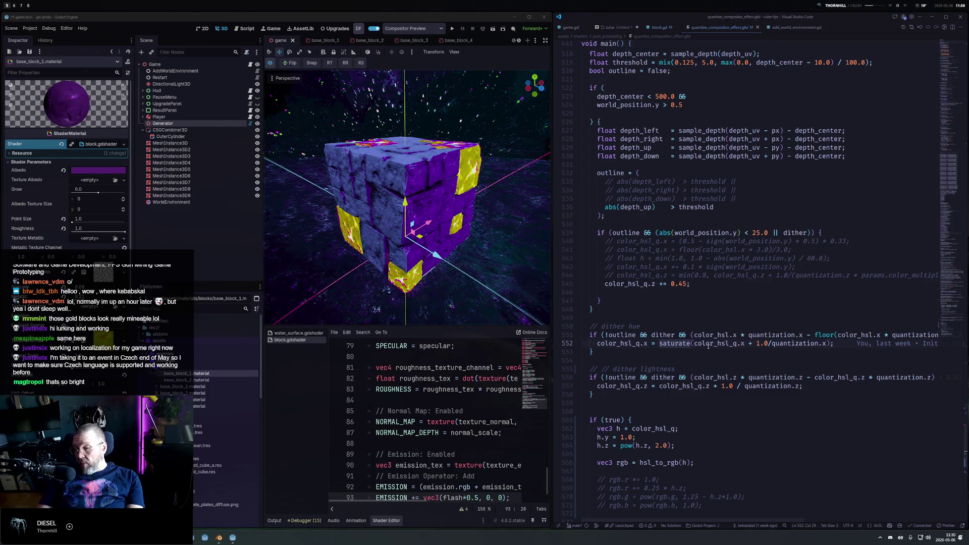
Strip the saturate() clamp from line 552's hue offset and save the shader.
{"action": "key", "text": "ctrl+shift+Left"}
{"action": "key", "text": "BackSpace"}
{"action": "key", "text": "End"}
{"action": "key", "text": "BackSpace"}
{"action": "key", "text": "BackSpace"}
{"action": "type", "text": ";"}
{"action": "key", "text": "ctrl+s"}
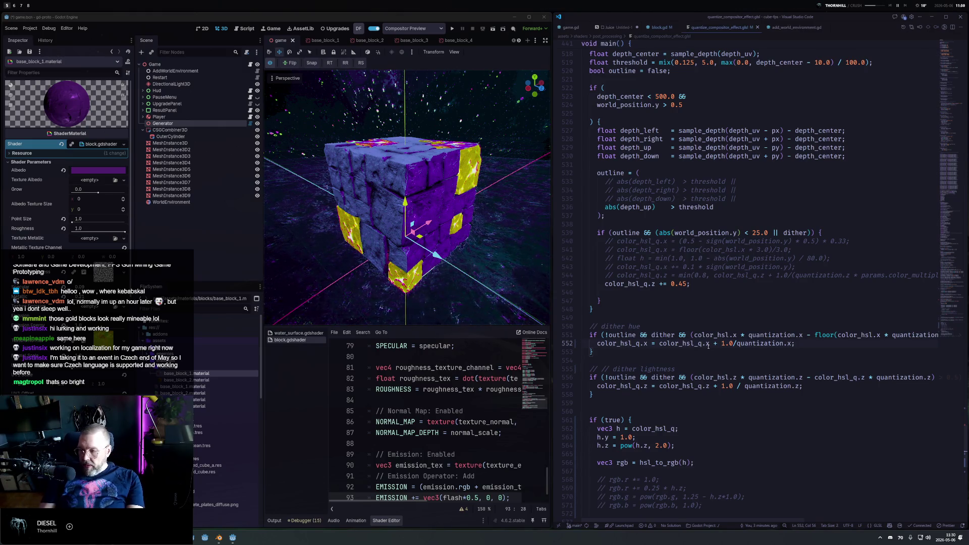
Begin wrapping line 552's hue expression in a modf( call.
{"action": "key", "text": "Left"}
{"action": "key", "text": "Home"}
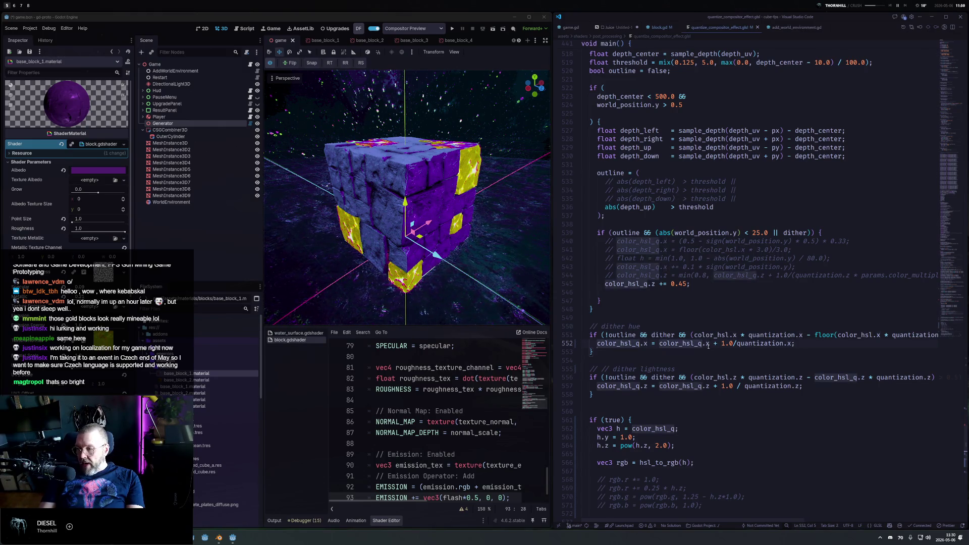
{"action": "key", "text": "ctrl+Right"}
{"action": "key", "text": "ctrl+Right"}
{"action": "key", "text": "ctrl+Right"}
{"action": "key", "text": "Right"}
{"action": "type", "text": "fmod"}
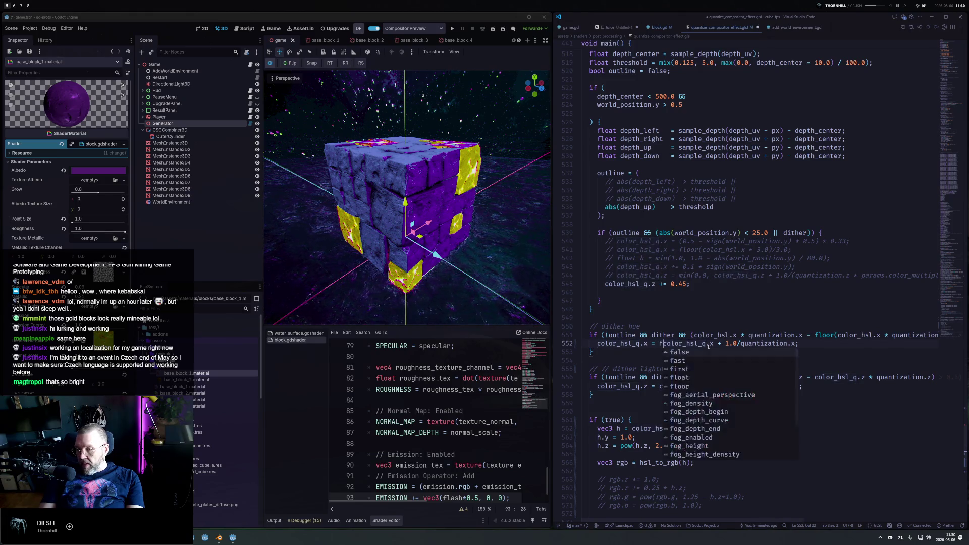
{"action": "key", "text": "Left"}
{"action": "key", "text": "ctrl+shift+Left"}
{"action": "type", "text": "mod"}
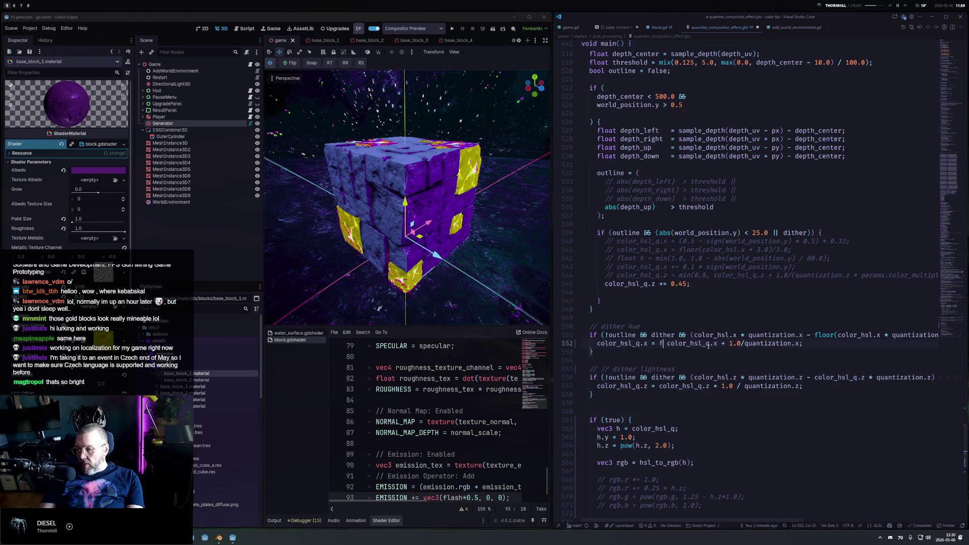
{"action": "key", "text": "Delete"}
{"action": "type", "text": "f("}
Close the wrap with ', 1.0)' so the hue takes modulo 1.0, and save.
{"action": "key", "text": "End"}
{"action": "key", "text": "Left"}
{"action": "type", "text": ", 1.0)"}
{"action": "key", "text": "ctrl+s"}
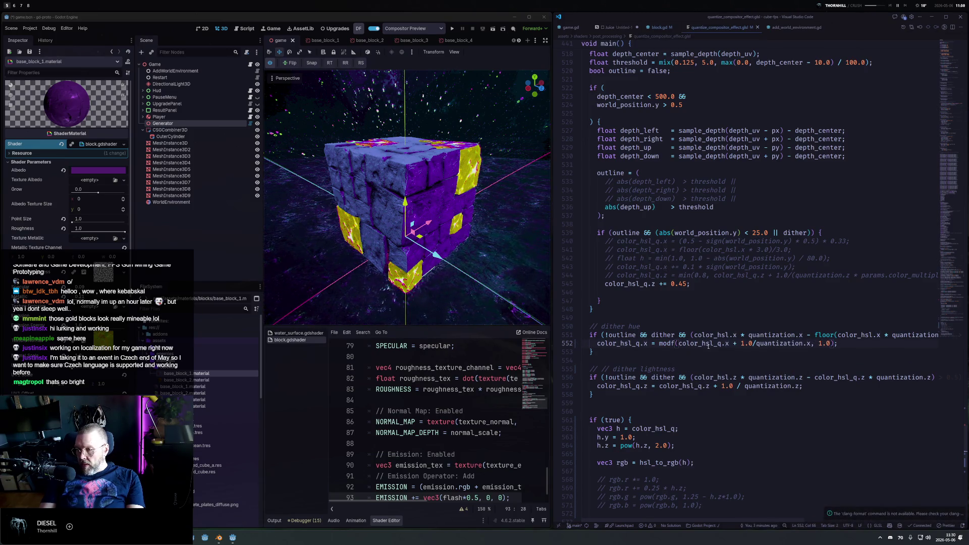
Briefly change the hue step constant to 5, then undo it.
{"action": "key", "text": "Left"}
{"action": "key", "text": "Left"}
{"action": "key", "text": "Left"}
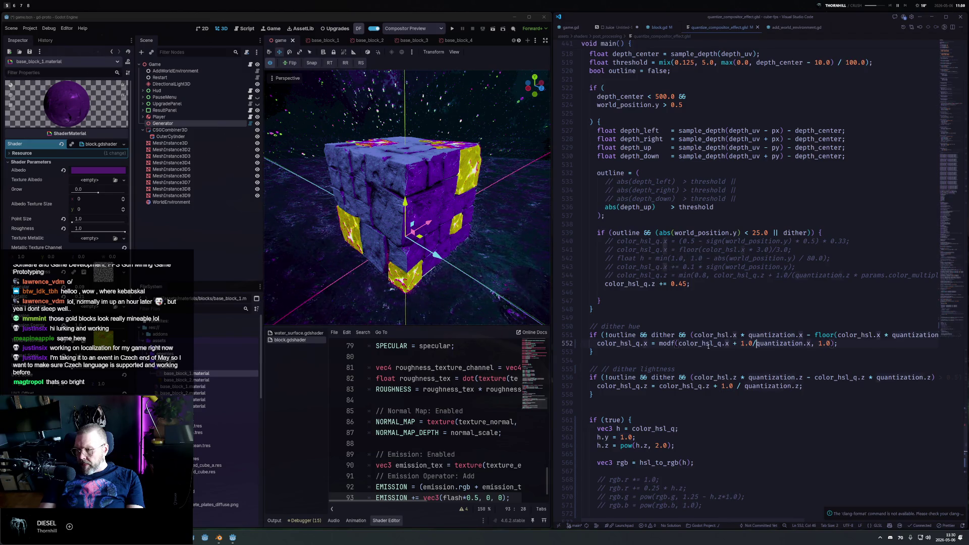
{"action": "key", "text": "Delete"}
{"action": "type", "text": "5"}
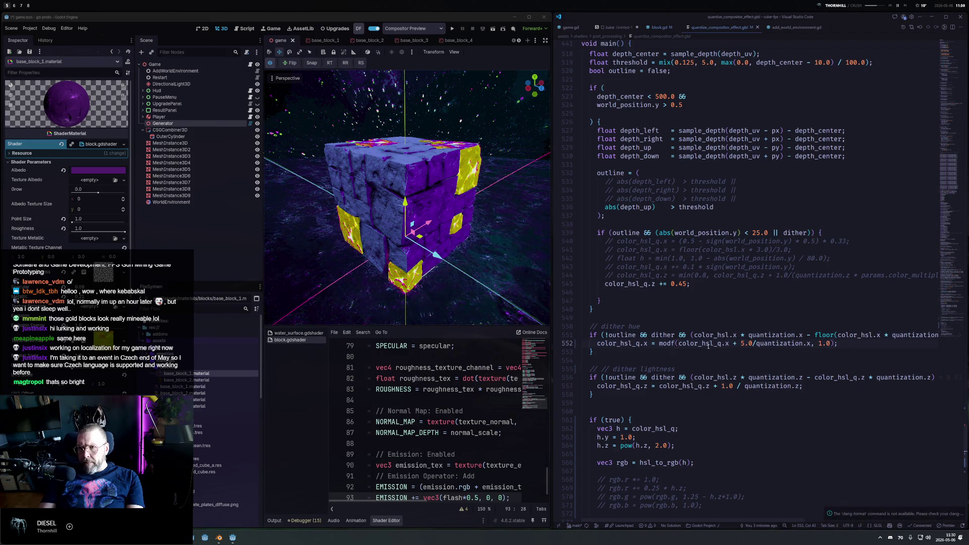
{"action": "key", "text": "ctrl+z"}
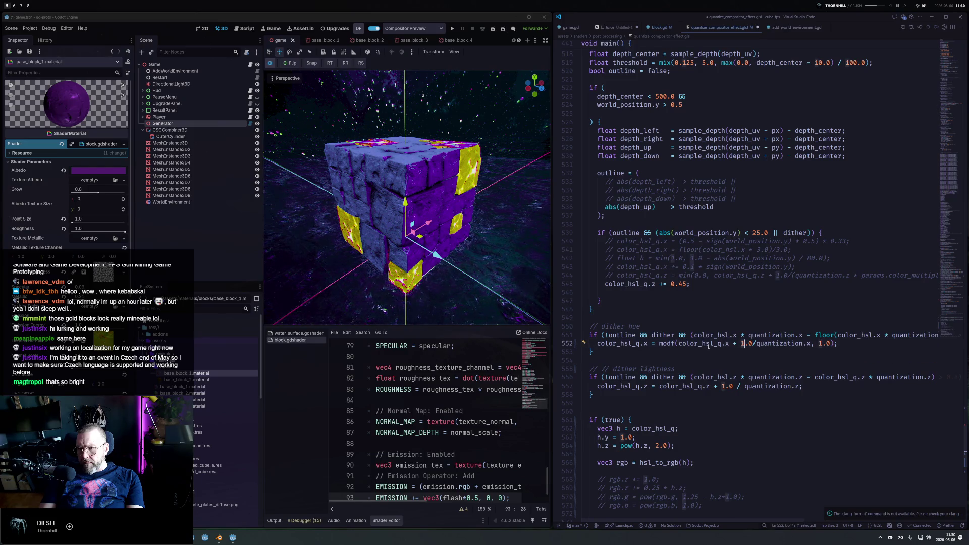
Rename the wrap function to fmod and save so Godot reloads the shader.
{"action": "left_click", "coordinate": [671, 343]}
{"action": "key", "text": "Delete"}
{"action": "key", "text": "Delete"}
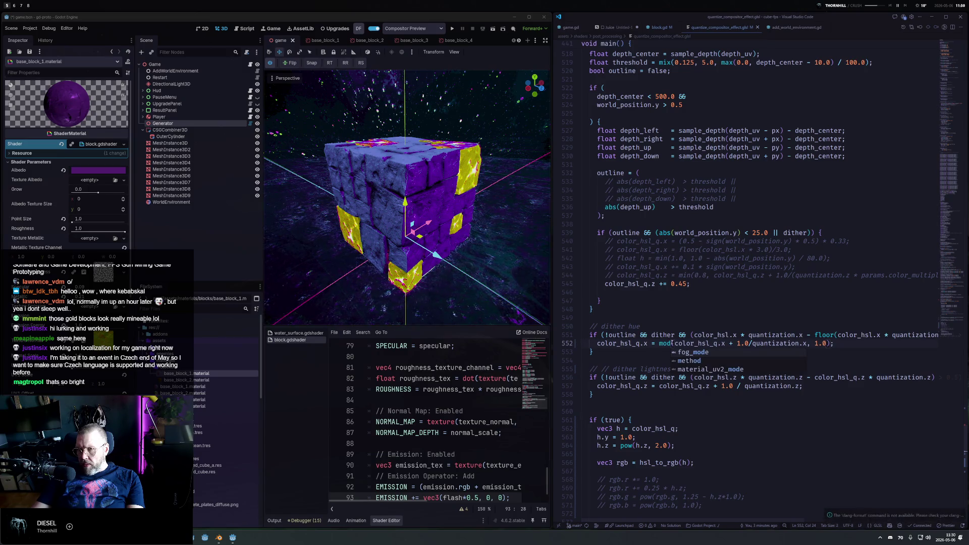
{"action": "key", "text": "Left"}
{"action": "key", "text": "Left"}
{"action": "key", "text": "Left"}
{"action": "type", "text": "f"}
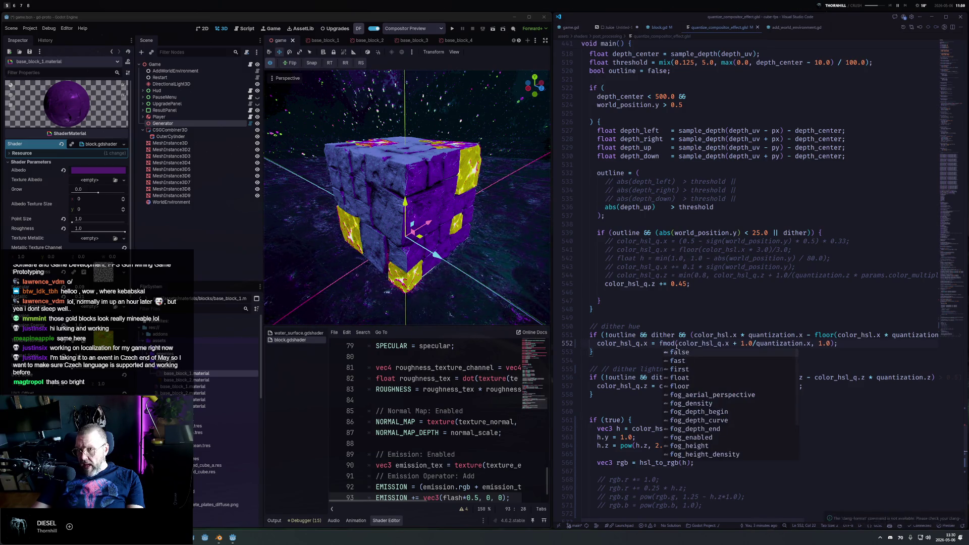
{"action": "key", "text": "Escape"}
{"action": "key", "text": "ctrl+s"}
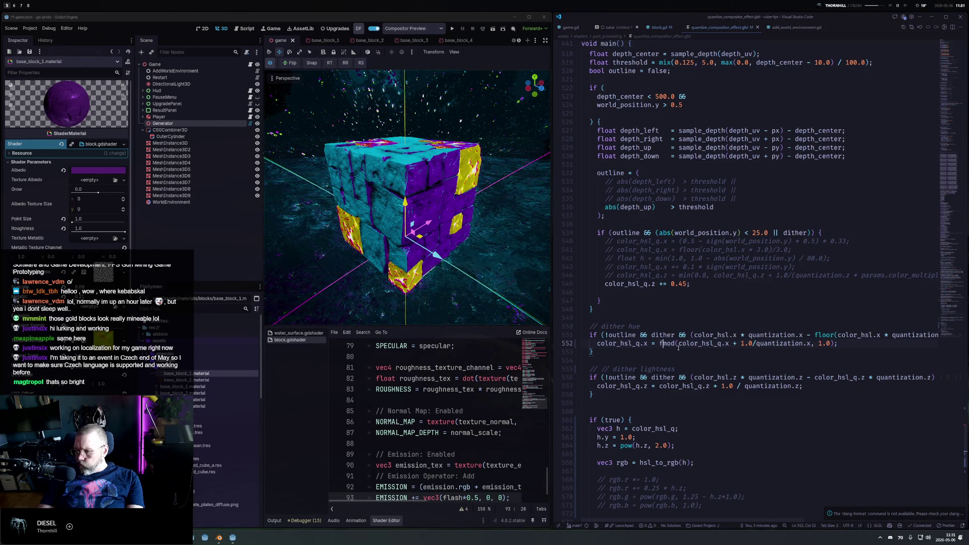
Change the function to modf and save, then dismiss Load Errors and filter FileSystem for 'quant'.
{"action": "key", "text": "BackSpace"}
{"action": "key", "text": "ctrl+Right"}
{"action": "type", "text": "f"}
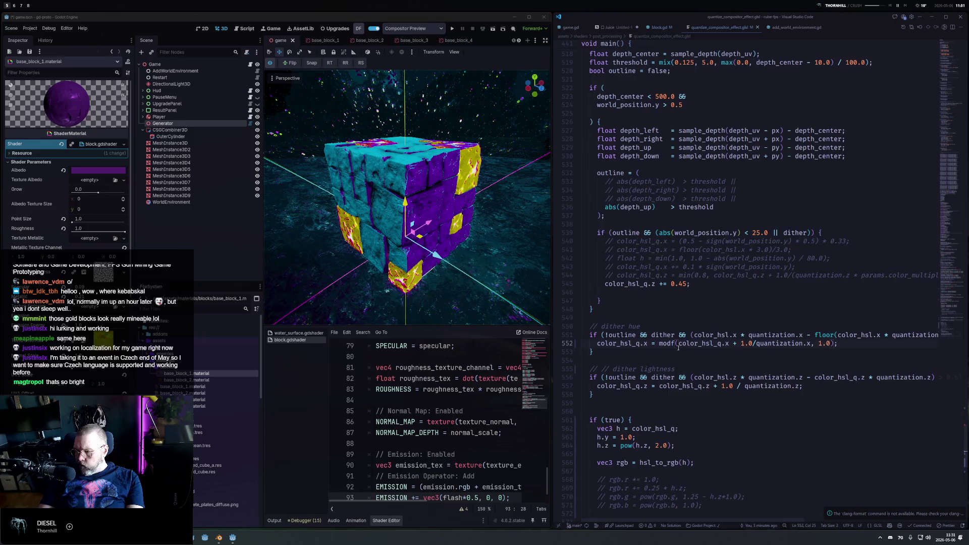
{"action": "key", "text": "ctrl+s"}
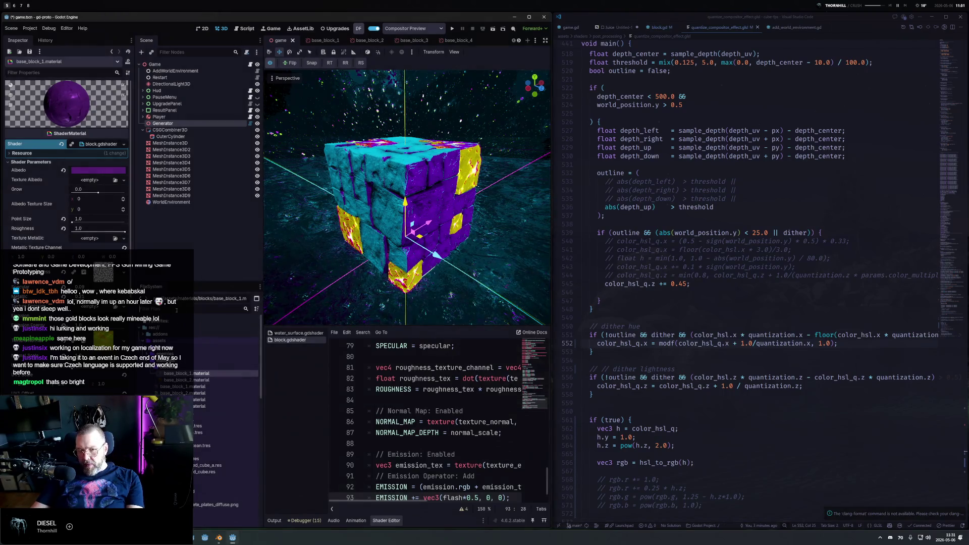
{"action": "key", "text": "Return"}
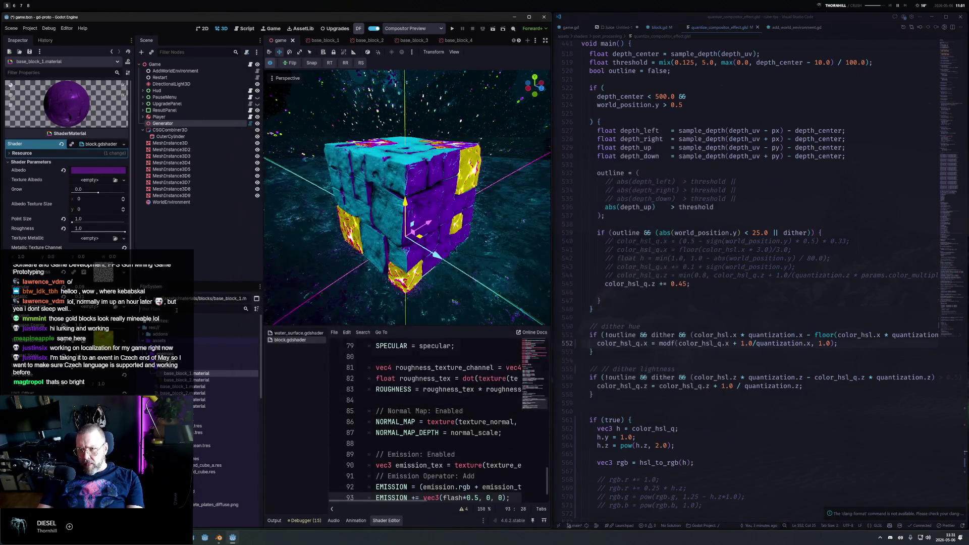
{"action": "type", "text": "quan"}
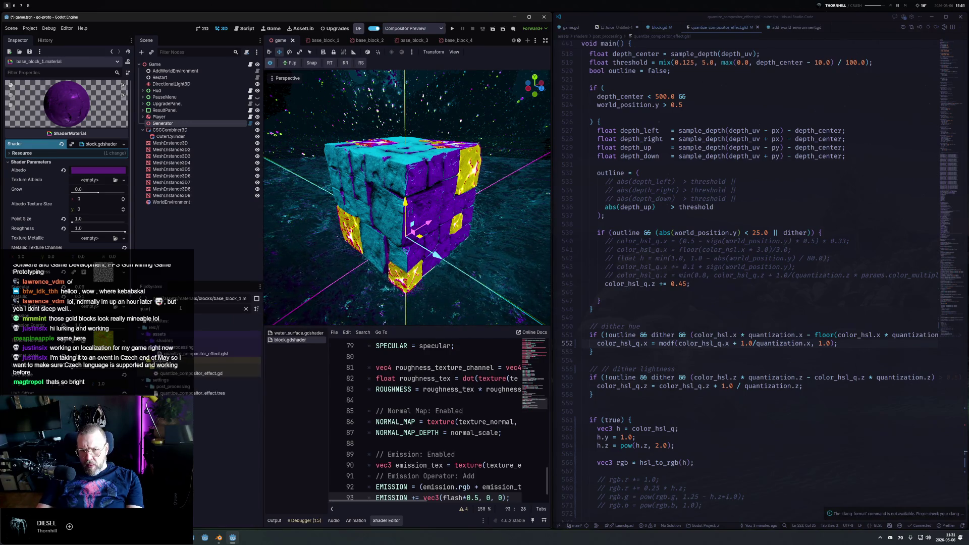
{"action": "type", "text": "t"}
Check quantize_compositor_effect.glsl's errors, change modf to mod on line 552, and save.
{"action": "left_click", "coordinate": [196, 353]}
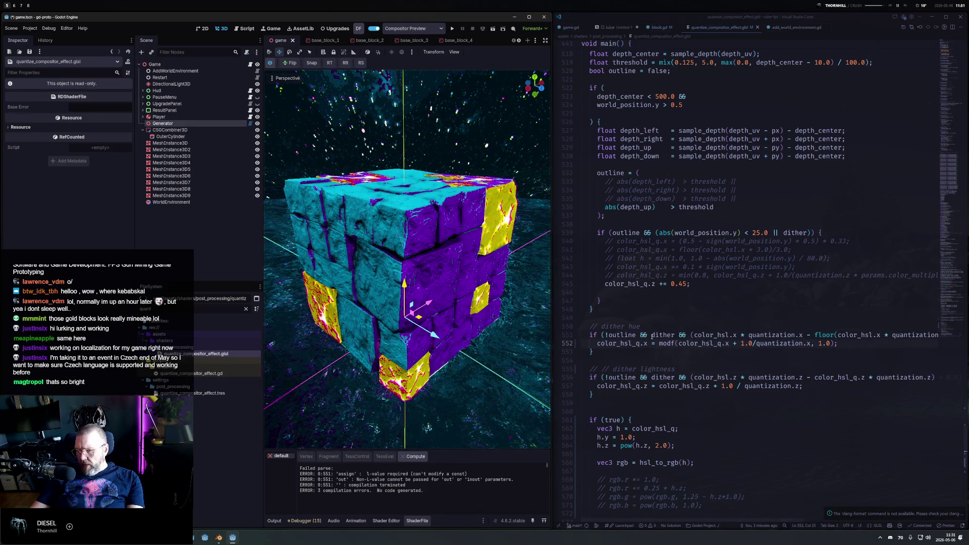
{"action": "double_click", "coordinate": [618, 343]}
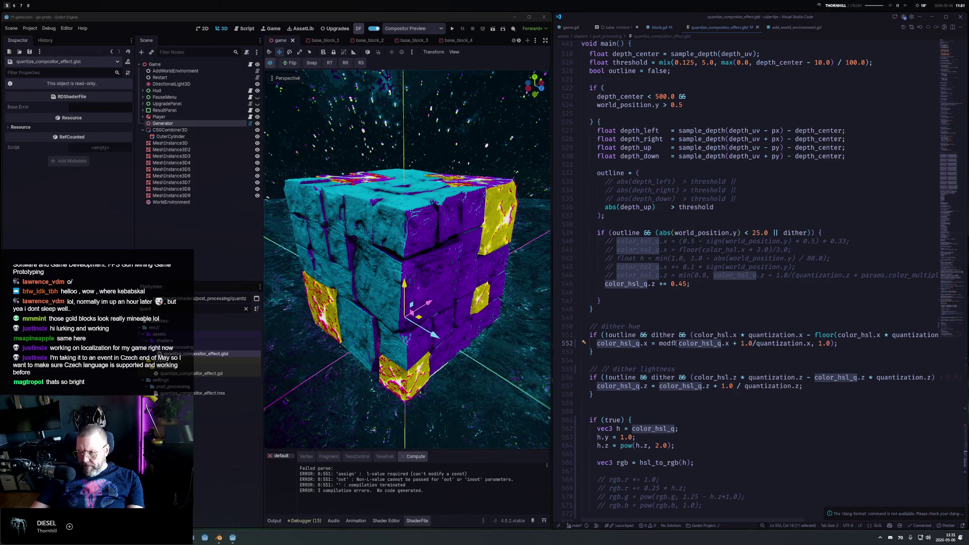
{"action": "left_click", "coordinate": [674, 343]}
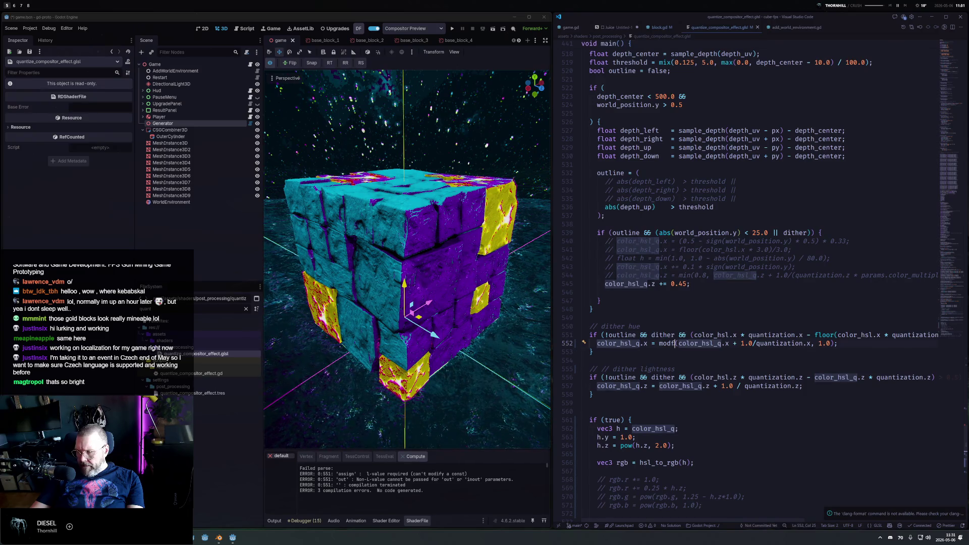
{"action": "key", "text": "BackSpace"}
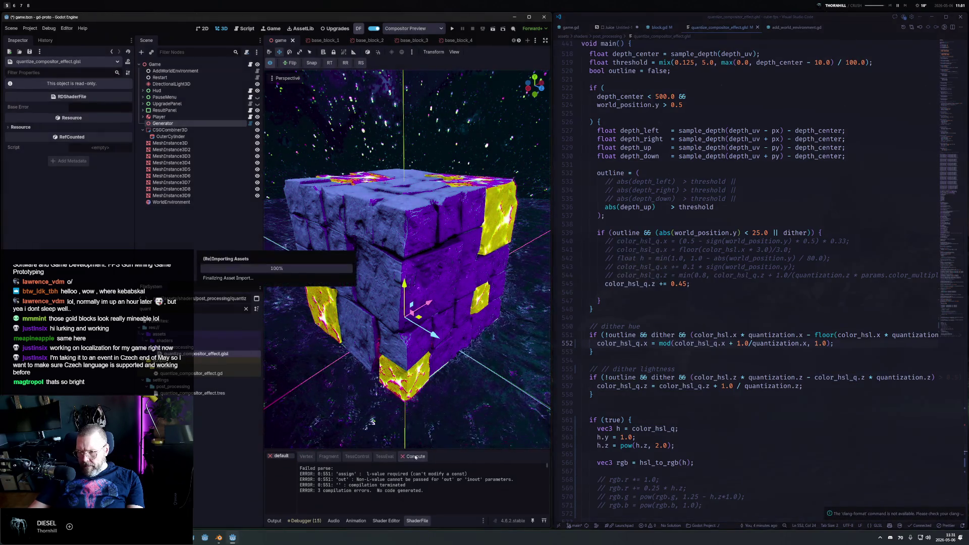
{"action": "key", "text": "ctrl+s"}
Orbit and zoom the viewport to view the dithered cube from below.
{"action": "left_click_drag", "start_coordinate": [455, 287], "coordinate": [453, 232]}
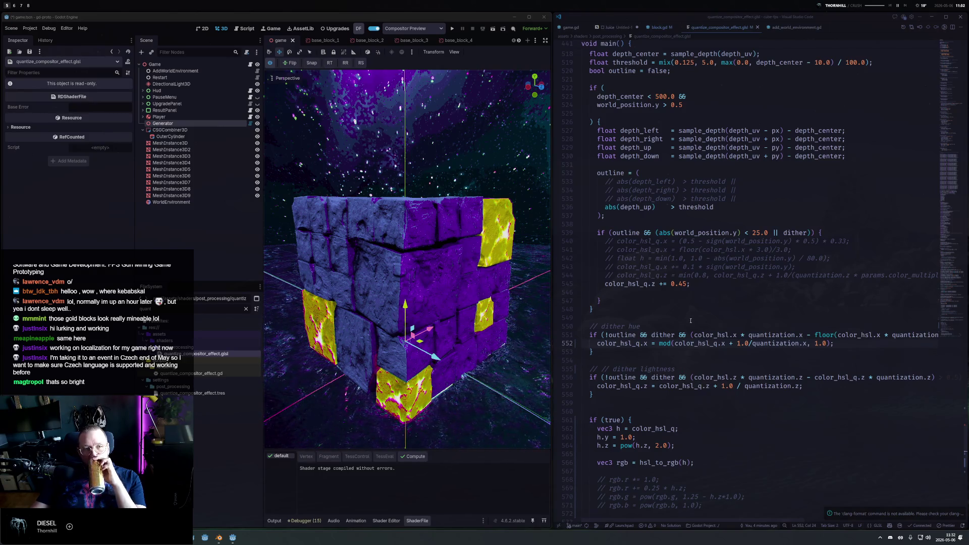
{"action": "mouse_move", "coordinate": [475, 280]}
{"action": "left_mouse_down"}
{"action": "mouse_move", "coordinate": [428, 212]}
{"action": "mouse_move", "coordinate": [426, 311]}
{"action": "left_mouse_up"}
{"action": "scroll", "coordinate": [427, 262], "scroll_direction": "down", "scroll_amount": 3}
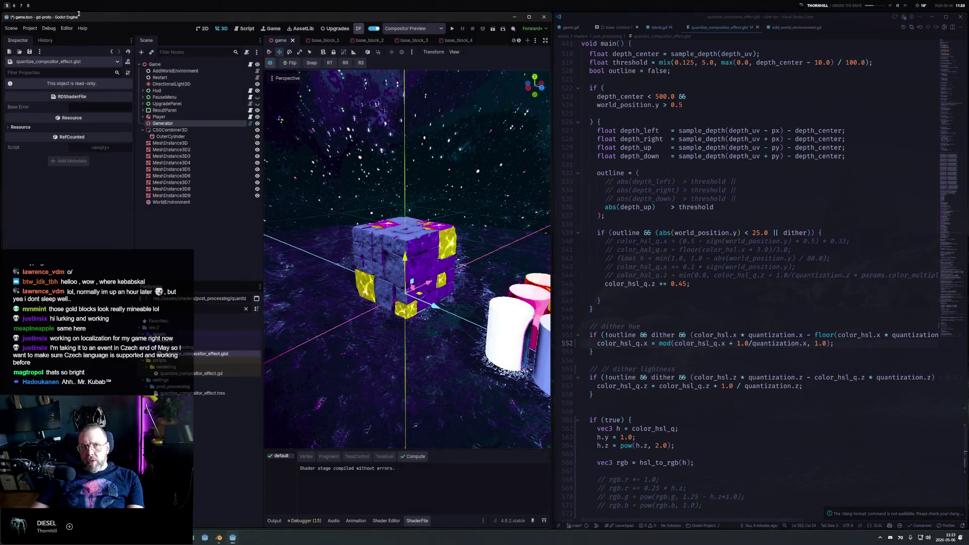
Move to an empty workspace, minimizing Blender along the way.
{"action": "left_click", "coordinate": [14, 5]}
{"action": "left_click", "coordinate": [21, 6]}
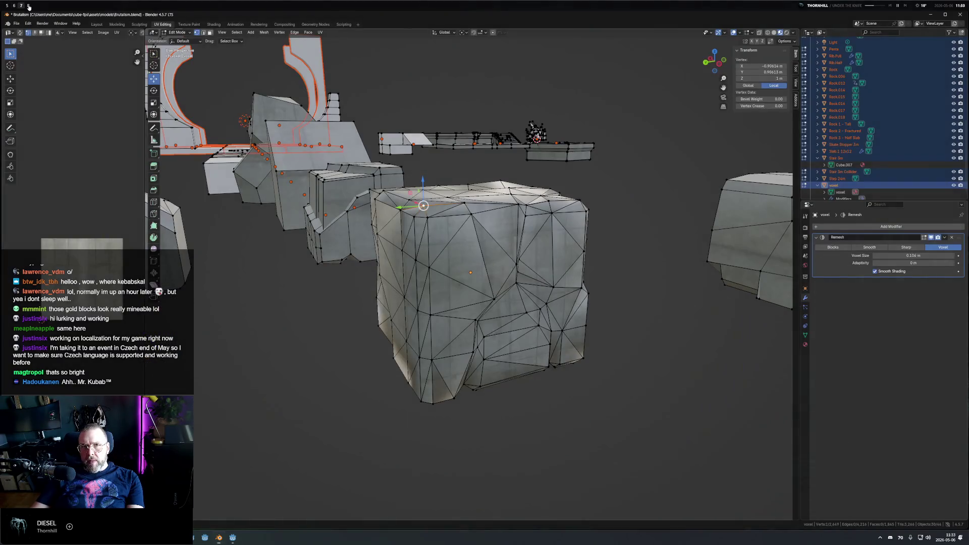
{"action": "left_click", "coordinate": [931, 14]}
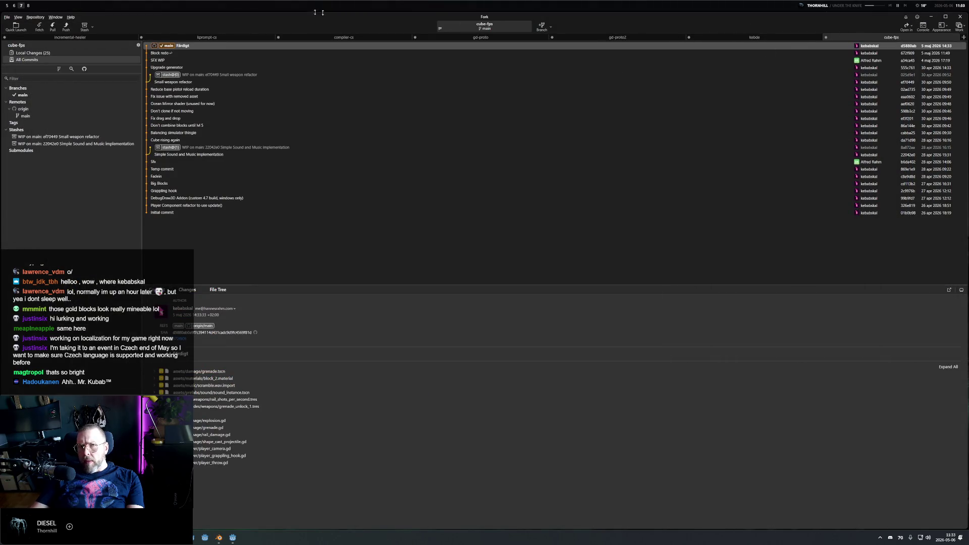
{"action": "left_click", "coordinate": [23, 6]}
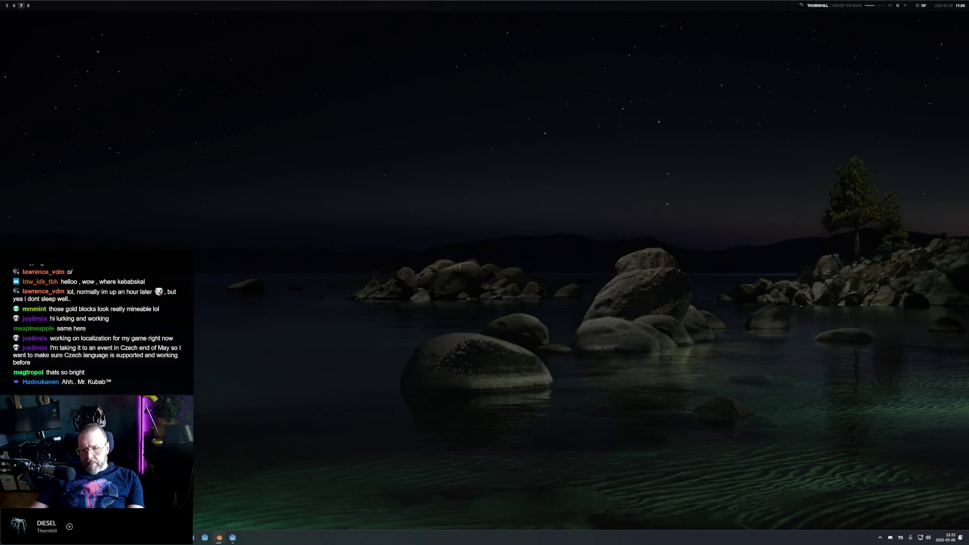
Search the launcher for 'photo' and run Adobe Photoshop 2026.
{"action": "key", "text": "super+space"}
{"action": "type", "text": "photo"}
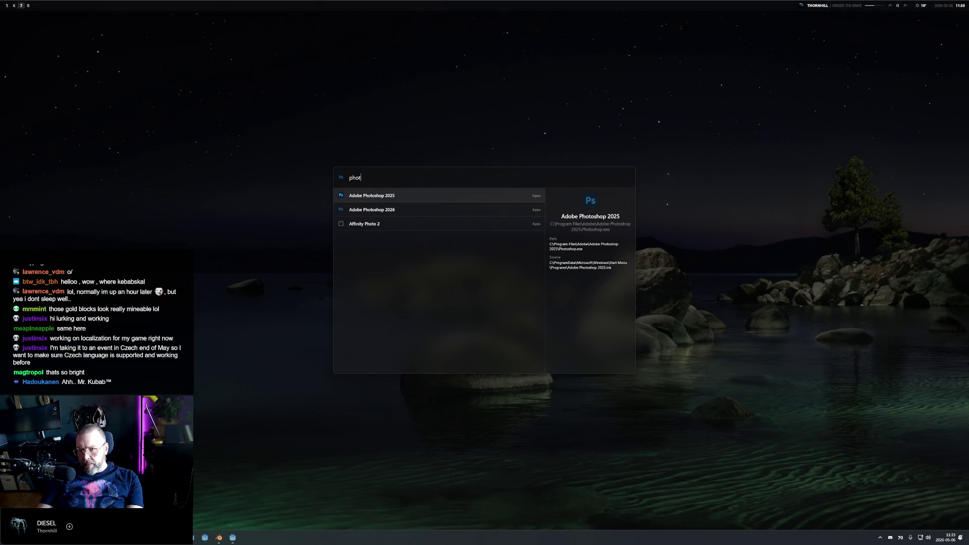
{"action": "key", "text": "Down"}
{"action": "key", "text": "Return"}
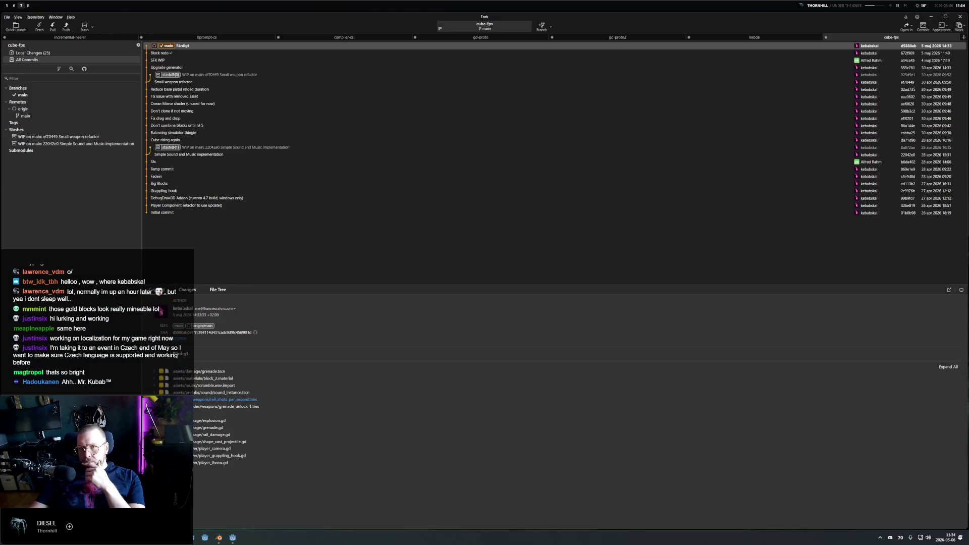
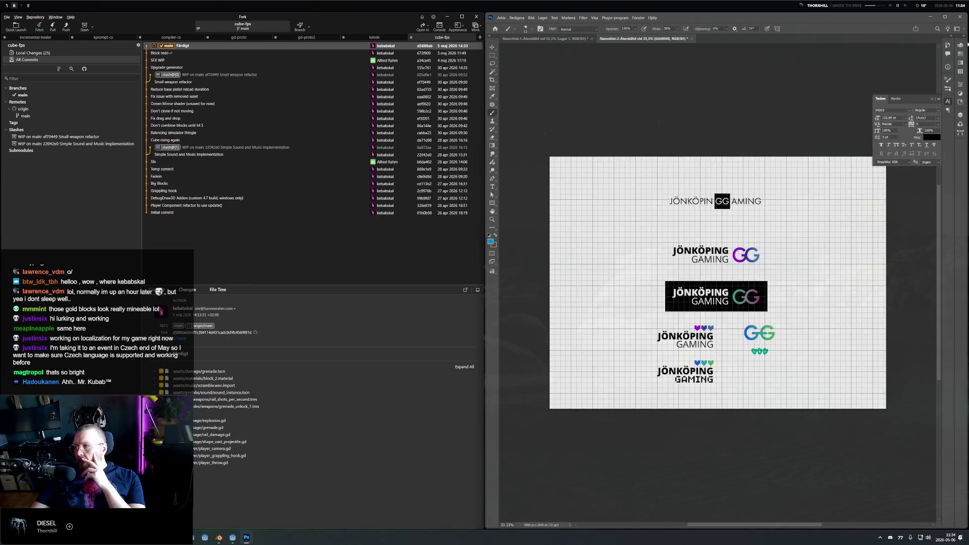
Show the Color panel's spectrum and enlarge it into a big square.
{"action": "left_click", "coordinate": [960, 63]}
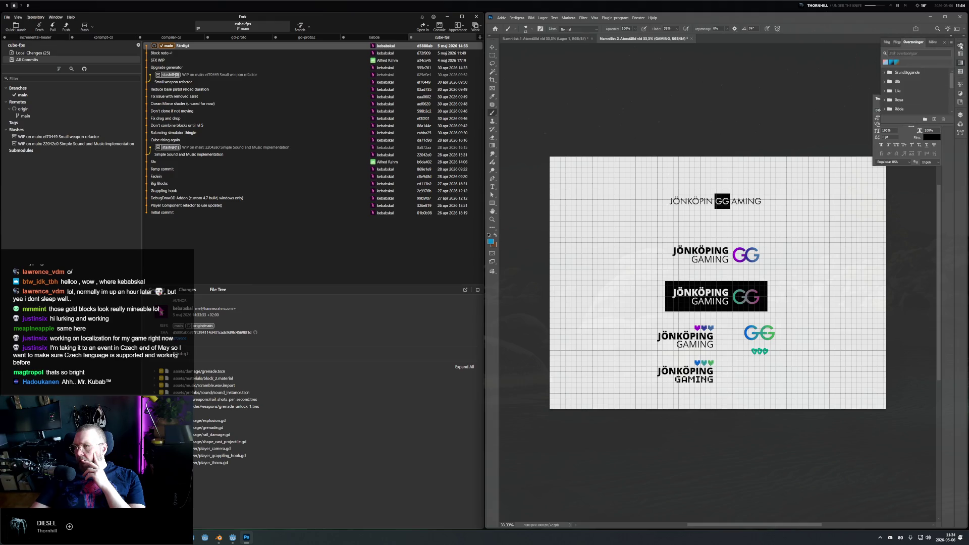
{"action": "left_click", "coordinate": [960, 45]}
{"action": "mouse_move", "coordinate": [885, 86]}
{"action": "left_mouse_down"}
{"action": "mouse_move", "coordinate": [638, 195]}
{"action": "mouse_move", "coordinate": [639, 239]}
{"action": "mouse_move", "coordinate": [664, 316]}
{"action": "left_mouse_up"}
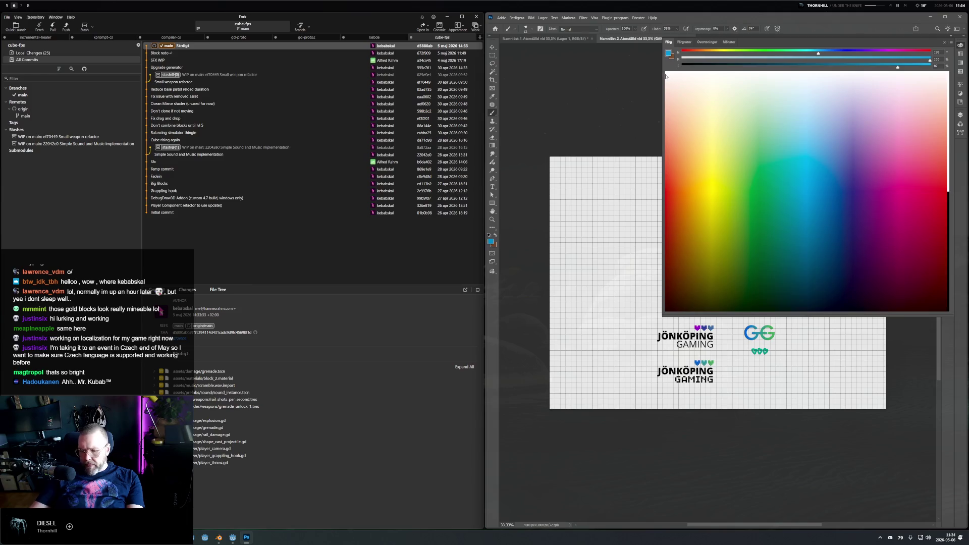
Snip a screenshot of just the colour spectrum area and copy it.
{"action": "key", "text": "super+shift+s"}
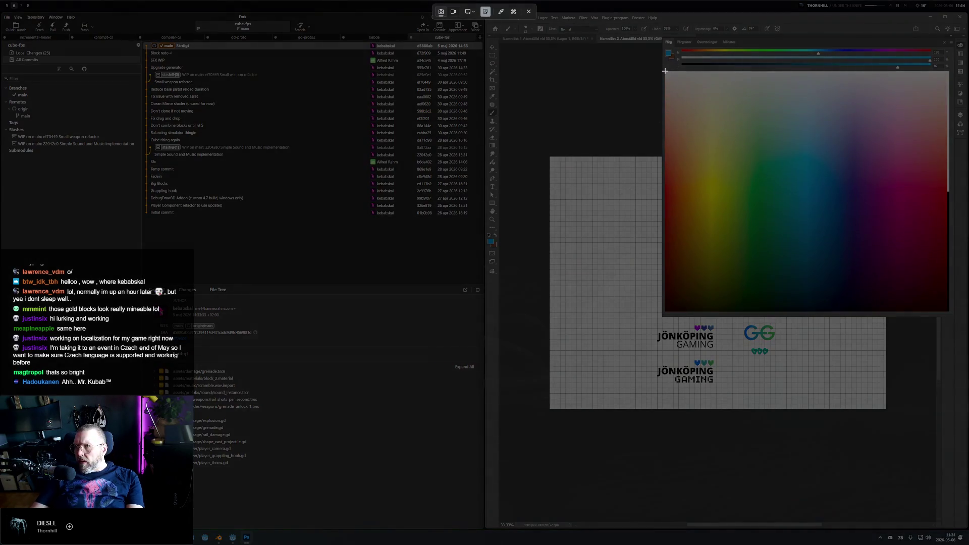
{"action": "mouse_move", "coordinate": [665, 72]}
{"action": "left_mouse_down"}
{"action": "mouse_move", "coordinate": [888, 314]}
{"action": "mouse_move", "coordinate": [942, 309]}
{"action": "left_mouse_up"}
{"action": "left_click_drag", "start_coordinate": [950, 311], "coordinate": [949, 310]}
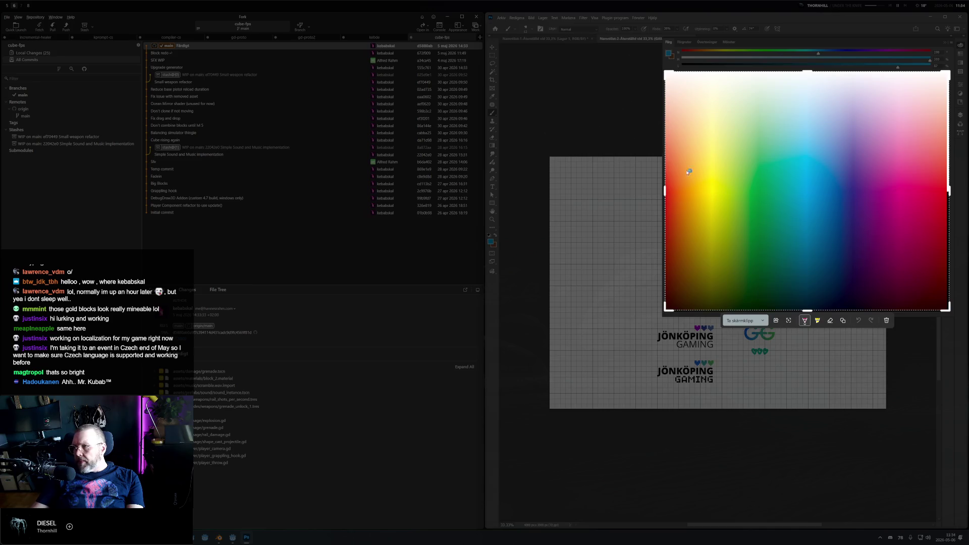
{"action": "key", "text": "ctrl+c"}
{"action": "left_click", "coordinate": [516, 18]}
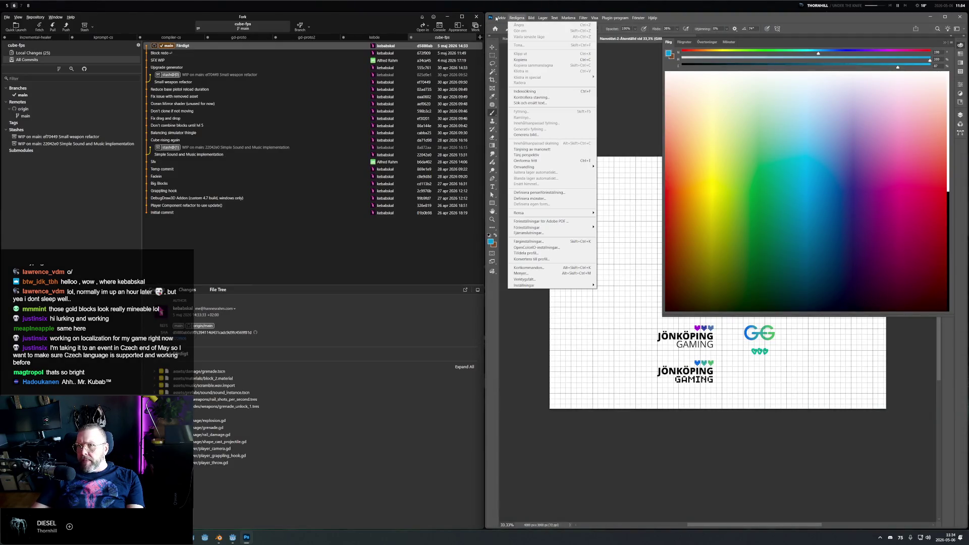
Create a new 1024×1024 px document.
{"action": "key", "text": "Escape"}
{"action": "left_click", "coordinate": [496, 18]}
{"action": "left_click", "coordinate": [514, 29]}
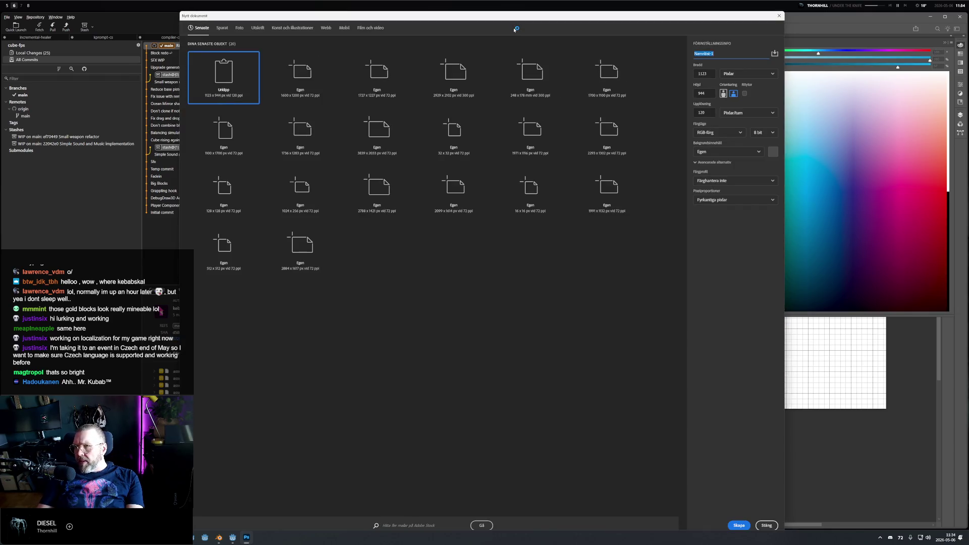
{"action": "type", "text": "1024"}
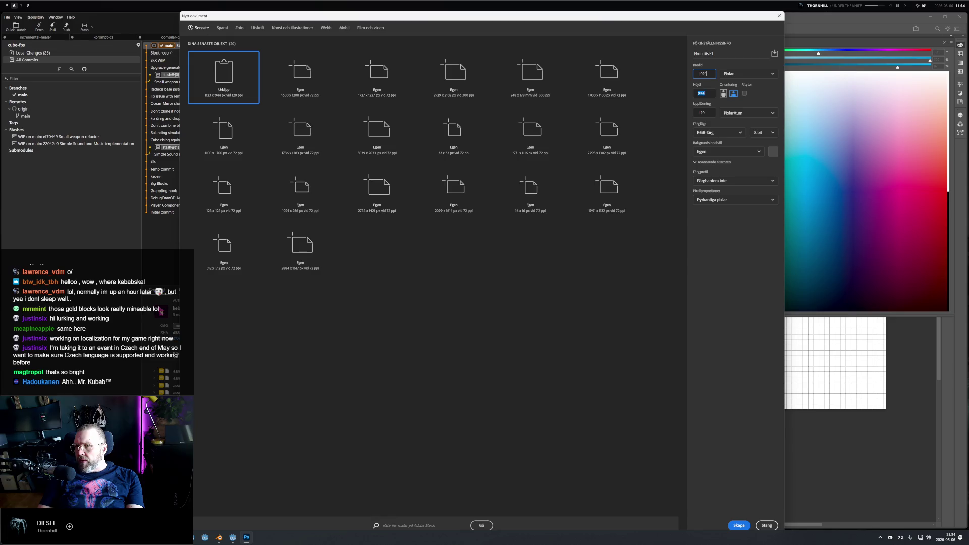
{"action": "key", "text": "Tab"}
{"action": "key", "text": "Return"}
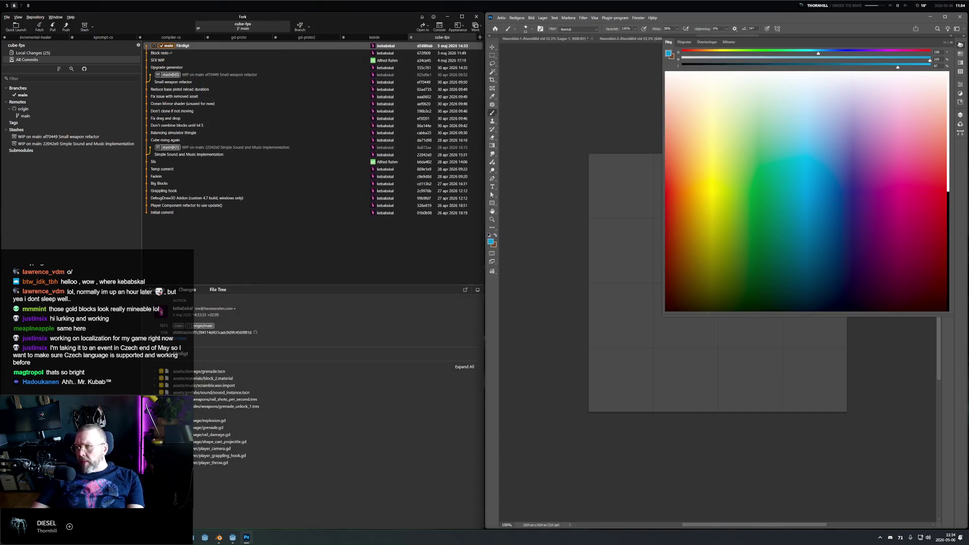
Paste the captured spectrum and stretch it to the canvas's top and bottom edges.
{"action": "left_click", "coordinate": [961, 46]}
{"action": "key", "text": "ctrl+v"}
{"action": "key", "text": "ctrl+t"}
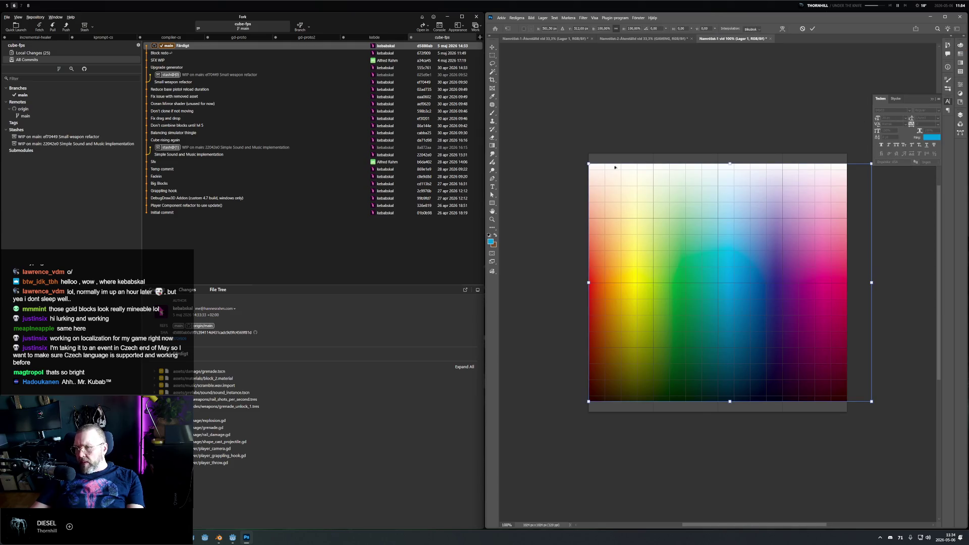
{"action": "left_click_drag", "start_coordinate": [587, 162], "coordinate": [590, 154]}
{"action": "left_click_drag", "start_coordinate": [872, 401], "coordinate": [850, 414]}
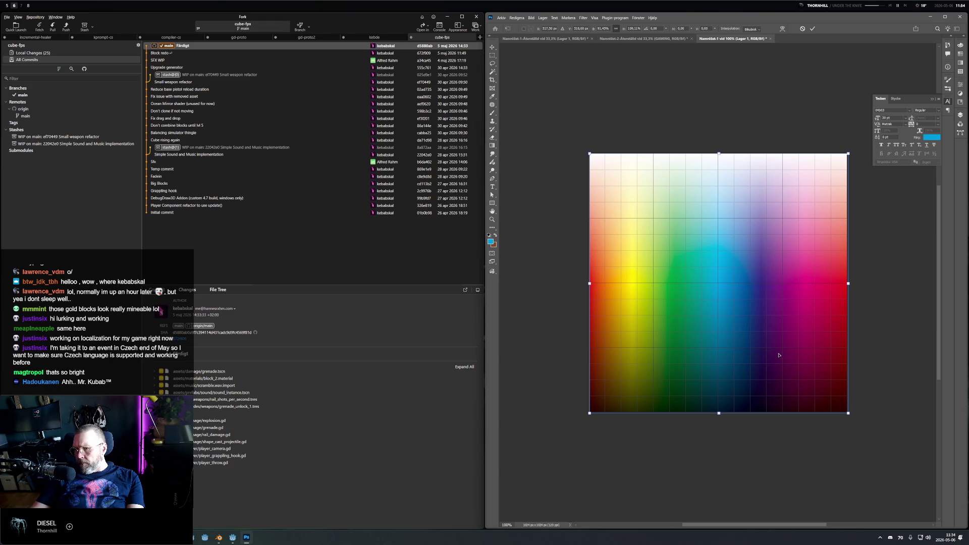
{"action": "scroll", "coordinate": [850, 286], "scroll_direction": "up", "scroll_amount": 2}
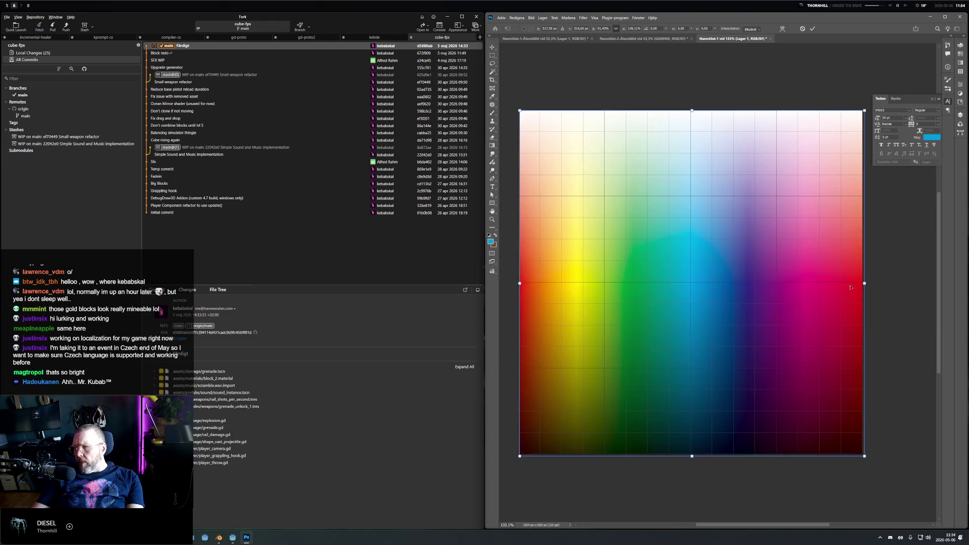
{"action": "key", "text": "Return"}
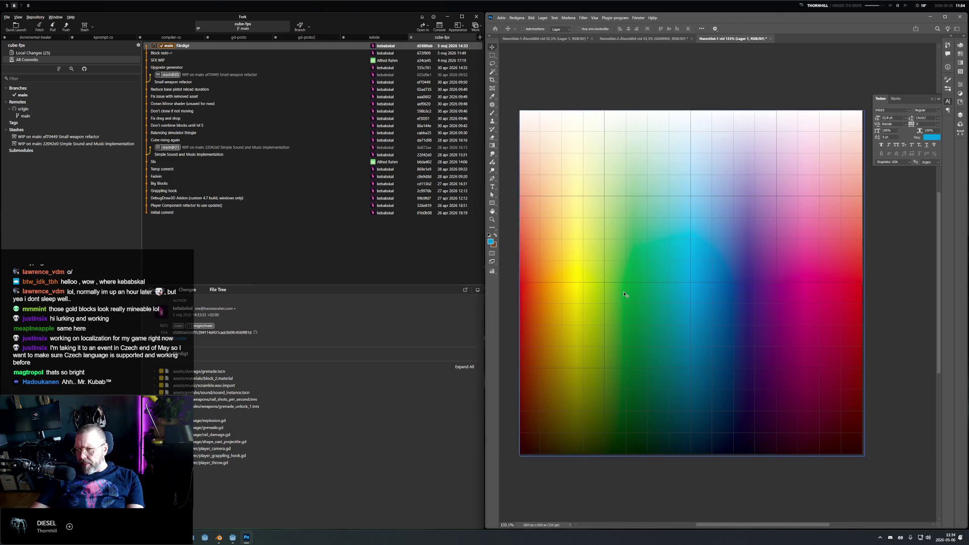
Widen the spectrum to the right edge, confirm its final size, and begin Save As.
{"action": "key", "text": "ctrl+t"}
{"action": "left_click_drag", "start_coordinate": [862, 283], "coordinate": [865, 284]}
{"action": "key", "text": "Return"}
{"action": "key", "text": "ctrl+t"}
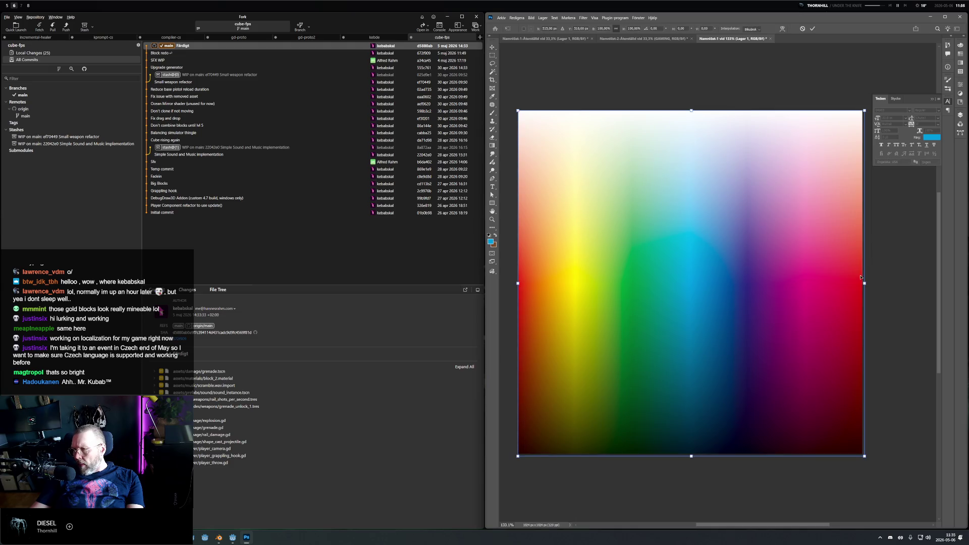
{"action": "key", "text": "Return"}
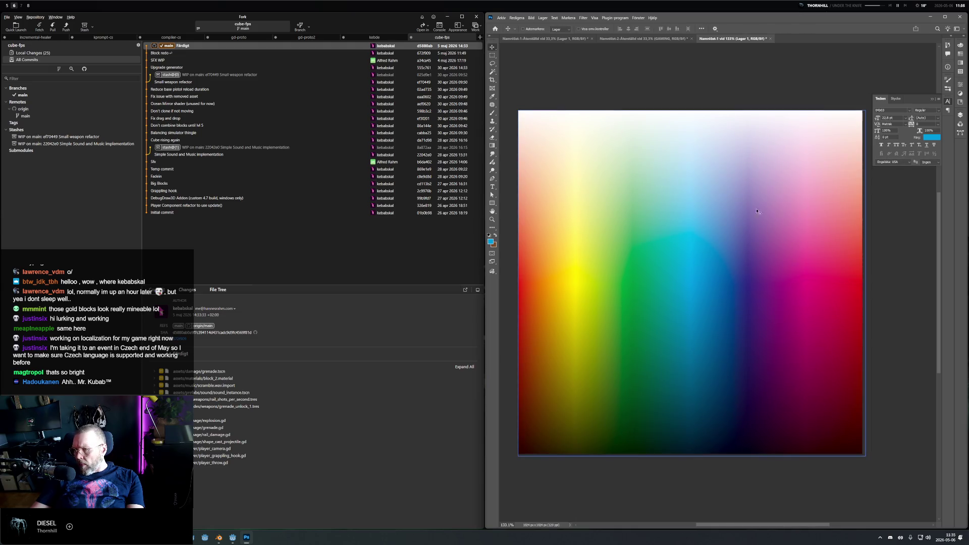
{"action": "key", "text": "ctrl+s"}
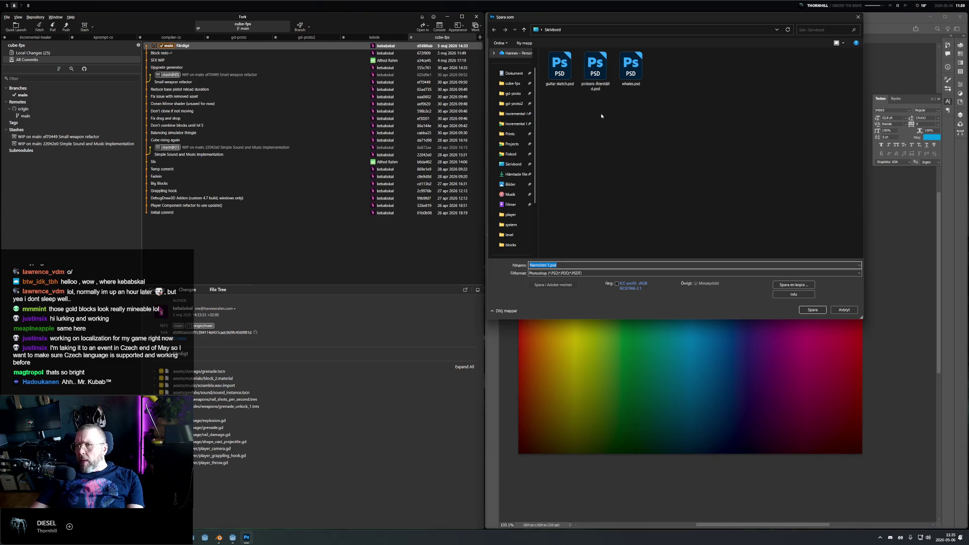
Save the image as full_spectrum.psd in cube-fps/assets/textures/proto.
{"action": "left_click", "coordinate": [512, 83]}
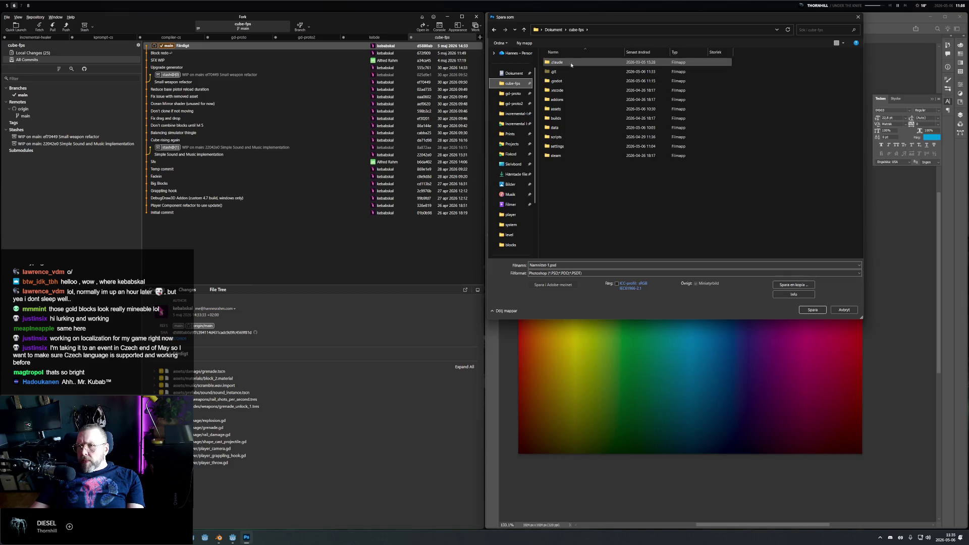
{"action": "double_click", "coordinate": [568, 109]}
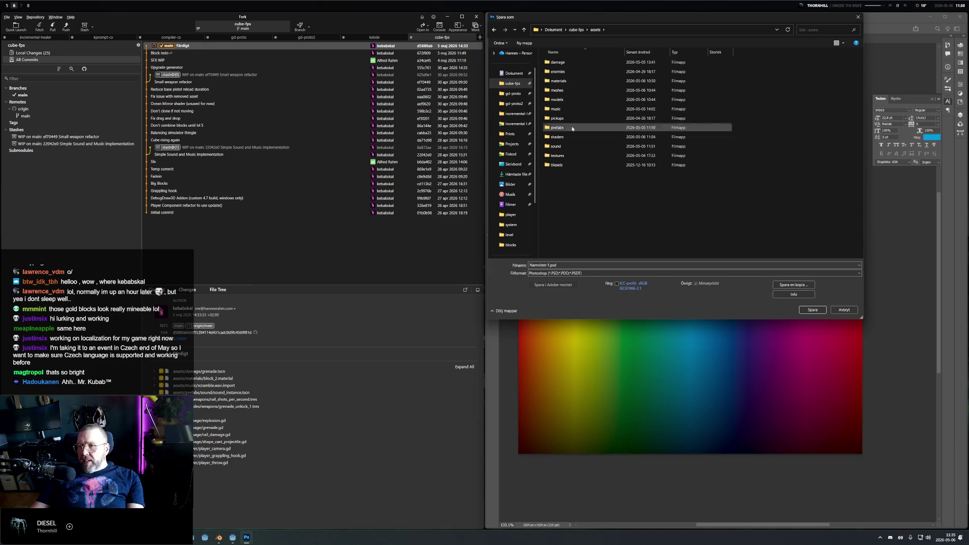
{"action": "double_click", "coordinate": [565, 156]}
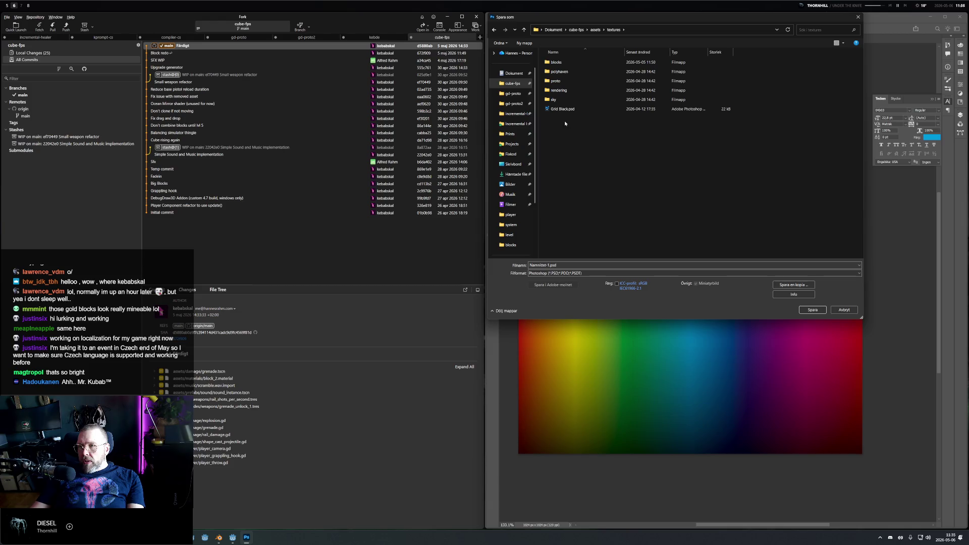
{"action": "double_click", "coordinate": [555, 81]}
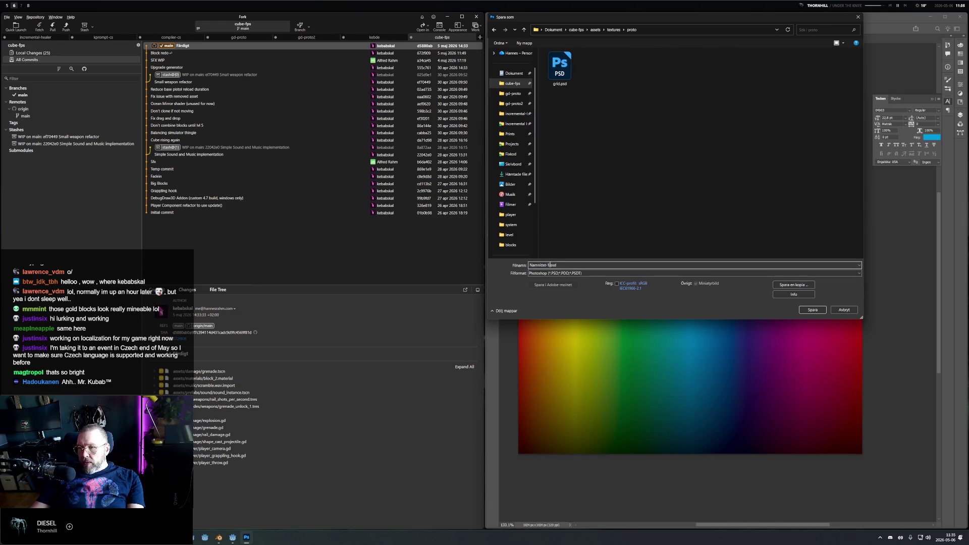
{"action": "double_click", "coordinate": [550, 265]}
{"action": "type", "text": "ful"}
{"action": "type", "text": "ec"}
{"action": "type", "text": "m"}
{"action": "key", "text": "Return"}
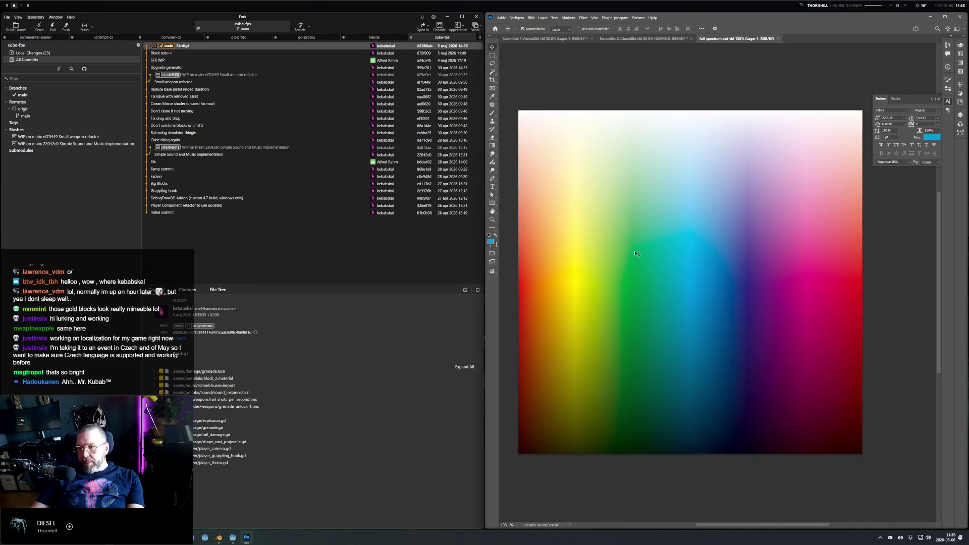
{"action": "key", "text": "alt+s"}
{"action": "key", "text": "alt+s"}
{"action": "key", "text": "alt+s"}
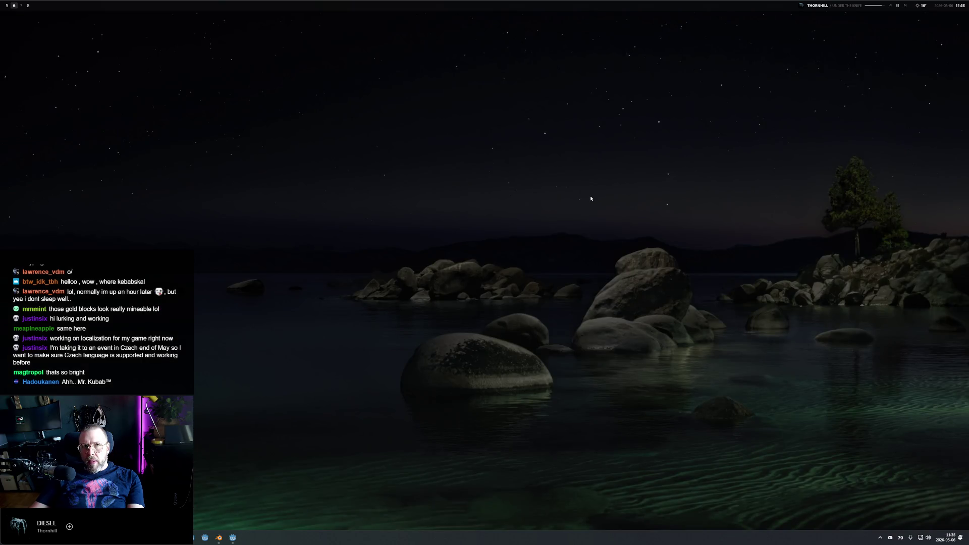
Switch to the Godot workspace and add a Sprite3D node under the Game node.
{"action": "key", "text": "alt+s"}
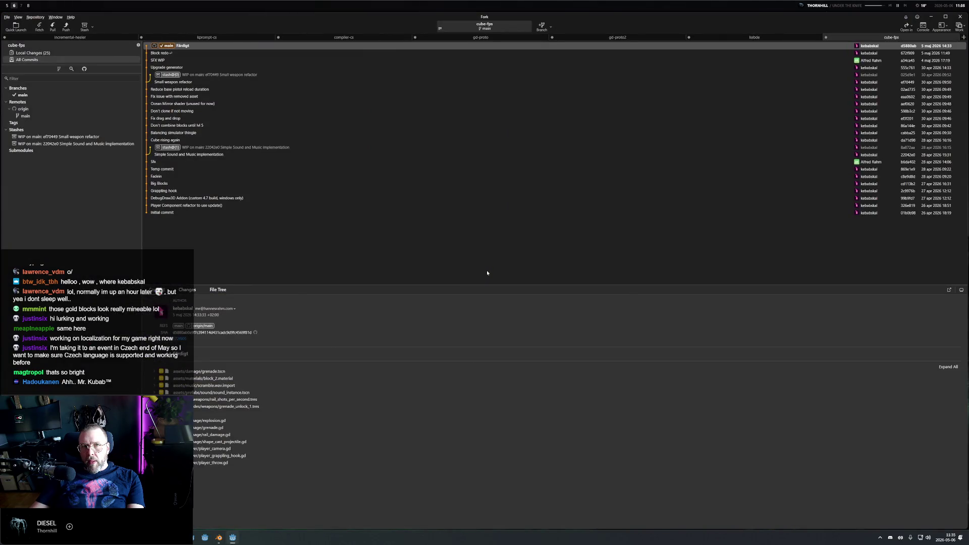
{"action": "left_click", "coordinate": [7, 6]}
{"action": "key", "text": "alt+s"}
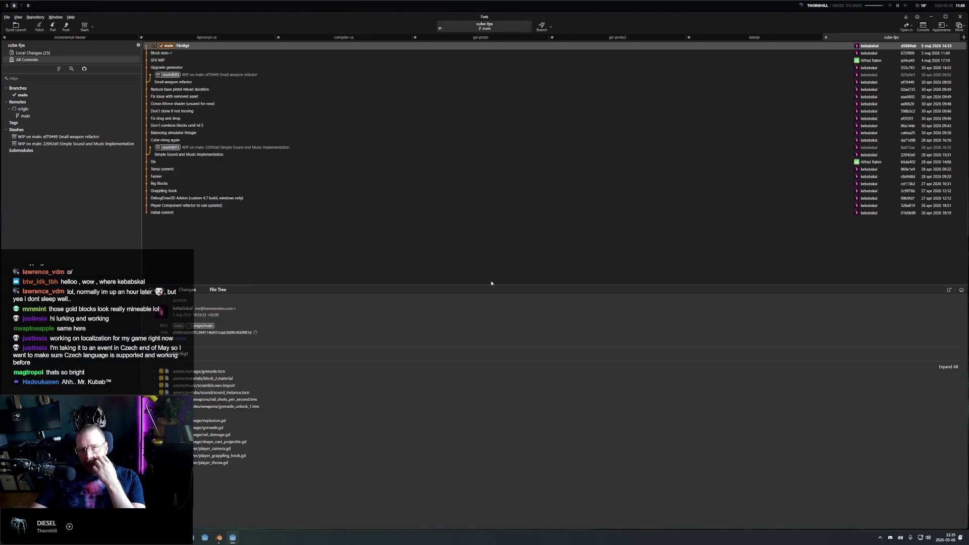
{"action": "left_click", "coordinate": [5, 6]}
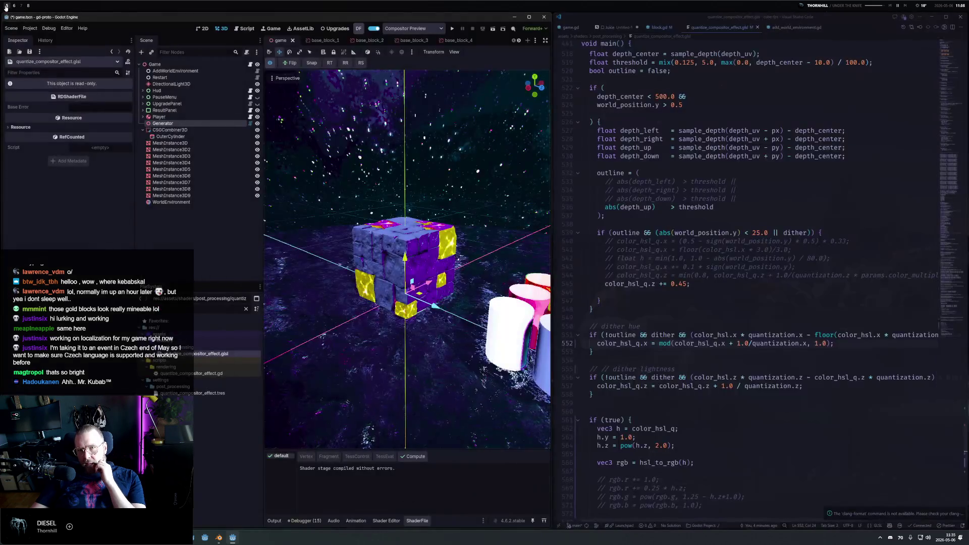
{"action": "left_click", "coordinate": [192, 65]}
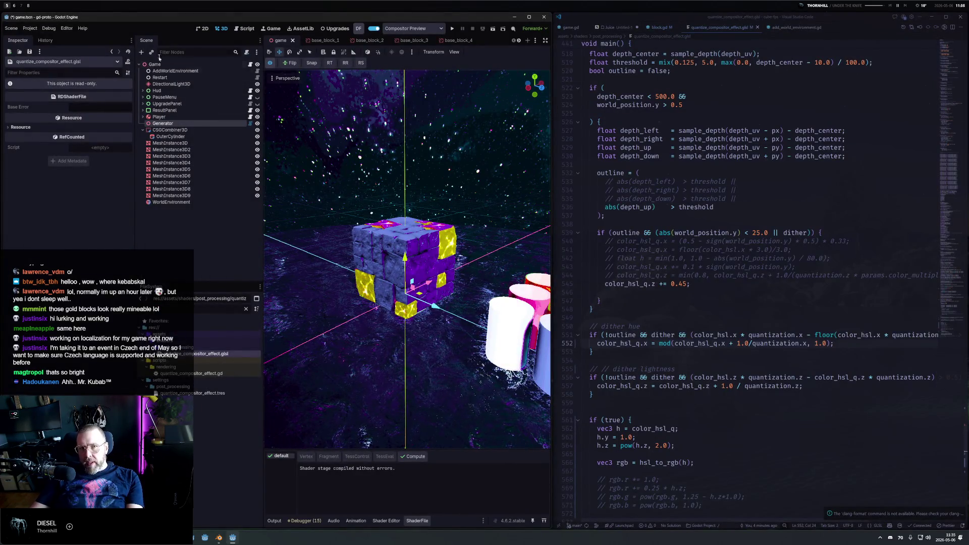
{"action": "key", "text": "ctrl+a"}
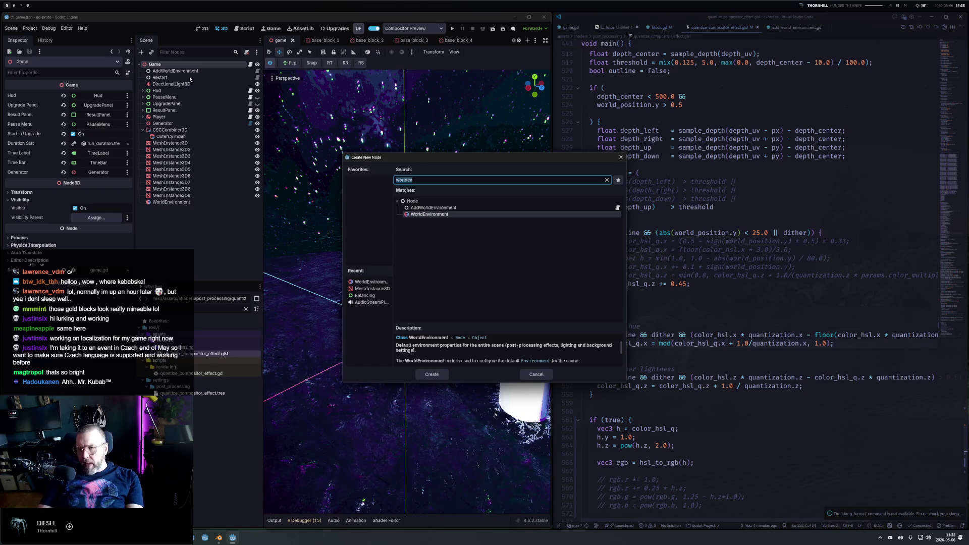
{"action": "type", "text": "sprite3d"}
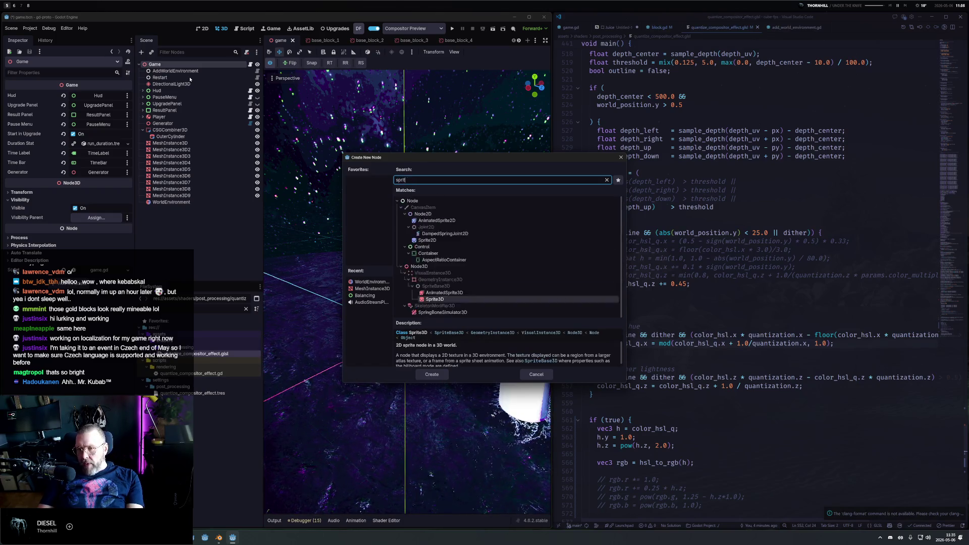
{"action": "key", "text": "Return"}
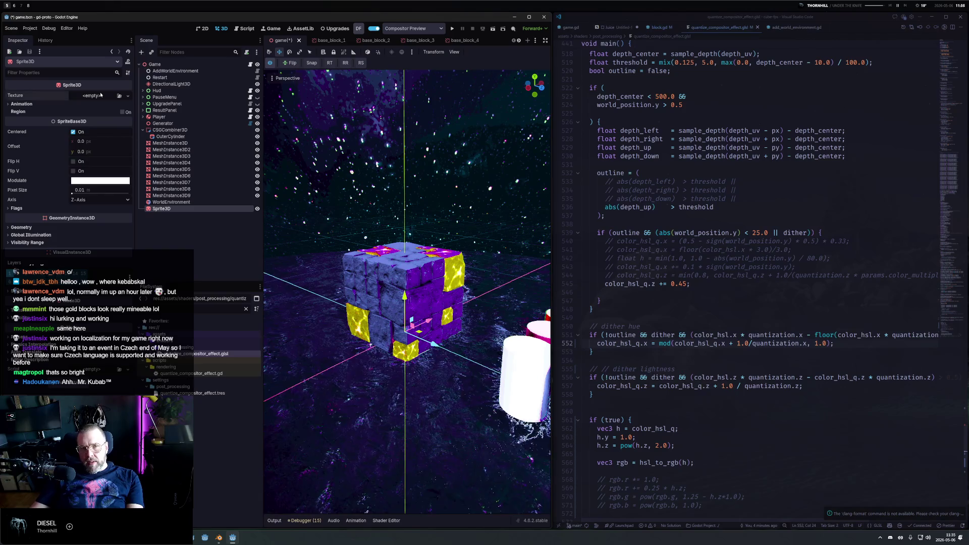
Assign full_spectrum as the Sprite3D's texture and move it along its Z axis.
{"action": "left_click", "coordinate": [128, 96]}
{"action": "left_click", "coordinate": [86, 244]}
{"action": "type", "text": "s"}
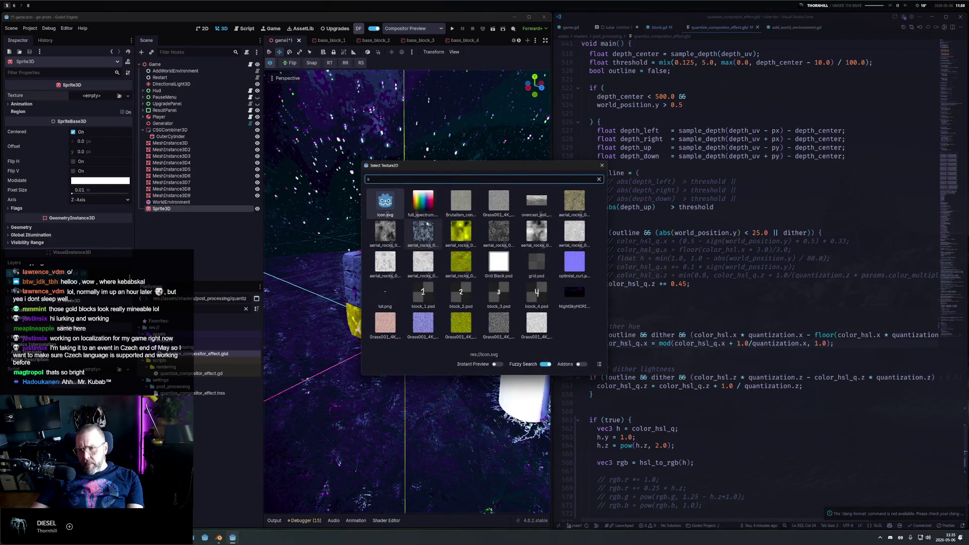
{"action": "double_click", "coordinate": [423, 202]}
{"action": "mouse_move", "coordinate": [440, 318]}
{"action": "left_mouse_down"}
{"action": "mouse_move", "coordinate": [394, 414]}
{"action": "mouse_move", "coordinate": [480, 419]}
{"action": "left_mouse_up"}
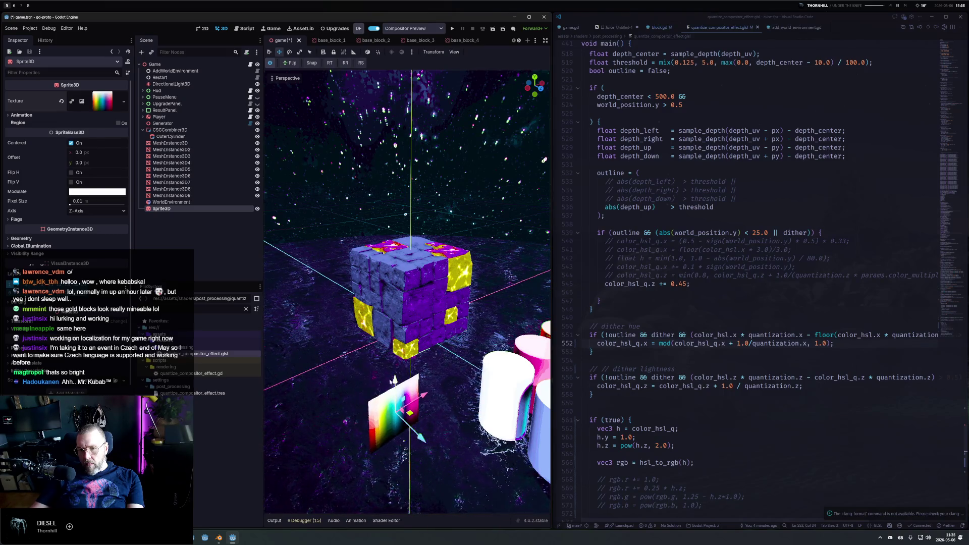
Focus and zoom the view on the rainbow sprite, then deselect it.
{"action": "key", "text": "f"}
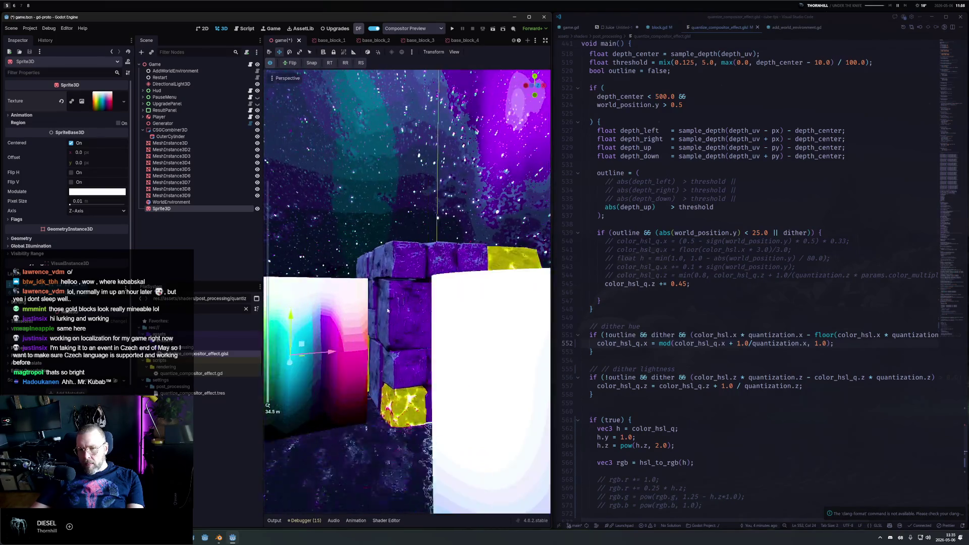
{"action": "scroll", "coordinate": [429, 299], "scroll_direction": "up", "scroll_amount": 6}
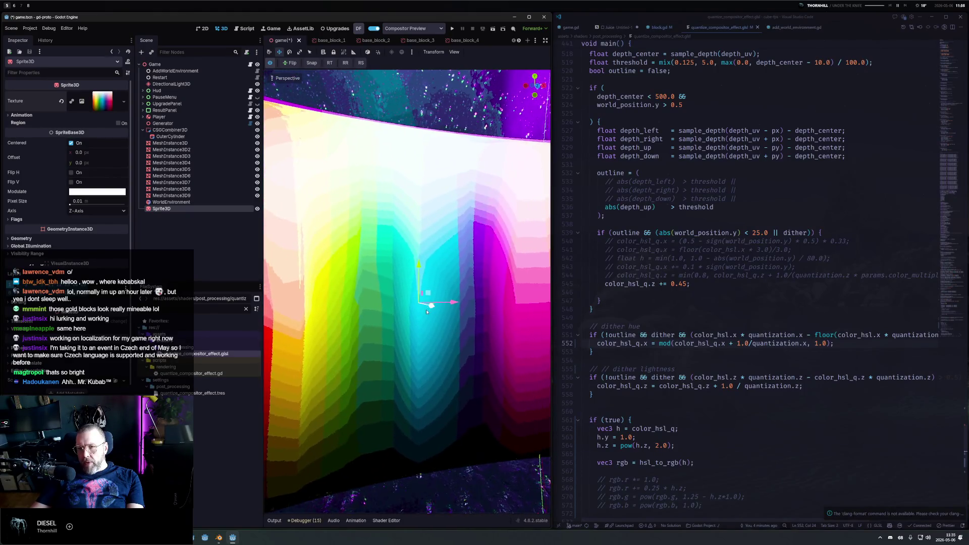
{"action": "scroll", "coordinate": [429, 313], "scroll_direction": "down", "scroll_amount": 5}
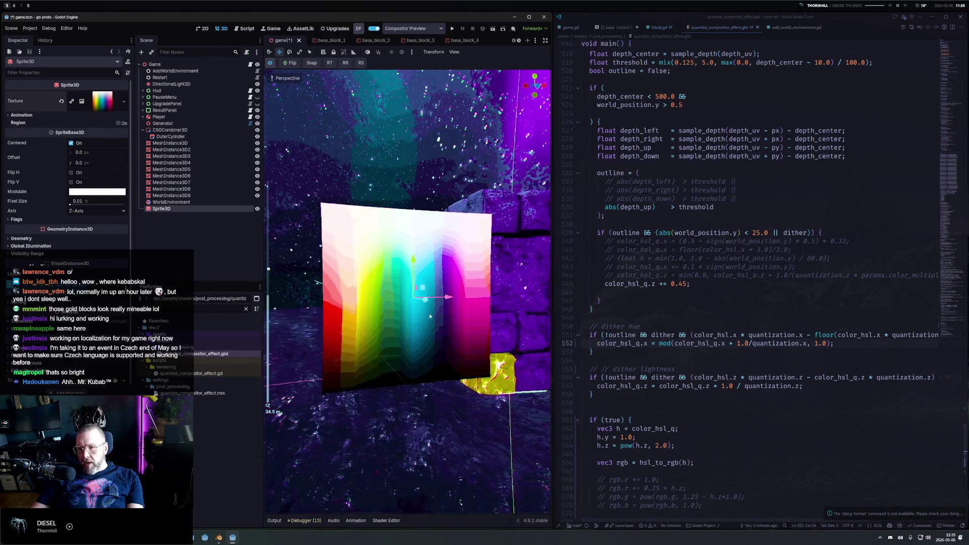
{"action": "left_click", "coordinate": [437, 310]}
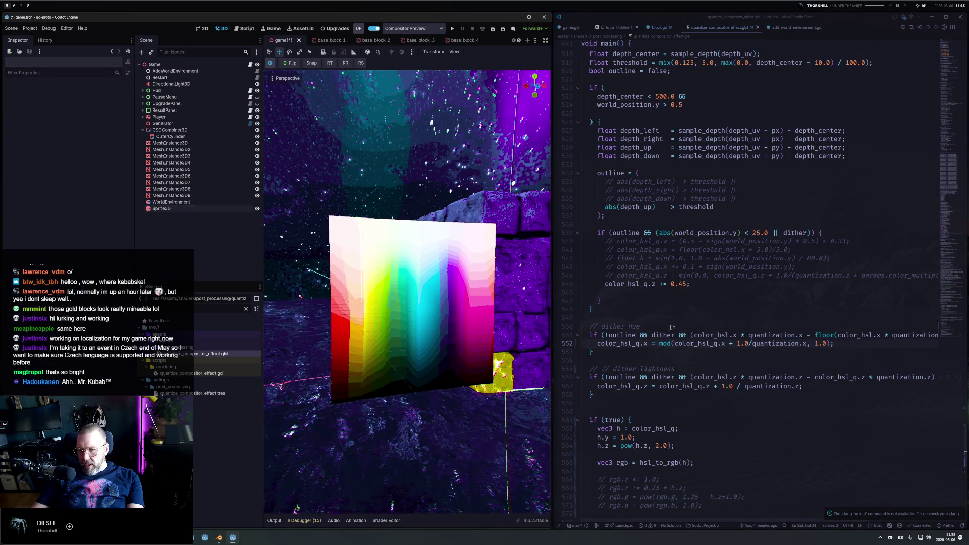
Temporarily change the if (true) branch to false to preview the LUT path, then revert it.
{"action": "scroll", "coordinate": [705, 424], "scroll_direction": "down", "scroll_amount": 9}
{"action": "left_click", "coordinate": [609, 184]}
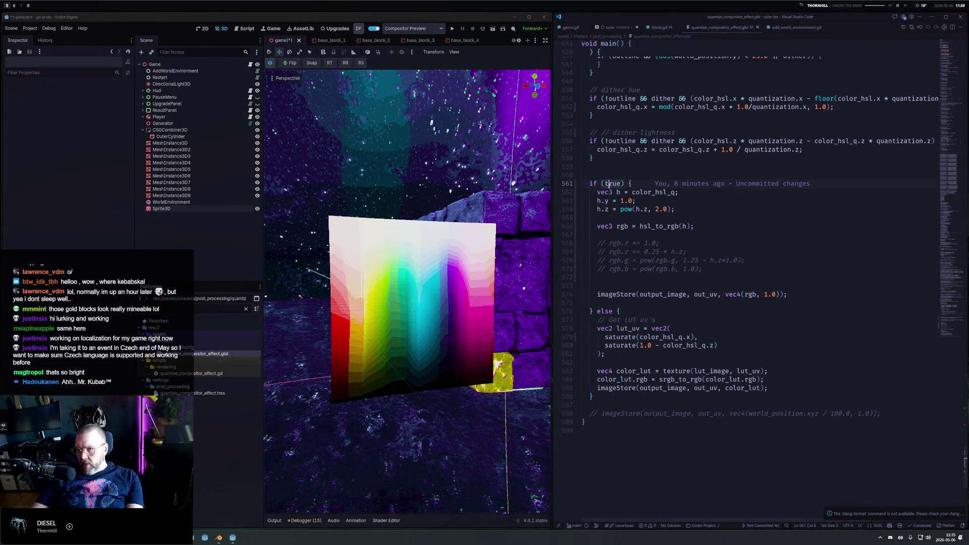
{"action": "double_click", "coordinate": [609, 184]}
{"action": "type", "text": "false"}
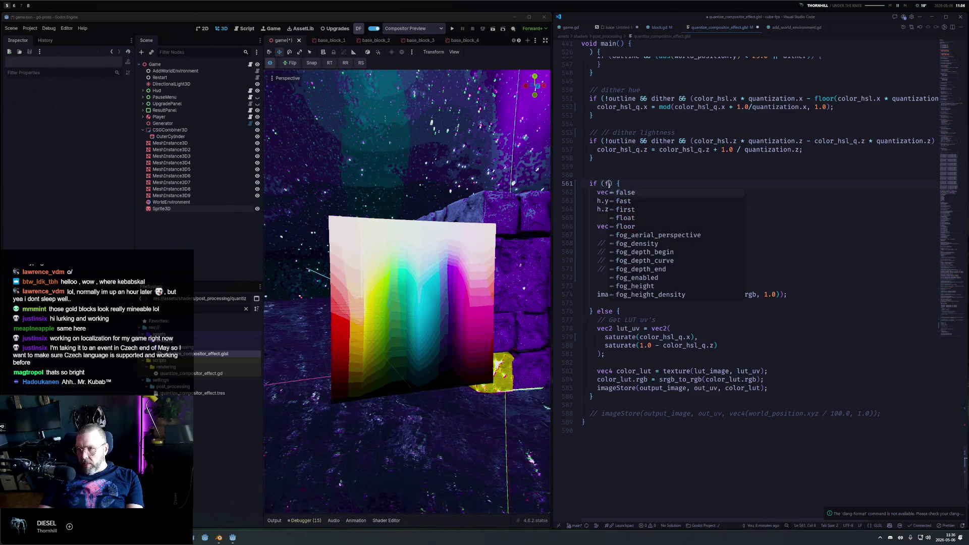
{"action": "key", "text": "ctrl+s"}
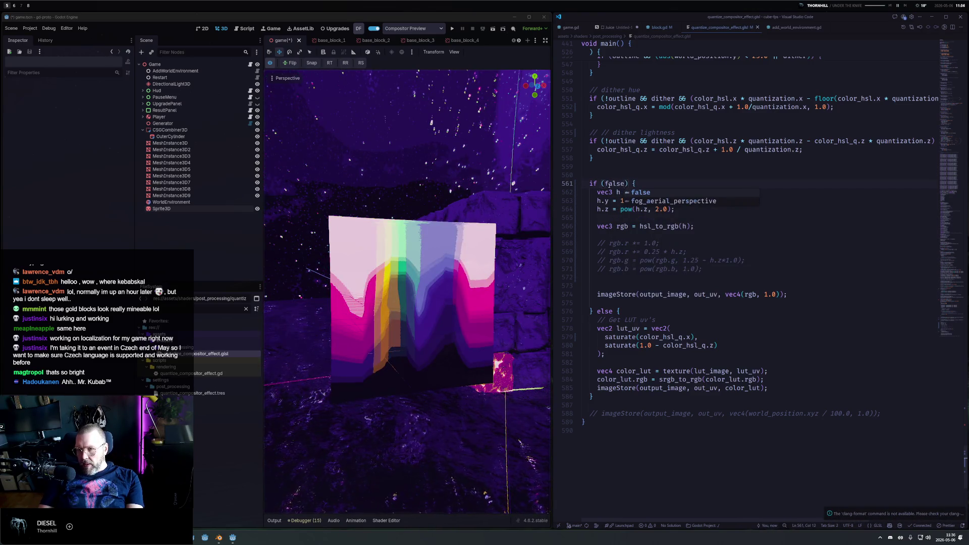
{"action": "key", "text": "ctrl+z"}
{"action": "key", "text": "ctrl+s"}
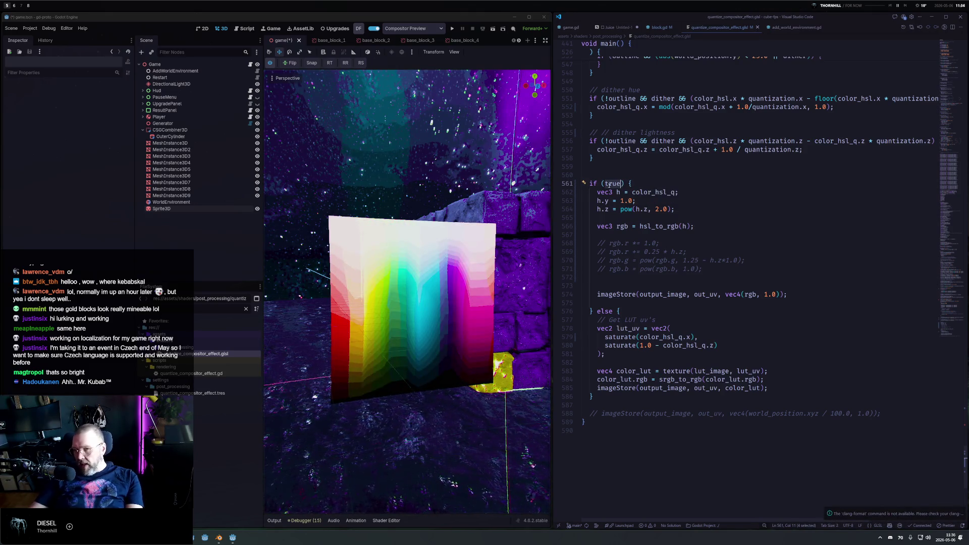
Try hue step values such as 12 and 8, then settle on 7 and save.
{"action": "scroll", "coordinate": [725, 236], "scroll_direction": "up", "scroll_amount": 15}
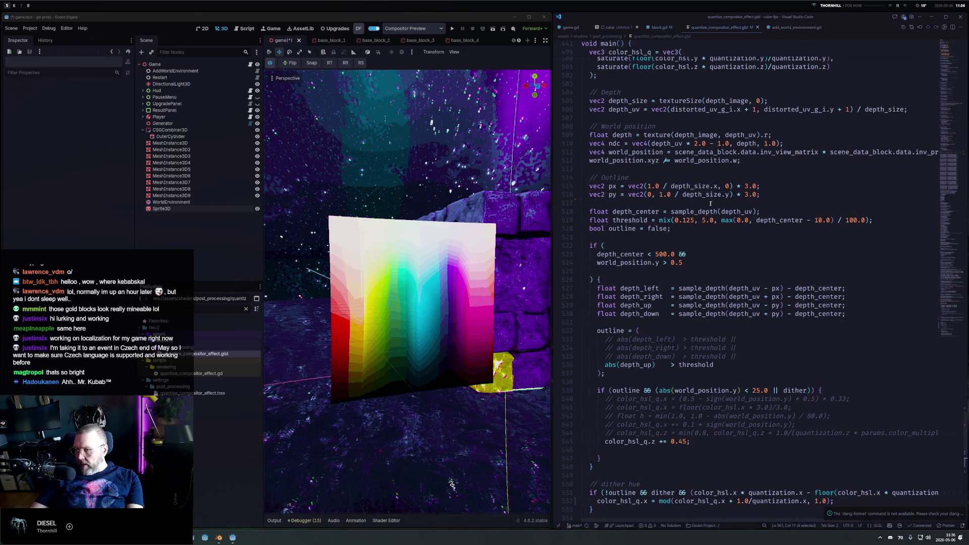
{"action": "scroll", "coordinate": [675, 137], "scroll_direction": "up", "scroll_amount": 6}
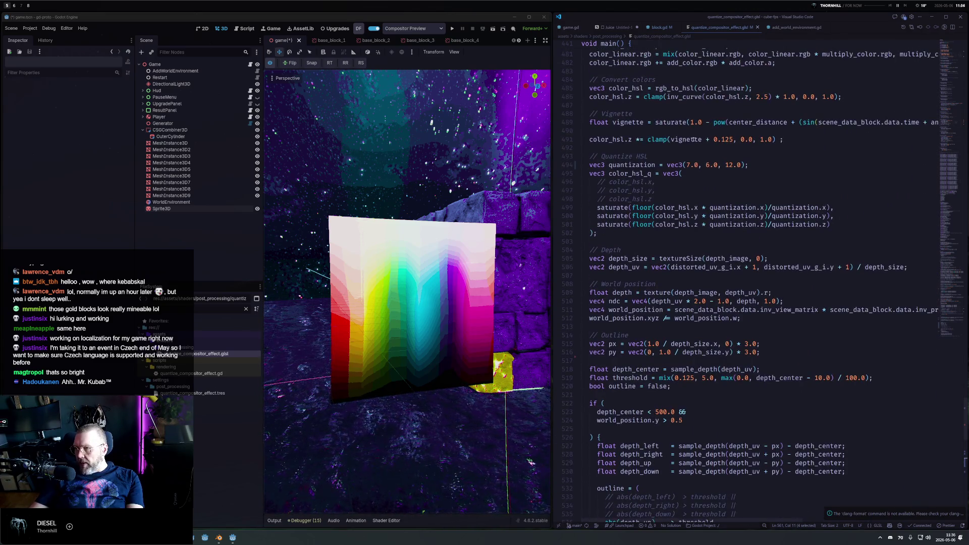
{"action": "double_click", "coordinate": [688, 164]}
{"action": "type", "text": "3"}
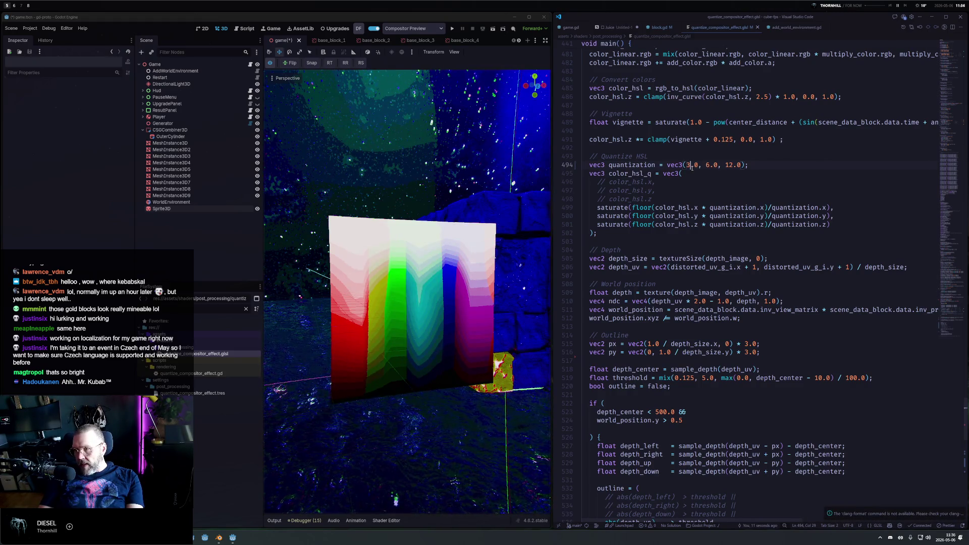
{"action": "key", "text": "BackSpace"}
{"action": "type", "text": "12"}
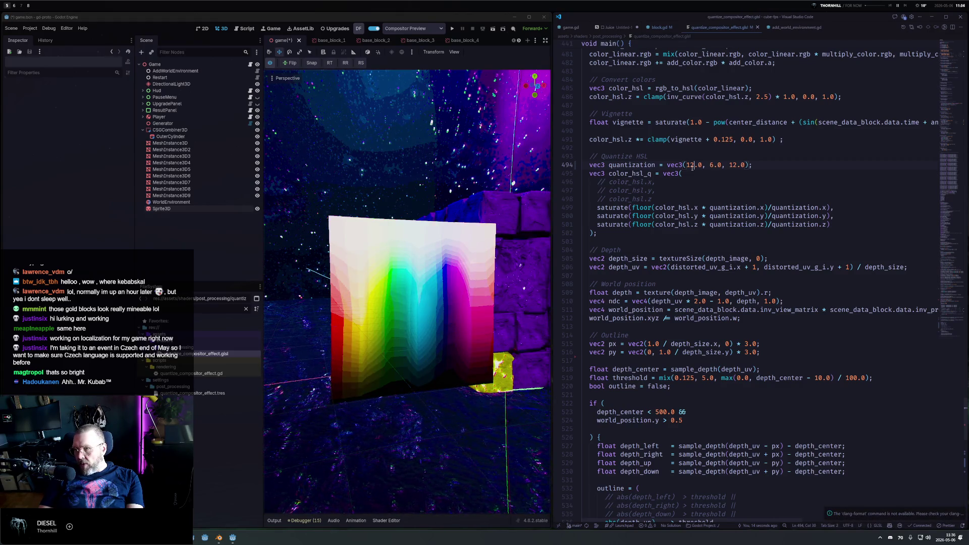
{"action": "key", "text": "BackSpace"}
{"action": "key", "text": "BackSpace"}
{"action": "type", "text": "7"}
{"action": "key", "text": "BackSpace"}
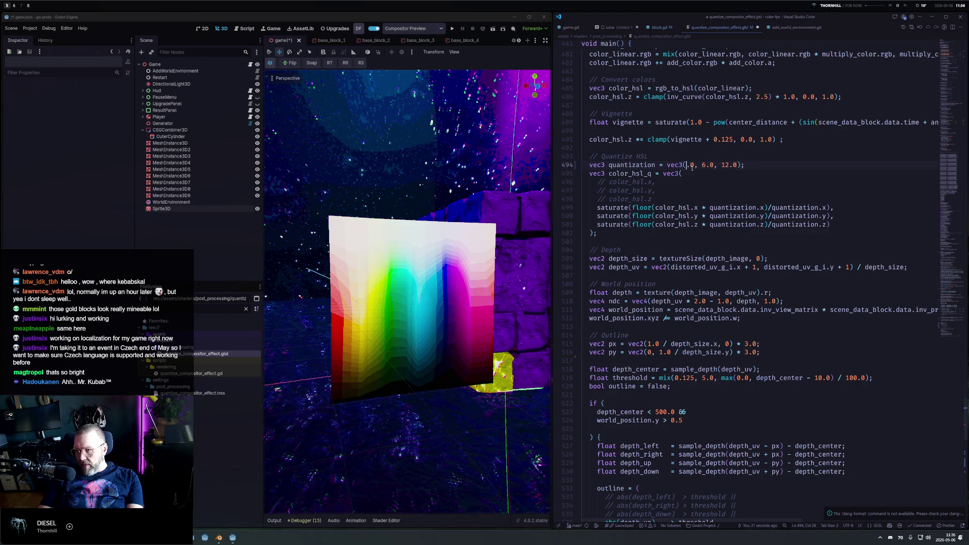
{"action": "type", "text": "8"}
{"action": "key", "text": "ctrl+s"}
{"action": "key", "text": "BackSpace"}
{"action": "type", "text": "7"}
{"action": "key", "text": "ctrl+s"}
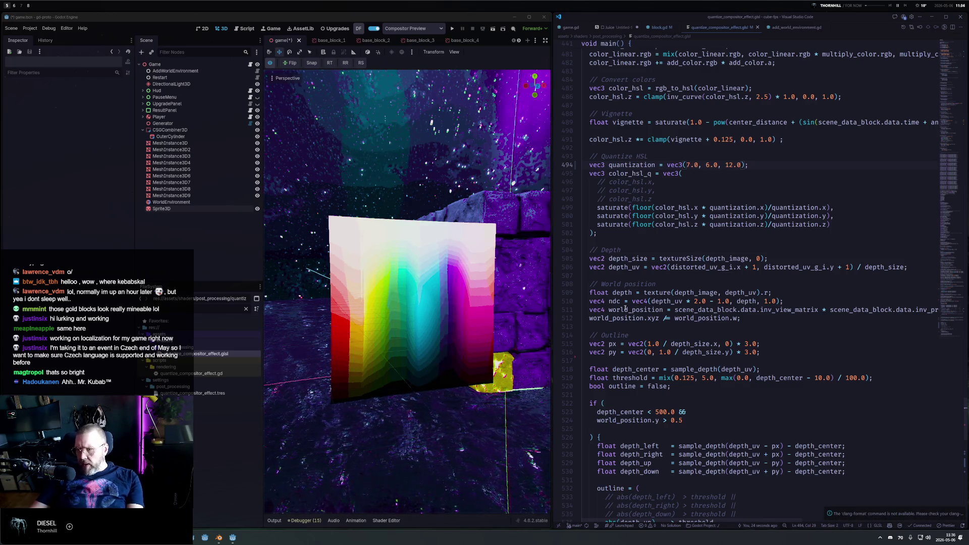
Comment out the dither hue/lightness blocks and the outline detection code, saving each time.
{"action": "scroll", "coordinate": [599, 231], "scroll_direction": "down", "scroll_amount": 10}
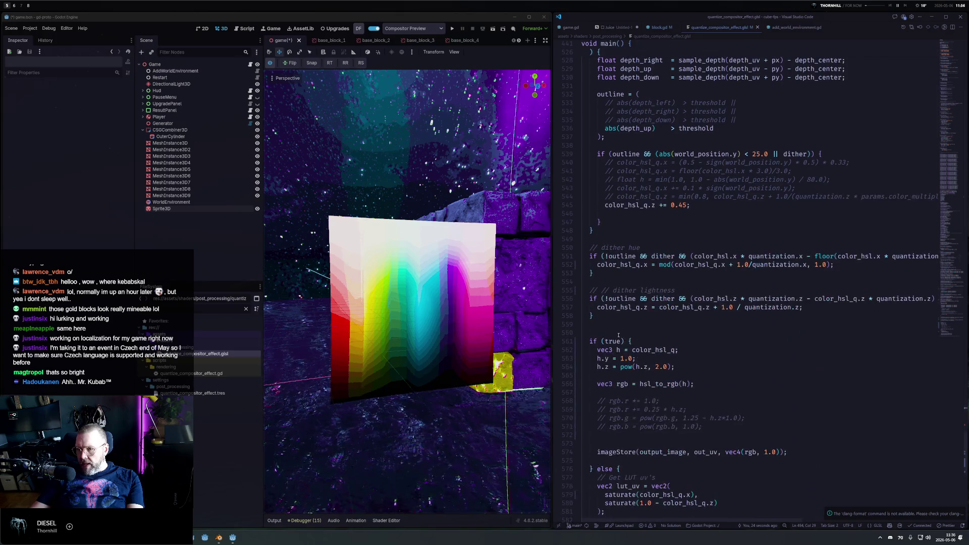
{"action": "left_click_drag", "start_coordinate": [588, 247], "coordinate": [623, 319]}
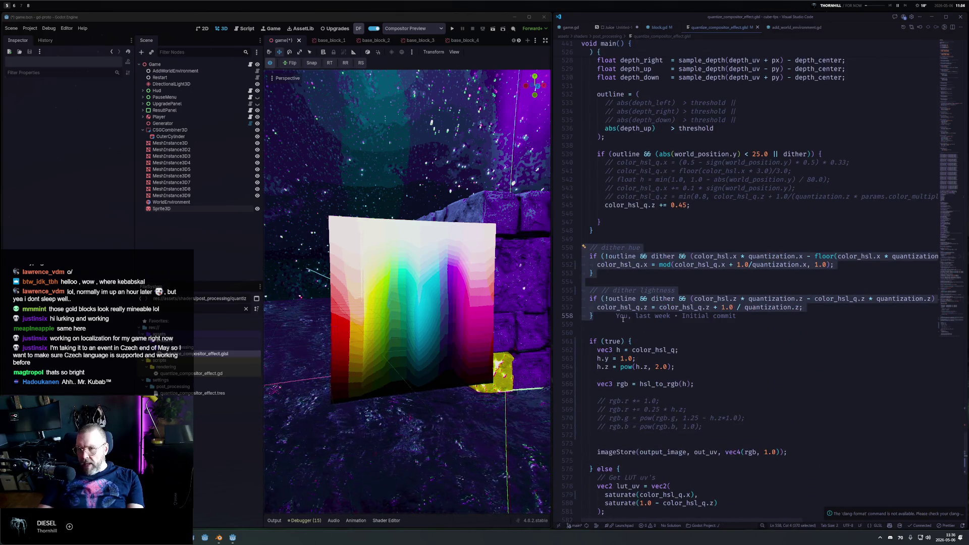
{"action": "key", "text": "ctrl+slash"}
{"action": "key", "text": "ctrl+s"}
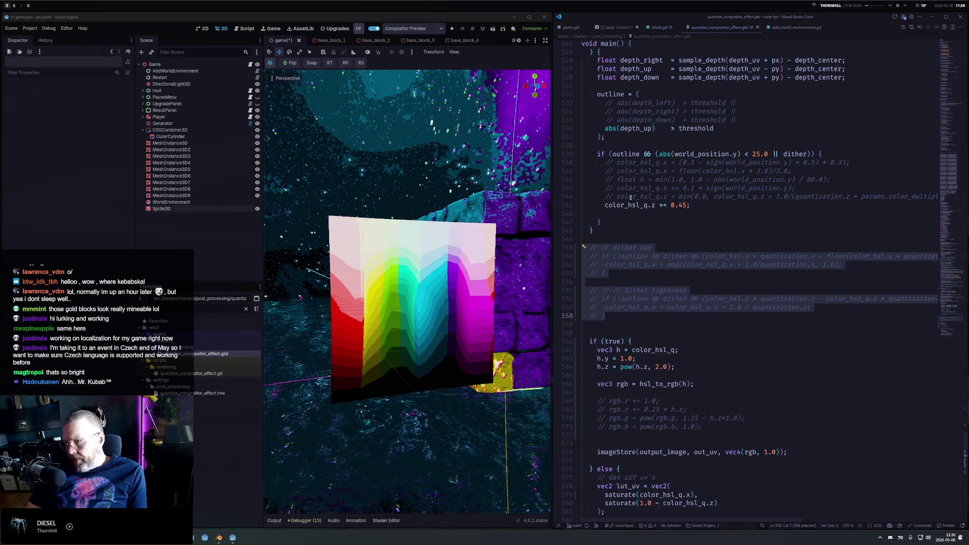
{"action": "scroll", "coordinate": [639, 196], "scroll_direction": "up", "scroll_amount": 3}
{"action": "left_click_drag", "start_coordinate": [589, 82], "coordinate": [639, 317]}
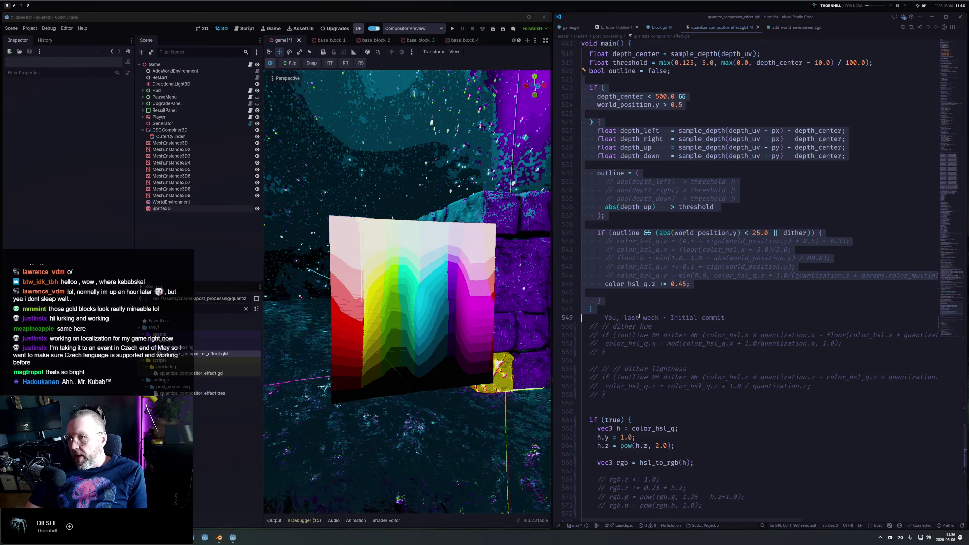
{"action": "key", "text": "ctrl+slash"}
{"action": "key", "text": "ctrl+s"}
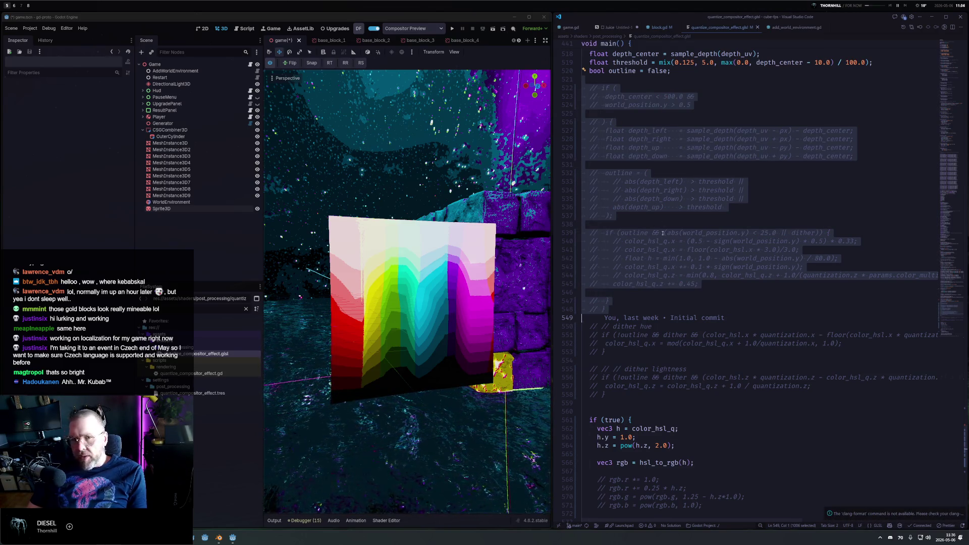
{"action": "mouse_move", "coordinate": [429, 272]}
{"action": "left_mouse_down"}
{"action": "mouse_move", "coordinate": [476, 257]}
{"action": "mouse_move", "coordinate": [467, 206]}
{"action": "left_mouse_up"}
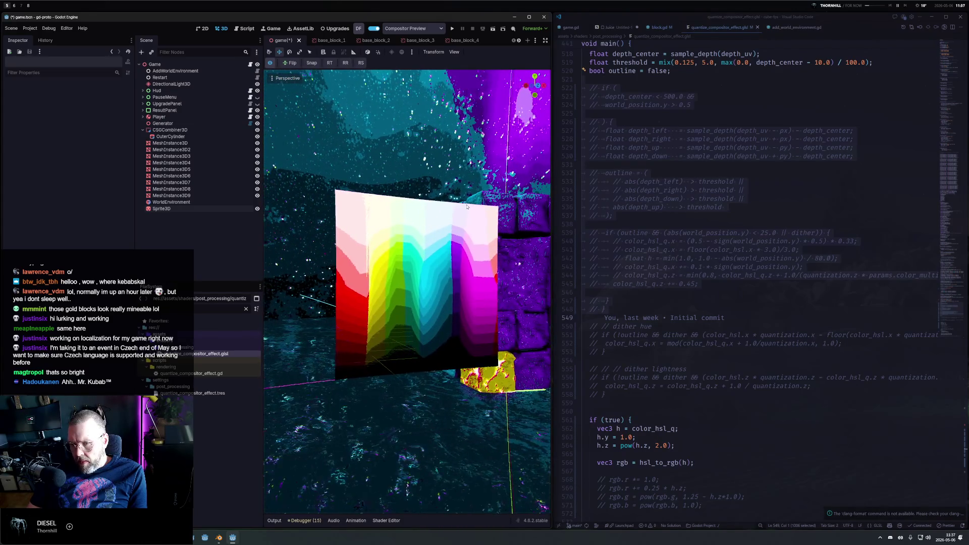
Change the lightness step count from 12 to 6.
{"action": "scroll", "coordinate": [747, 183], "scroll_direction": "up", "scroll_amount": 5}
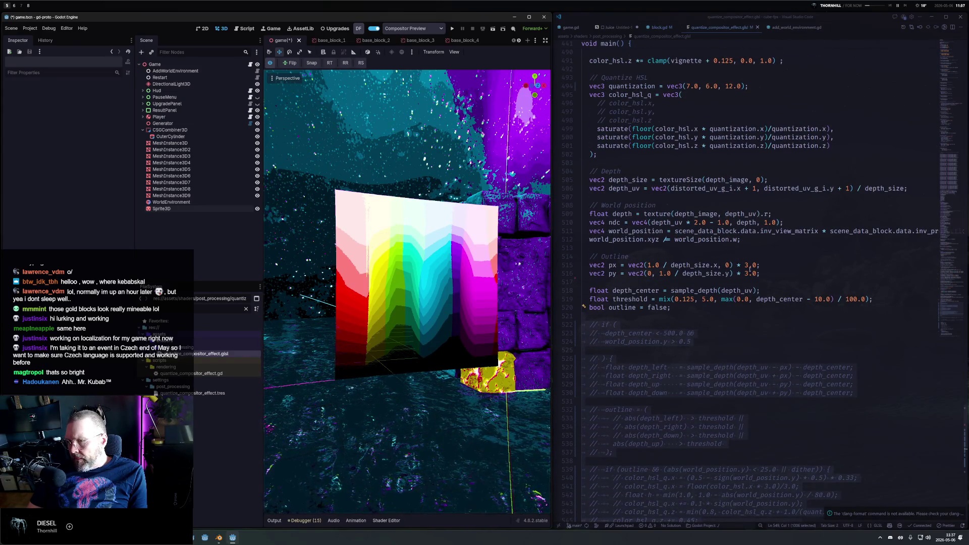
{"action": "scroll", "coordinate": [712, 249], "scroll_direction": "up", "scroll_amount": 2}
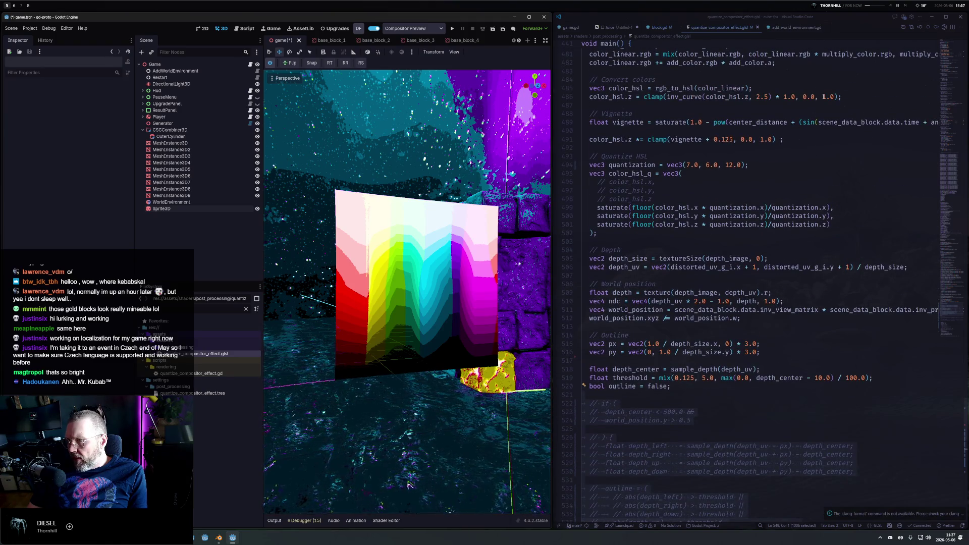
{"action": "scroll", "coordinate": [815, 102], "scroll_direction": "up", "scroll_amount": 3}
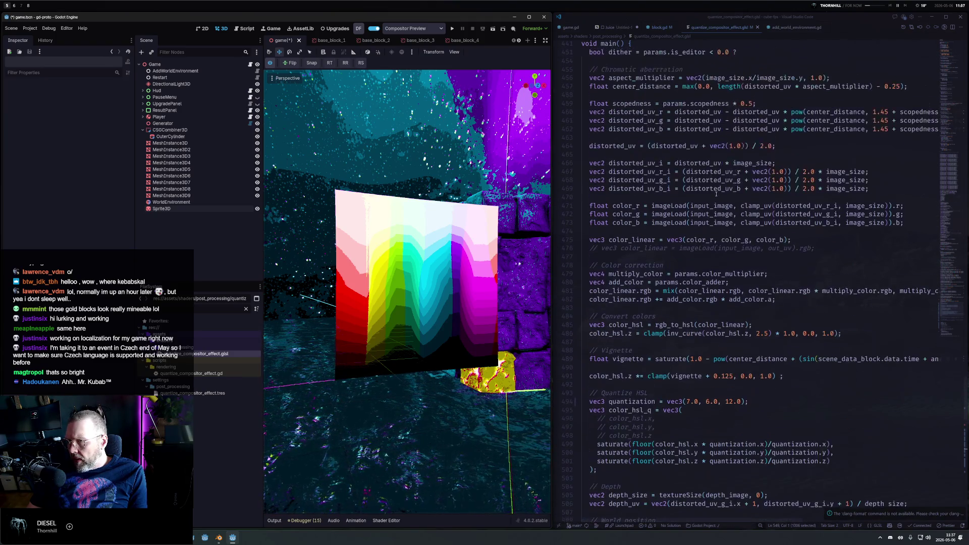
{"action": "scroll", "coordinate": [702, 207], "scroll_direction": "down", "scroll_amount": 3}
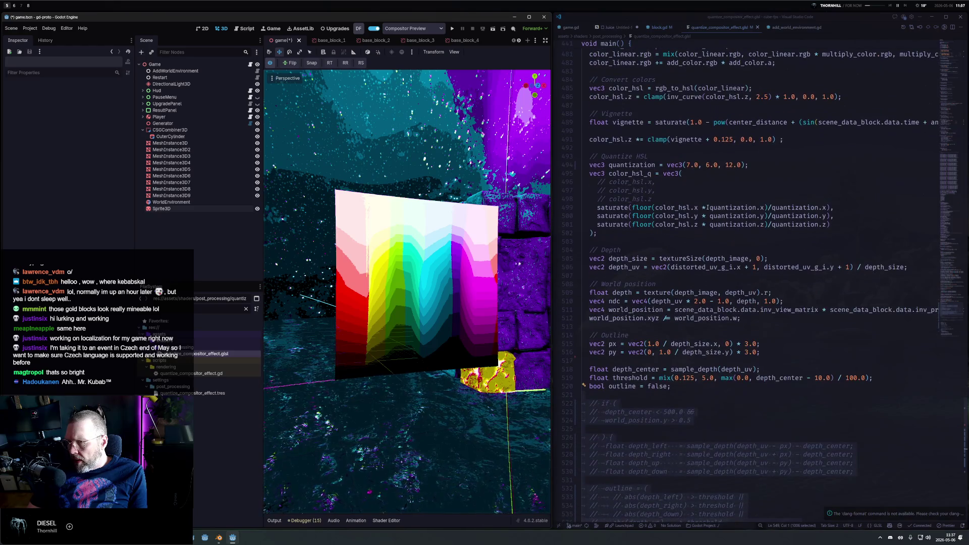
{"action": "double_click", "coordinate": [731, 165]}
{"action": "type", "text": "7"}
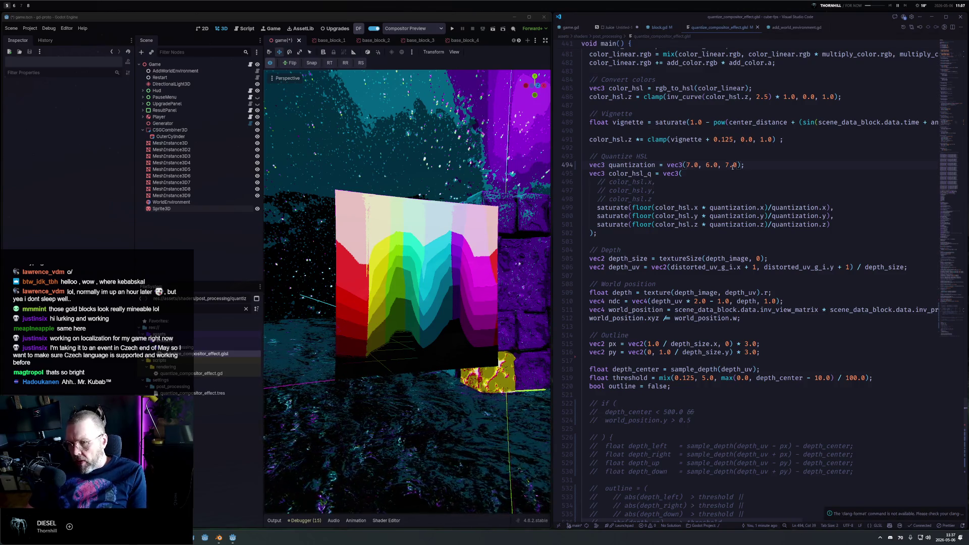
{"action": "key", "text": "BackSpace"}
{"action": "type", "text": "6"}
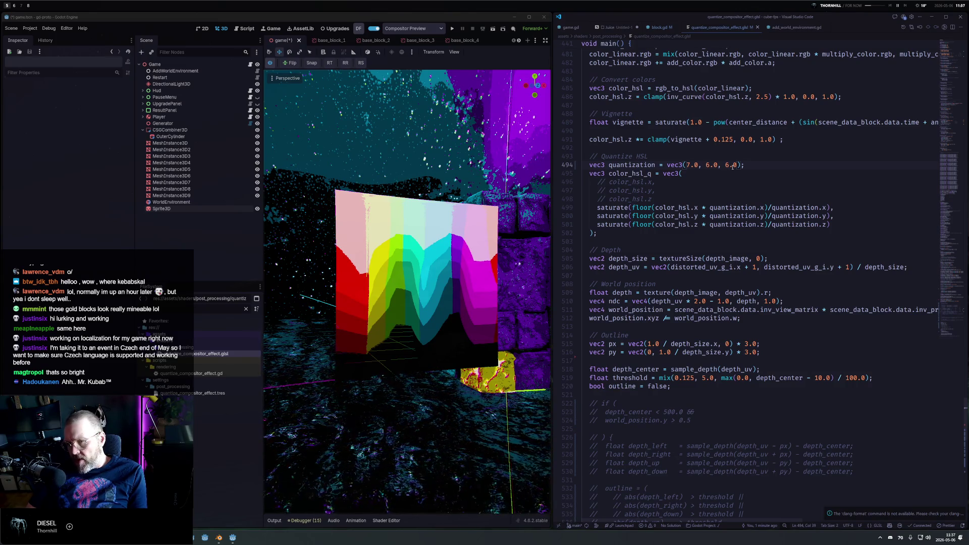
Test hue step counts of 6 and 14, then save with 10 hue steps.
{"action": "double_click", "coordinate": [688, 165]}
{"action": "type", "text": "6"}
{"action": "key", "text": "ctrl+s"}
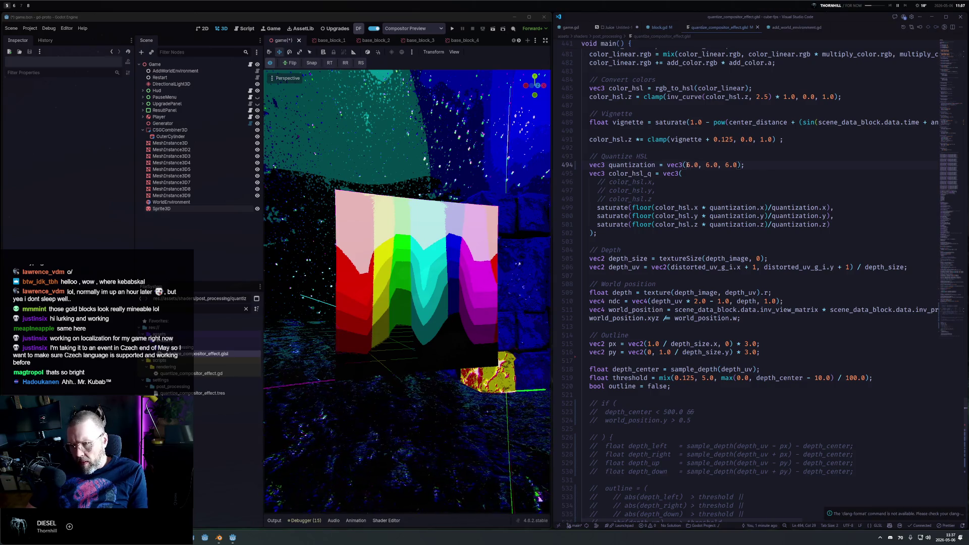
{"action": "double_click", "coordinate": [688, 164]}
{"action": "type", "text": "14"}
{"action": "key", "text": "ctrl+s"}
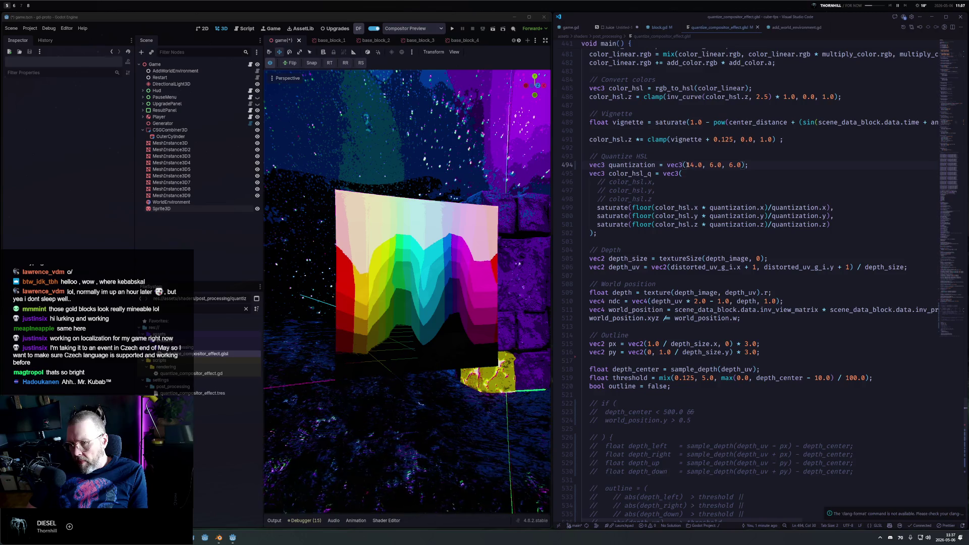
{"action": "key", "text": "BackSpace"}
{"action": "type", "text": "0"}
{"action": "key", "text": "ctrl+s"}
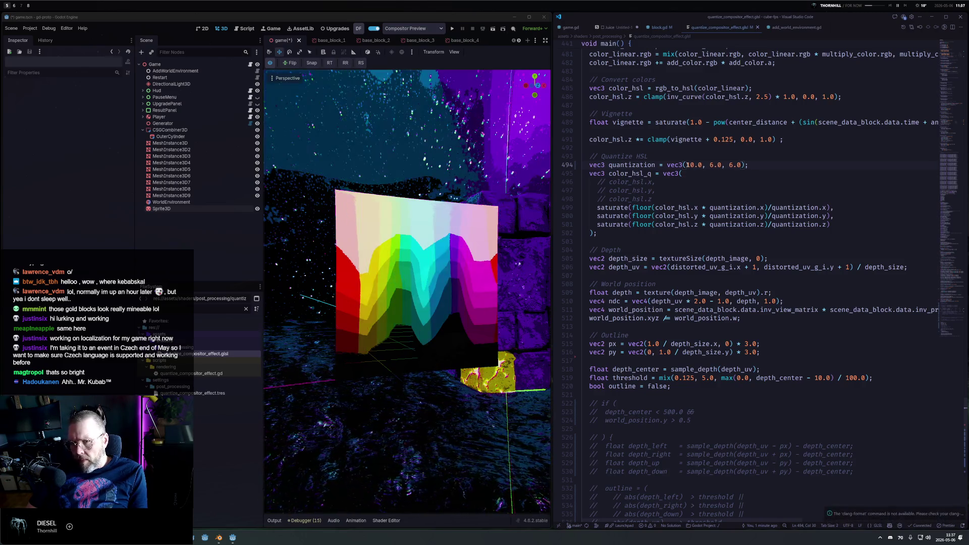
Scroll to the commented-out rgb channel adjustment lines and select them.
{"action": "scroll", "coordinate": [432, 325], "scroll_direction": "up", "scroll_amount": 5}
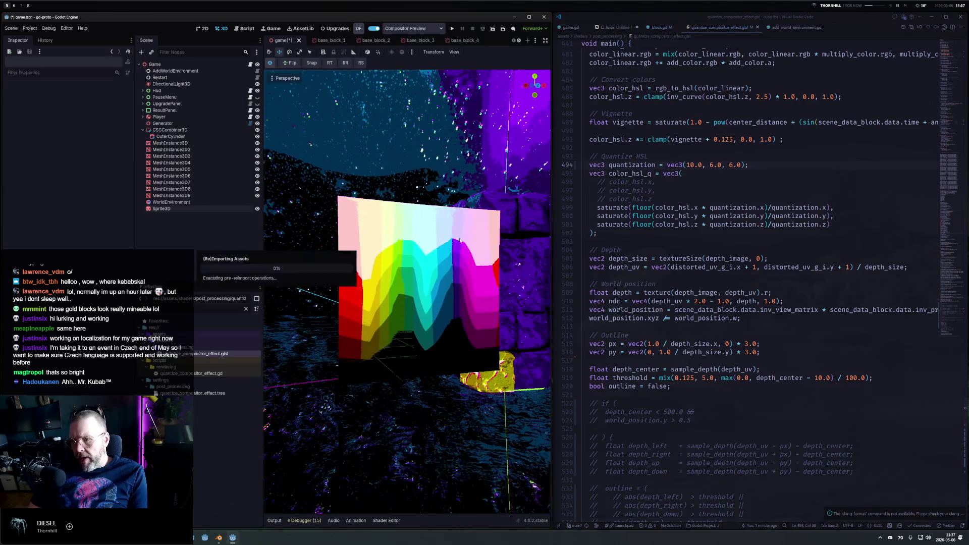
{"action": "scroll", "coordinate": [434, 323], "scroll_direction": "down", "scroll_amount": 5}
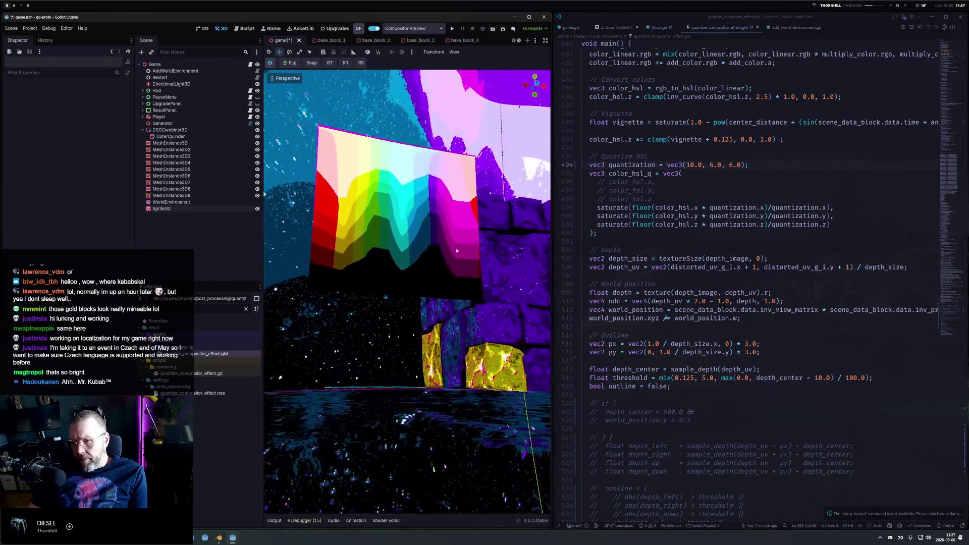
{"action": "scroll", "coordinate": [469, 276], "scroll_direction": "up", "scroll_amount": 2}
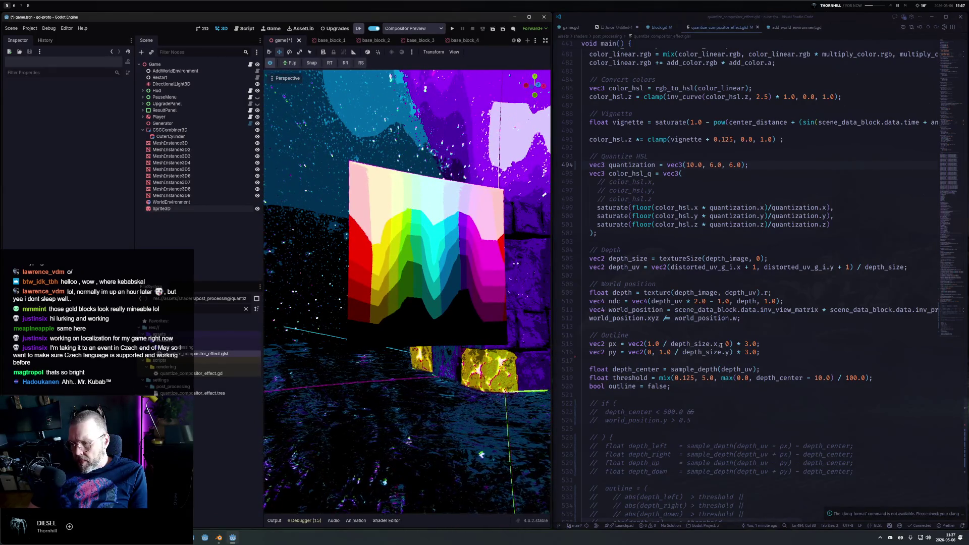
{"action": "scroll", "coordinate": [652, 256], "scroll_direction": "down", "scroll_amount": 15}
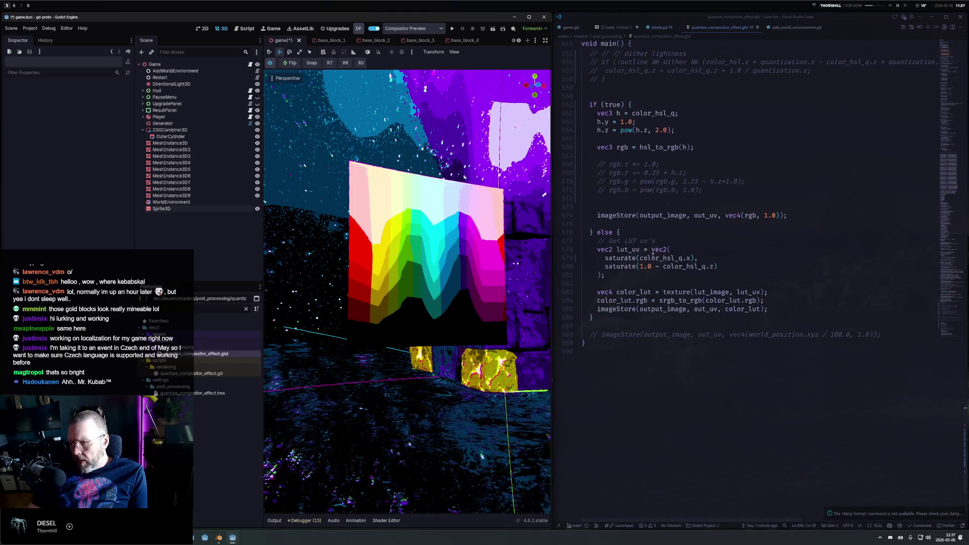
{"action": "scroll", "coordinate": [653, 257], "scroll_direction": "up", "scroll_amount": 3}
{"action": "left_click_drag", "start_coordinate": [702, 269], "coordinate": [599, 243]}
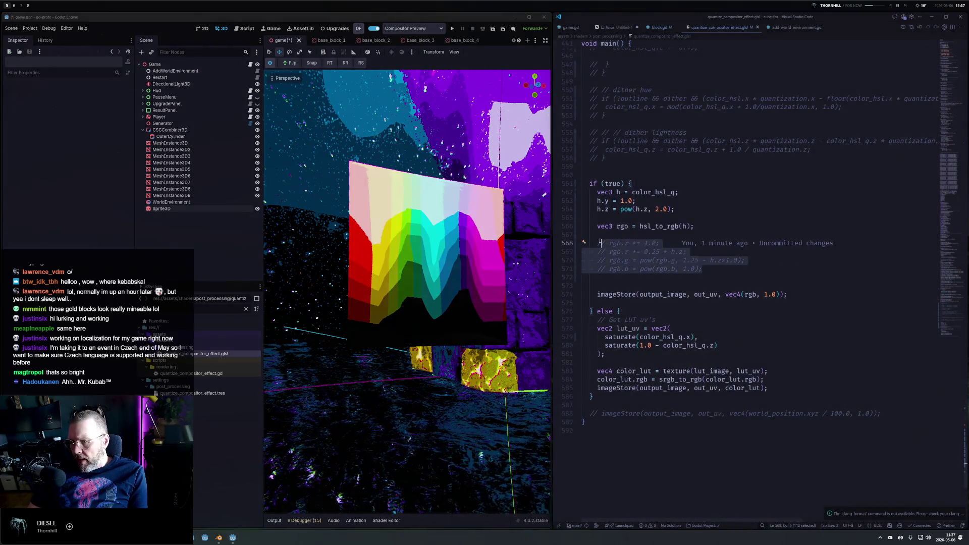
Uncomment the rgb channel adjustments, test toggling the h.y and h.z override lines, and save.
{"action": "key", "text": "ctrl+slash"}
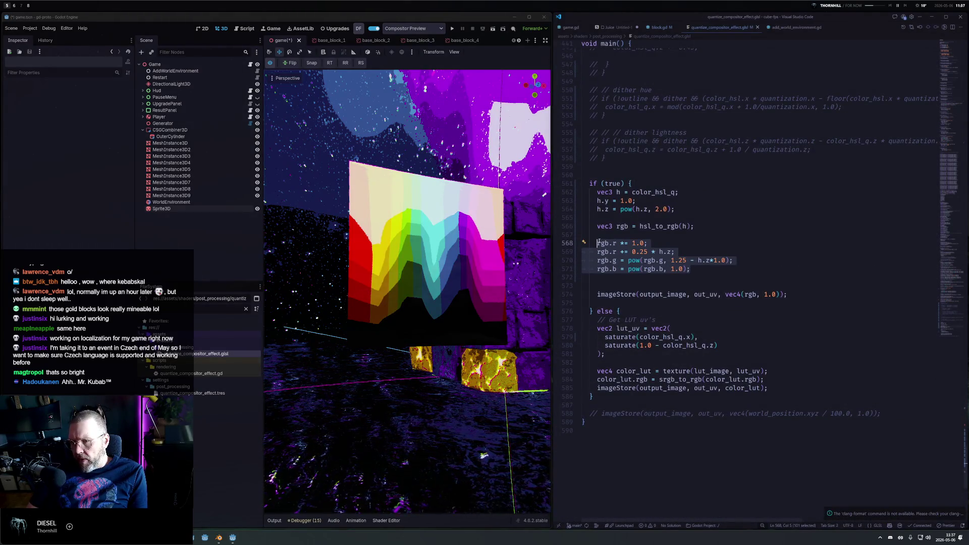
{"action": "key", "text": "Up"}
{"action": "key", "text": "Up"}
{"action": "key", "text": "Up"}
{"action": "key", "text": "ctrl+slash"}
{"action": "key", "text": "ctrl+s"}
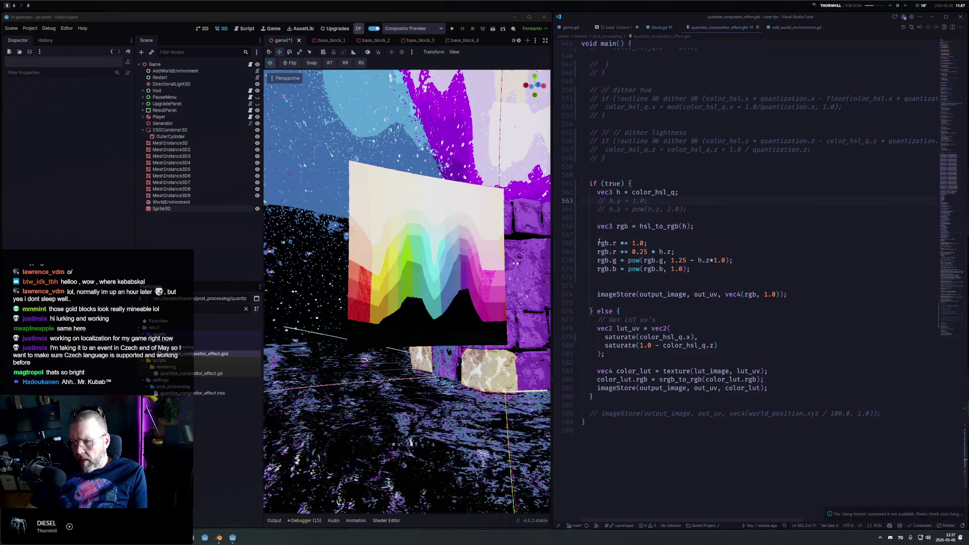
{"action": "key", "text": "ctrl+slash"}
{"action": "key", "text": "ctrl+s"}
{"action": "key", "text": "Down"}
{"action": "key", "text": "ctrl+slash"}
{"action": "key", "text": "ctrl+s"}
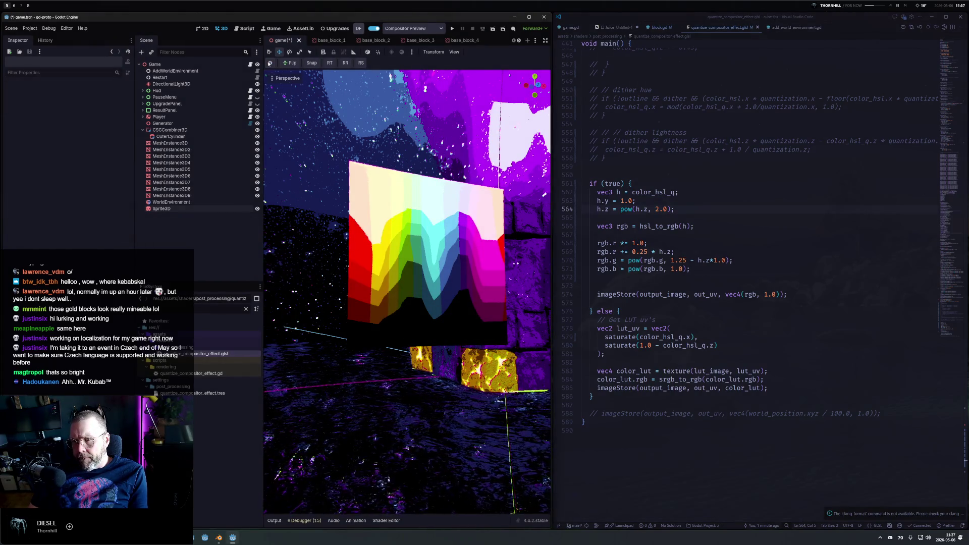
Toggle Godot's Compositor Preview off and on to compare looks, leaving it on.
{"action": "left_click", "coordinate": [270, 63]}
{"action": "left_click", "coordinate": [270, 62]}
{"action": "left_click", "coordinate": [269, 63]}
{"action": "left_click", "coordinate": [270, 63]}
{"action": "left_click", "coordinate": [270, 63]}
{"action": "left_click", "coordinate": [270, 63]}
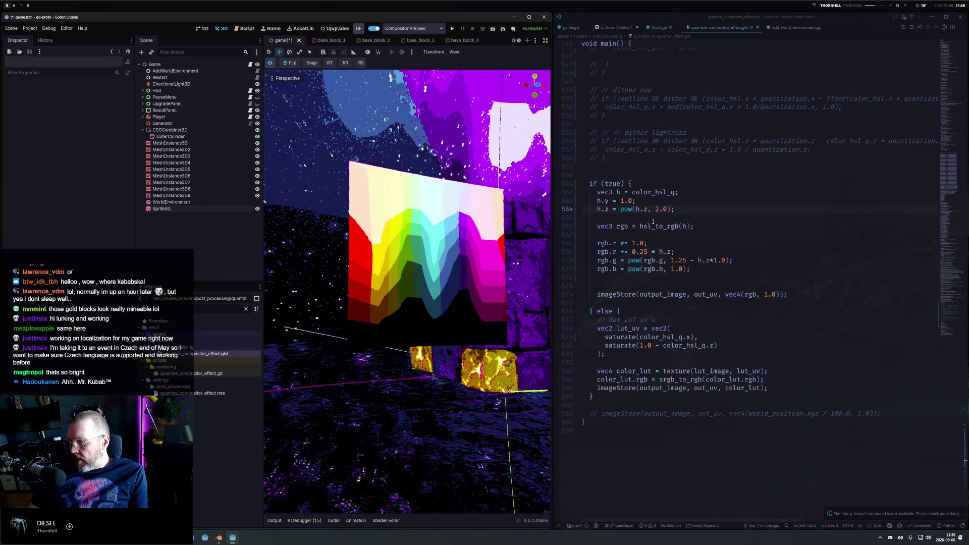
Raise the lightness exponent in pow(h.z, 2.0) to 2.2.
{"action": "double_click", "coordinate": [664, 209]}
{"action": "type", "text": "2"}
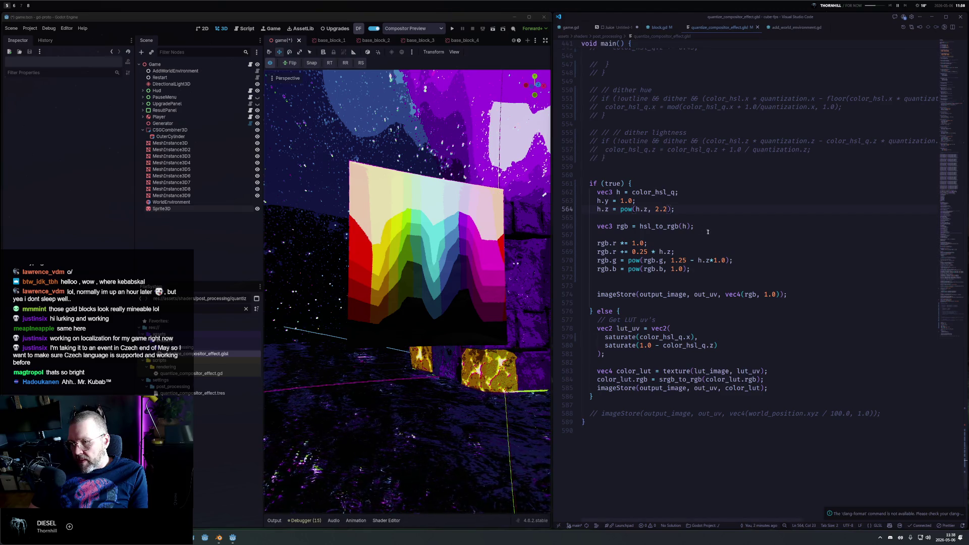
{"action": "left_click", "coordinate": [29, 7]}
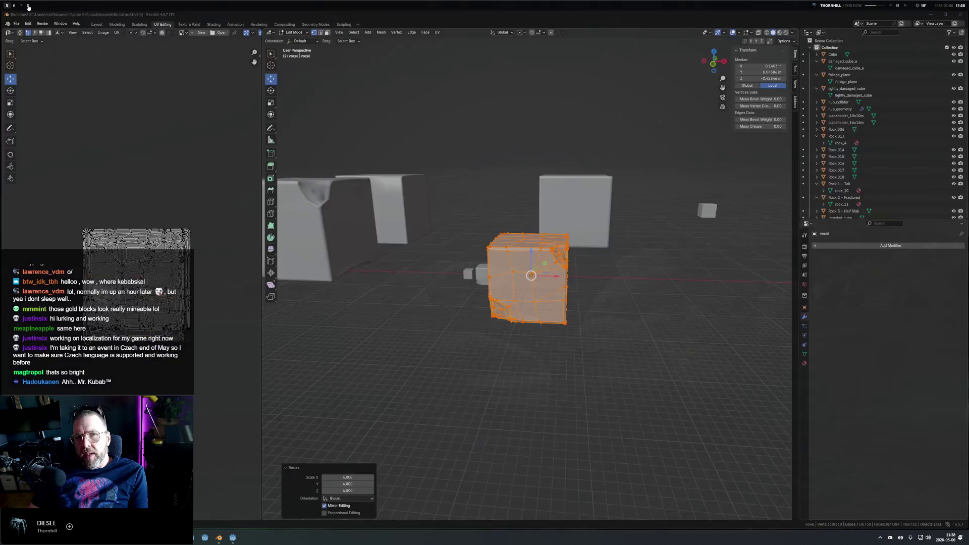
{"action": "scroll", "coordinate": [16, 6], "scroll_direction": "up", "scroll_amount": 3}
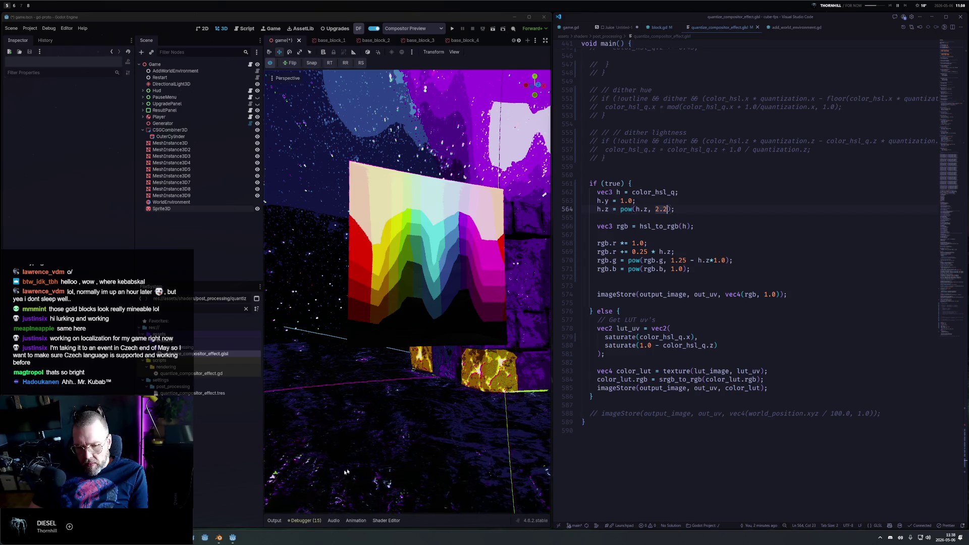
{"action": "key", "text": "alt+Tab"}
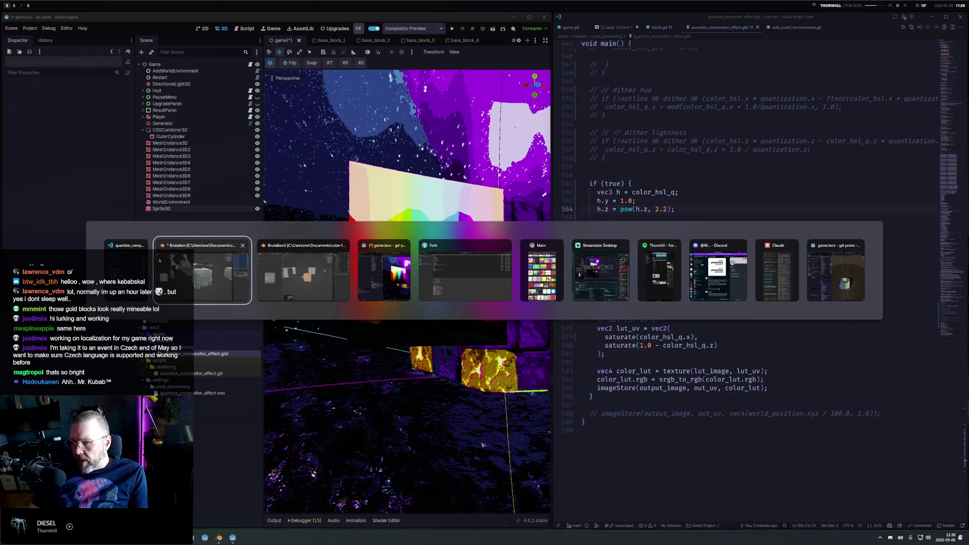
{"action": "key", "text": "Escape"}
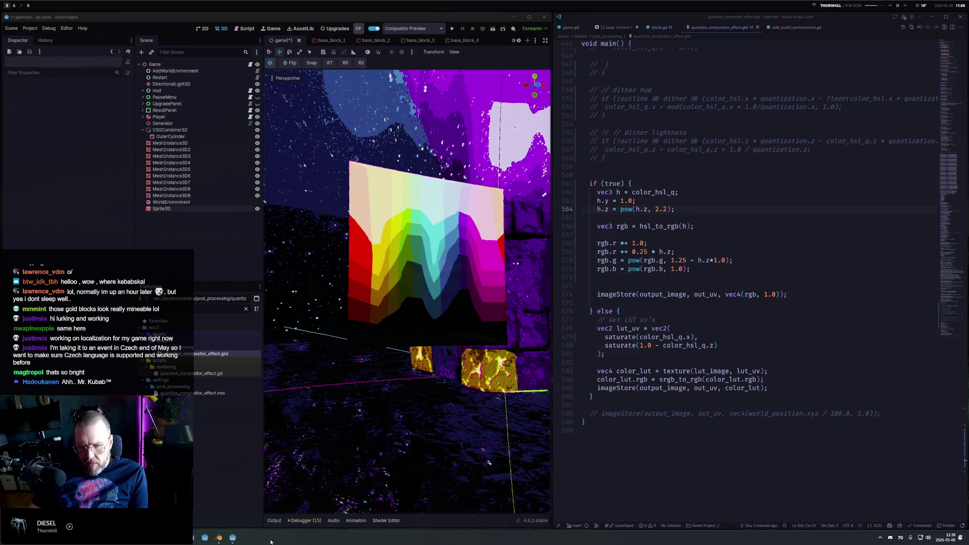
{"action": "left_click", "coordinate": [28, 6]}
{"action": "left_click", "coordinate": [22, 6]}
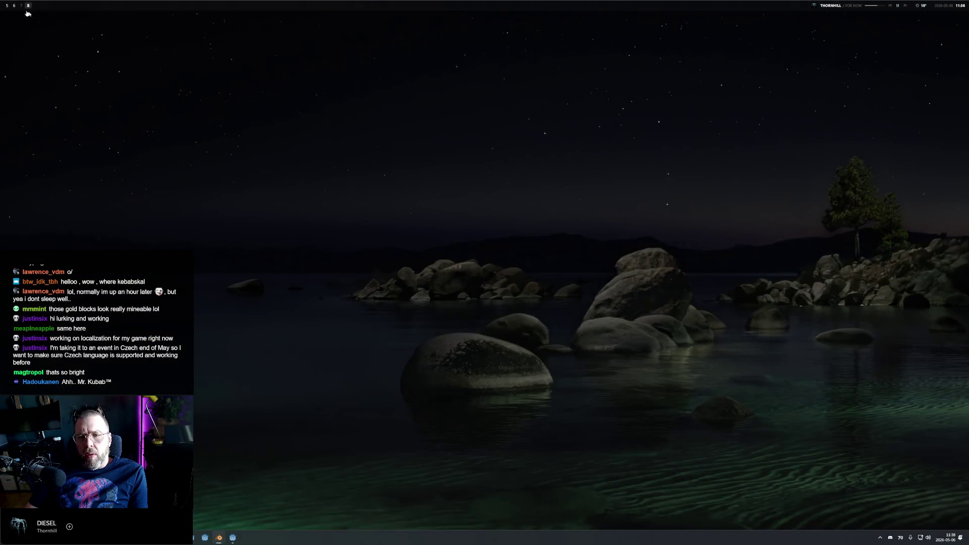
{"action": "key", "text": "super+space"}
{"action": "type", "text": "photos"}
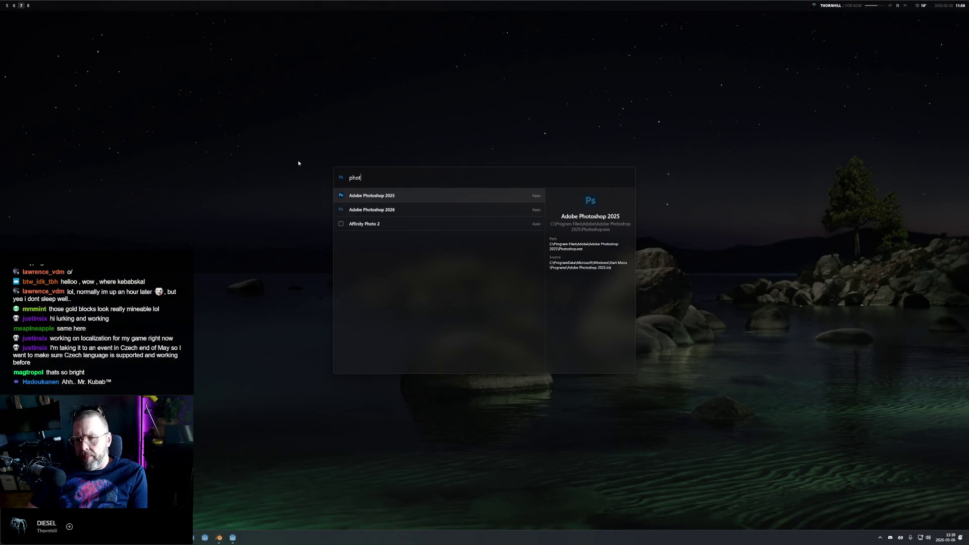
{"action": "key", "text": "Down"}
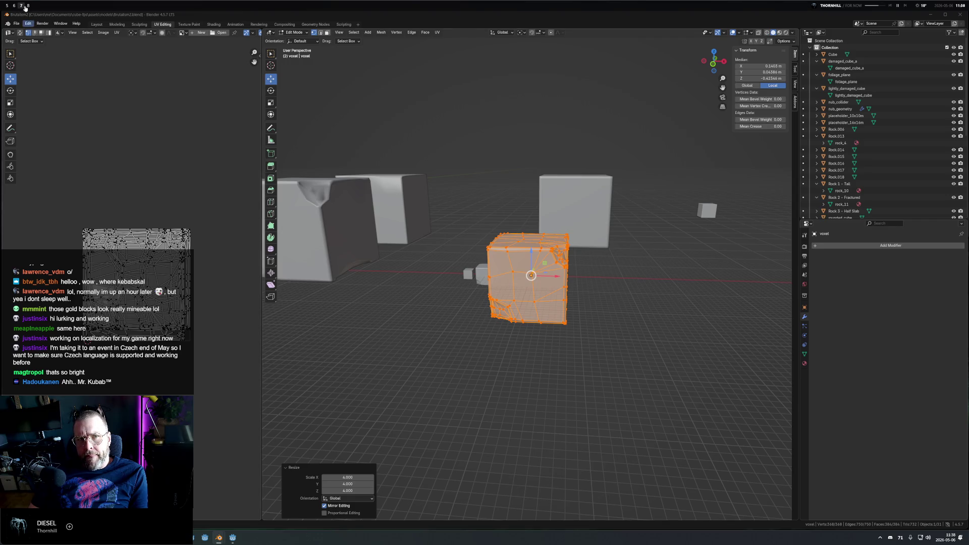
{"action": "scroll", "coordinate": [20, 6], "scroll_direction": "down", "scroll_amount": 1}
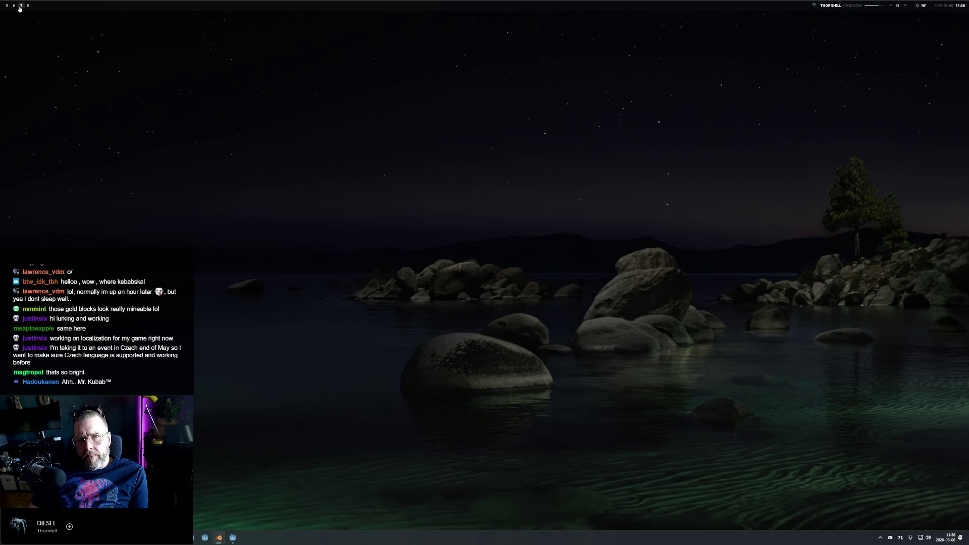
{"action": "scroll", "coordinate": [20, 6], "scroll_direction": "up", "scroll_amount": 2}
{"action": "scroll", "coordinate": [20, 5], "scroll_direction": "down", "scroll_amount": 1}
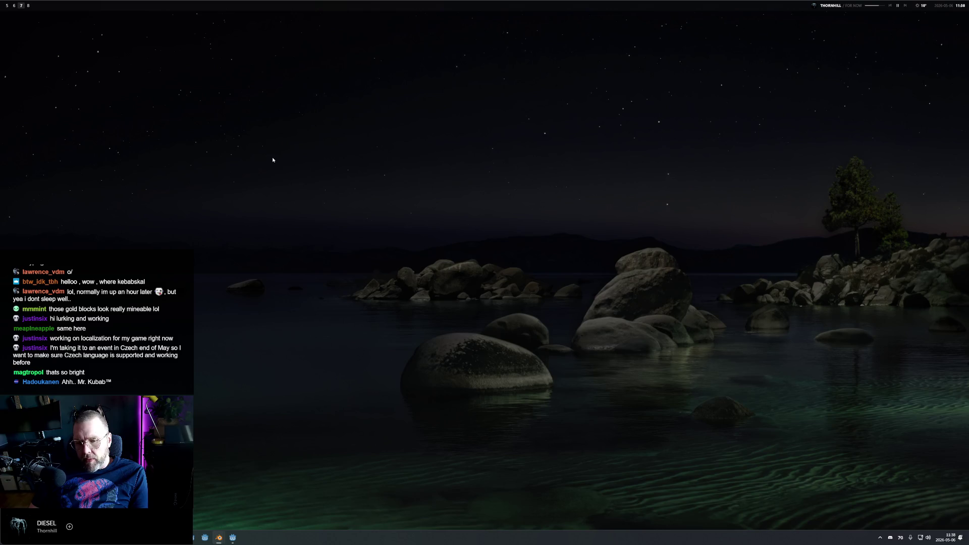
{"action": "left_click", "coordinate": [7, 7]}
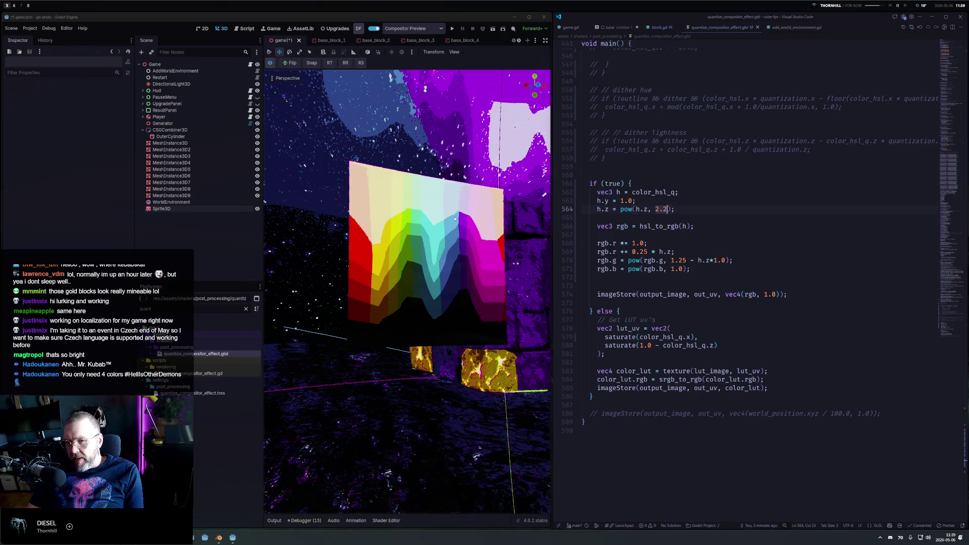
Append ' - rgb.r' before the semicolon on the green channel line.
{"action": "left_click", "coordinate": [689, 209]}
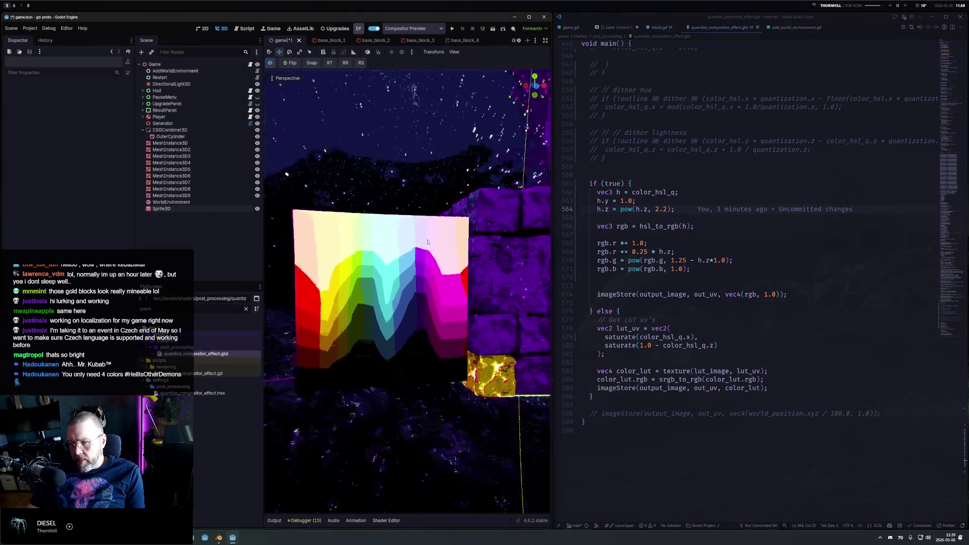
{"action": "scroll", "coordinate": [443, 217], "scroll_direction": "down", "scroll_amount": 3}
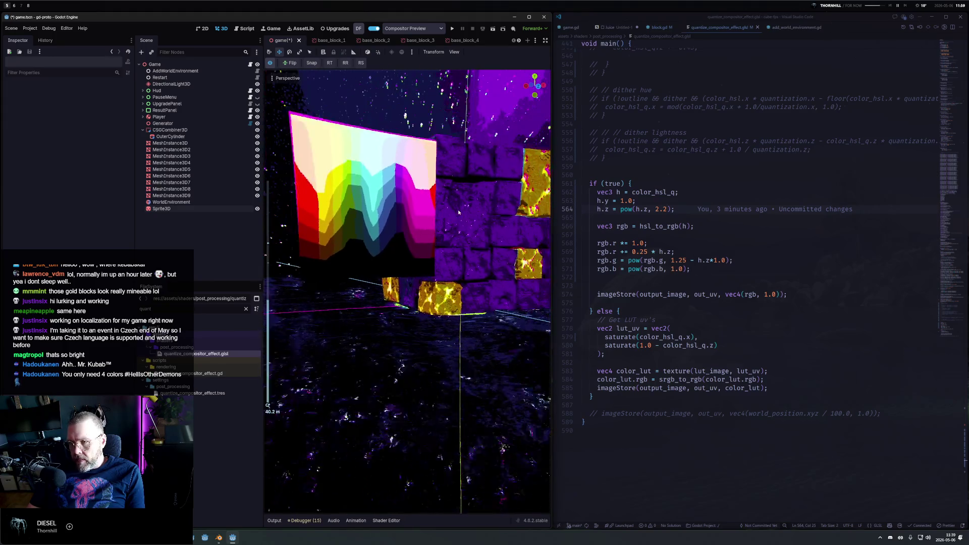
{"action": "left_click", "coordinate": [740, 251]}
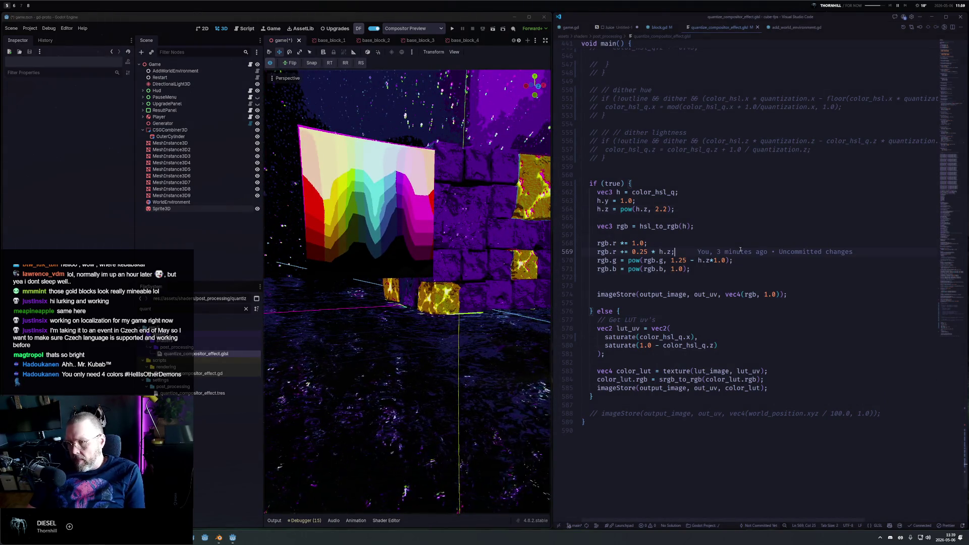
{"action": "key", "text": "Down"}
{"action": "key", "text": "End"}
{"action": "key", "text": "Left"}
{"action": "type", "text": "- rgb"}
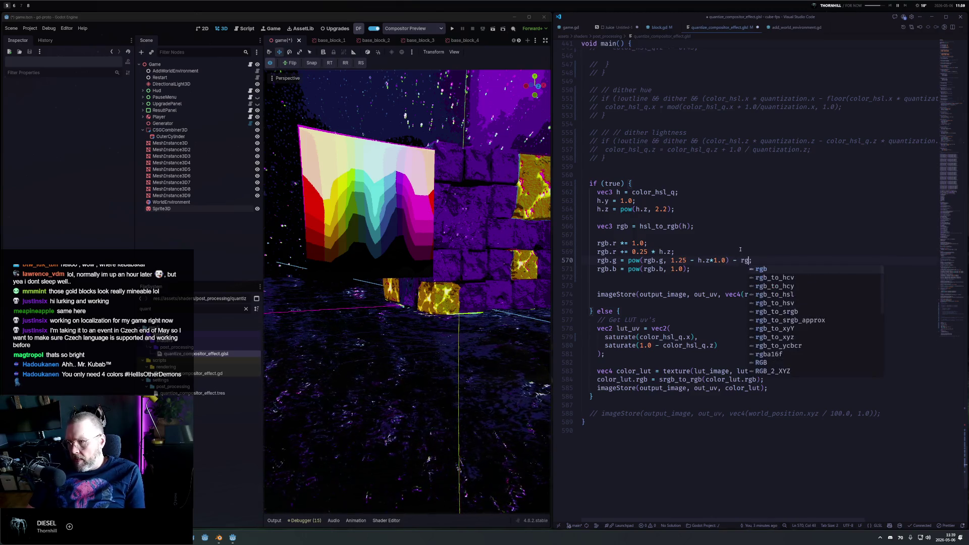
{"action": "type", "text": ".r"}
Scale the red subtraction by 0.25, then by 0.125, saving after each.
{"action": "key", "text": "ctrl+s"}
{"action": "type", "text": "'"}
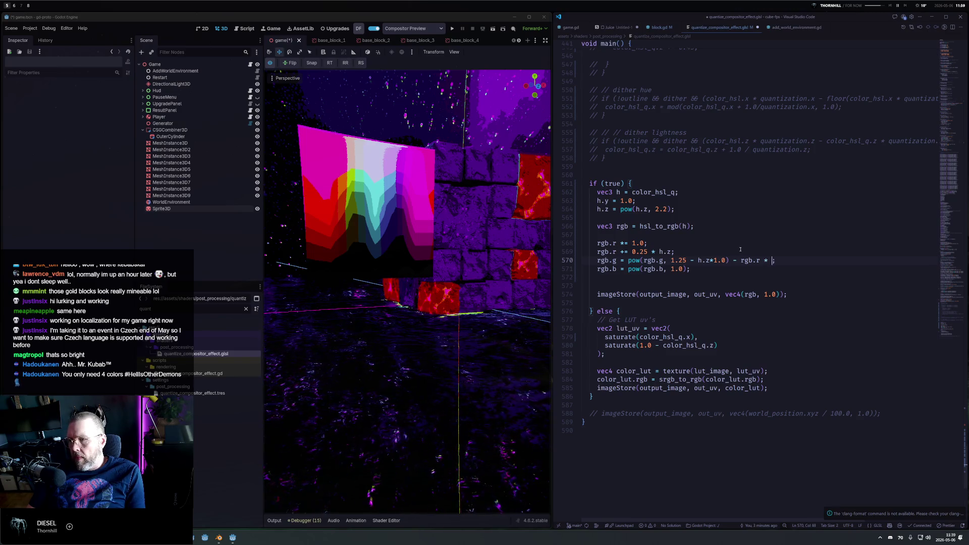
{"action": "key", "text": "BackSpace"}
{"action": "type", "text": "5"}
{"action": "key", "text": "ctrl+s"}
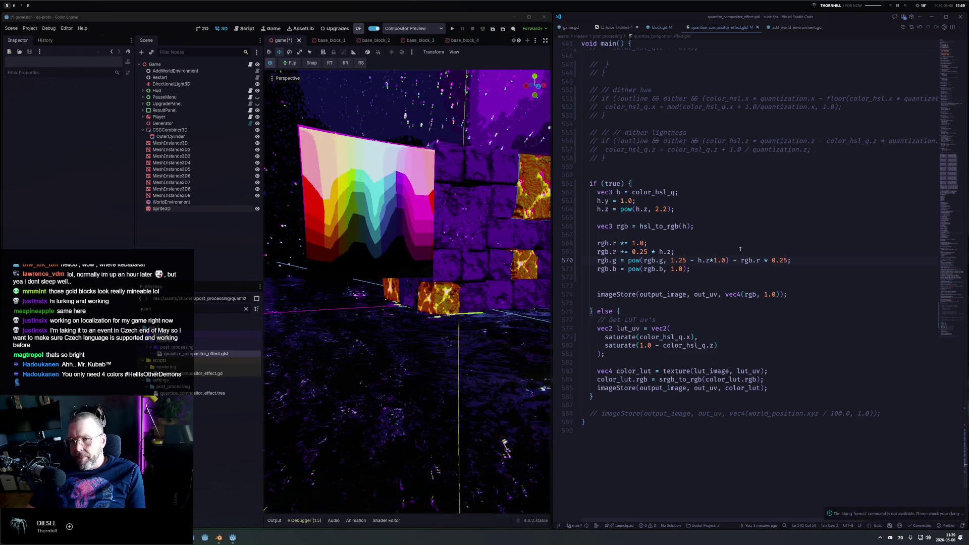
{"action": "key", "text": "Left"}
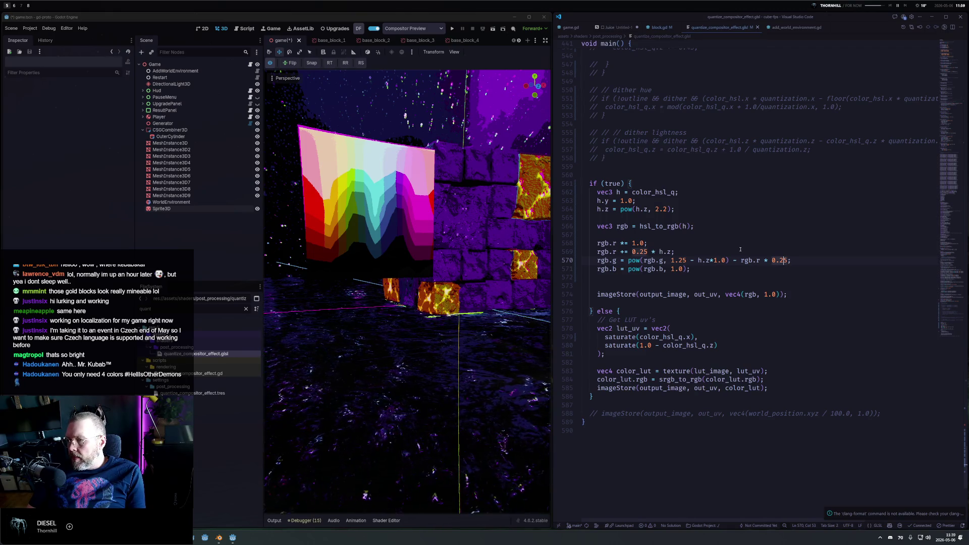
{"action": "type", "text": "1"}
{"action": "key", "text": "ctrl+s"}
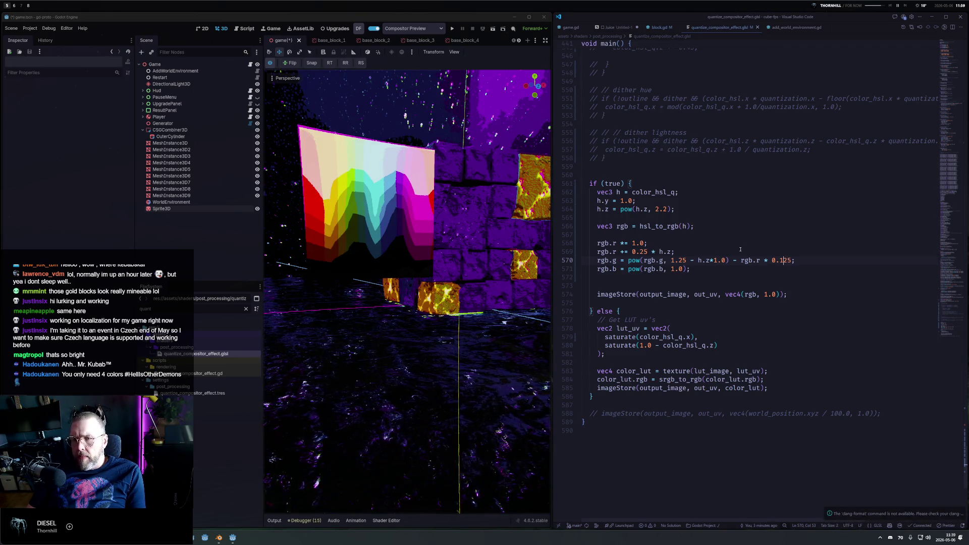
Remove the red subtraction to compare the tint, then undo to restore it.
{"action": "key", "text": "ctrl+Left"}
{"action": "key", "text": "ctrl+Left"}
{"action": "key", "text": "ctrl+Left"}
{"action": "key", "text": "shift+End"}
{"action": "key", "text": "BackSpace"}
{"action": "type", "text": ";"}
{"action": "key", "text": "ctrl+s"}
{"action": "key", "text": "ctrl+z"}
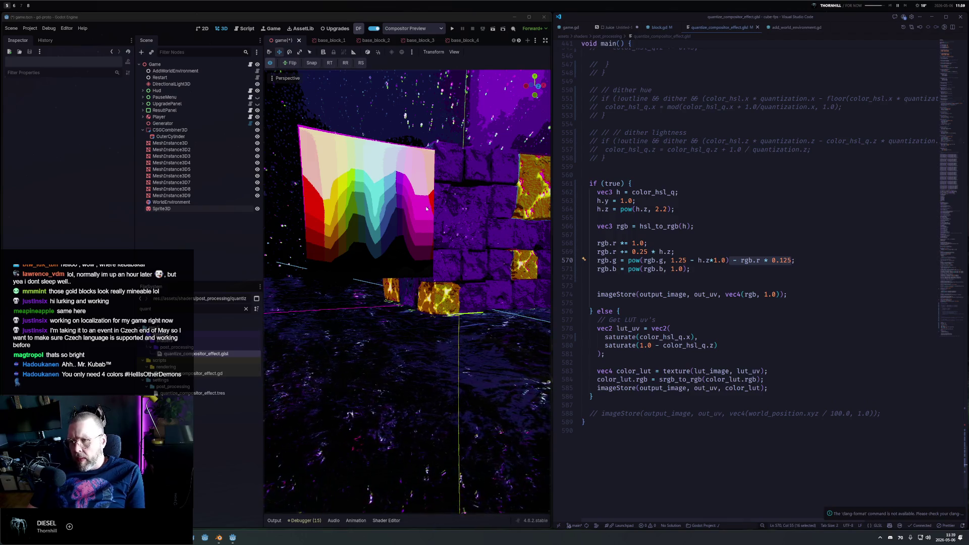
{"action": "mouse_move", "coordinate": [425, 207]}
{"action": "left_mouse_down"}
{"action": "mouse_move", "coordinate": [516, 302]}
{"action": "mouse_move", "coordinate": [339, 225]}
{"action": "mouse_move", "coordinate": [485, 287]}
{"action": "mouse_move", "coordinate": [435, 251]}
{"action": "left_mouse_up"}
{"action": "scroll", "coordinate": [404, 252], "scroll_direction": "down", "scroll_amount": 5}
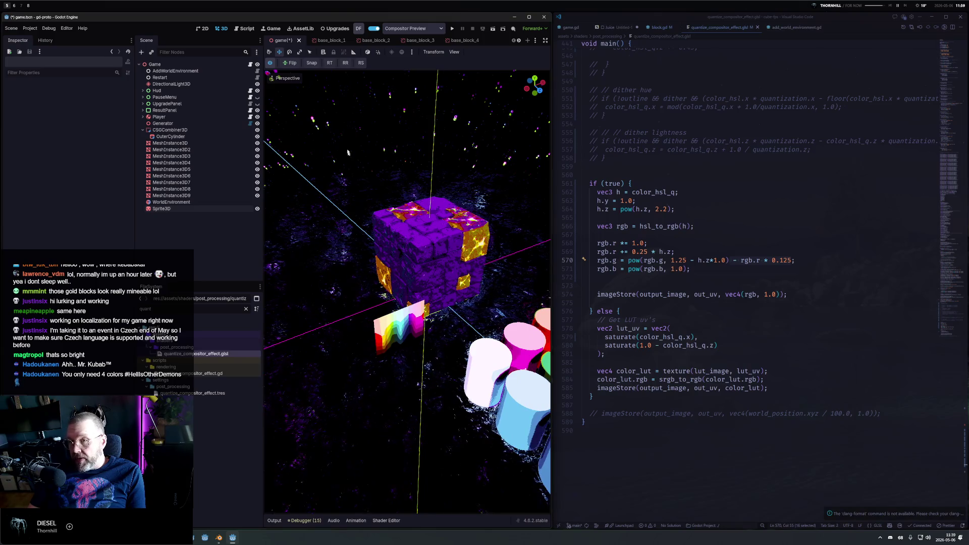
{"action": "left_click", "coordinate": [271, 63]}
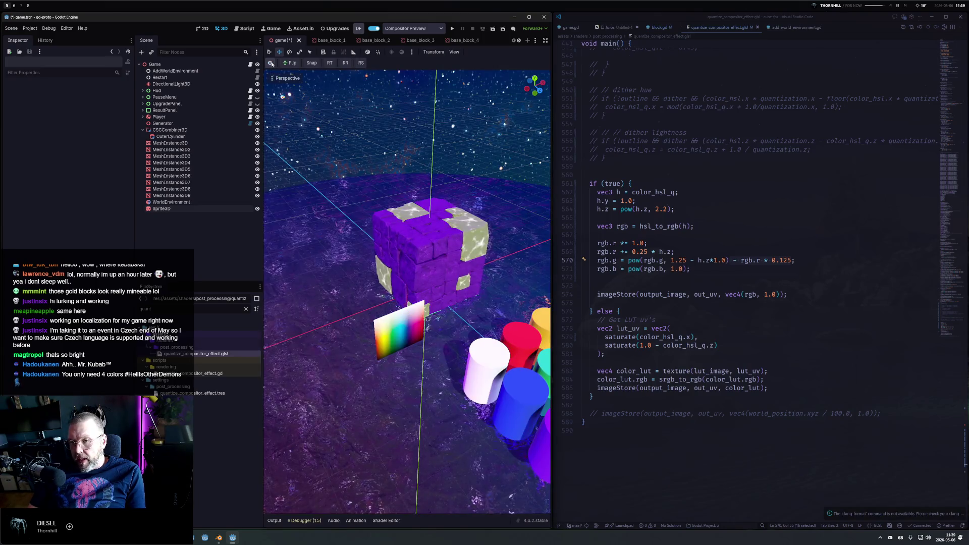
{"action": "left_click", "coordinate": [271, 62]}
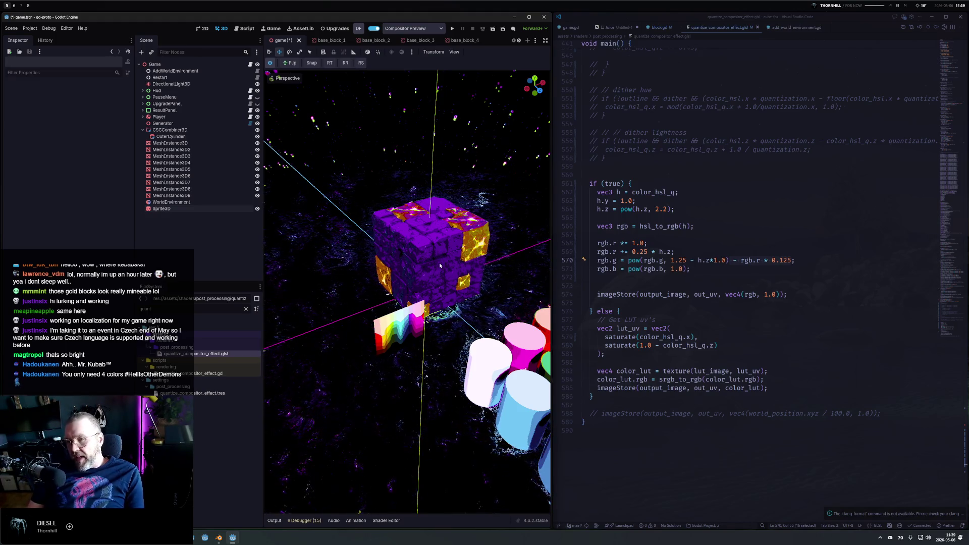
{"action": "mouse_move", "coordinate": [439, 263]}
{"action": "left_mouse_down"}
{"action": "mouse_move", "coordinate": [479, 280]}
{"action": "mouse_move", "coordinate": [471, 166]}
{"action": "mouse_move", "coordinate": [465, 224]}
{"action": "left_mouse_up"}
{"action": "scroll", "coordinate": [465, 223], "scroll_direction": "up", "scroll_amount": 6}
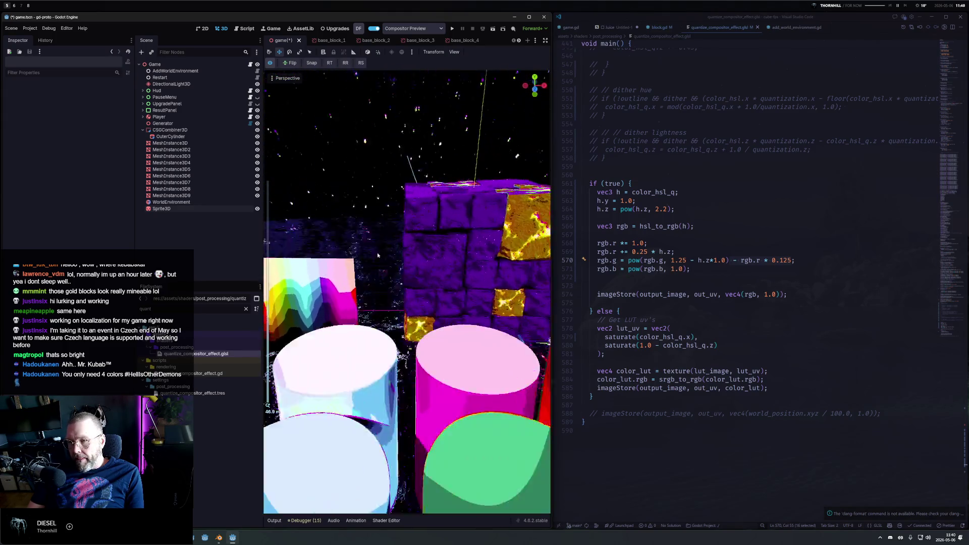
{"action": "mouse_move", "coordinate": [378, 255]}
{"action": "left_mouse_down"}
{"action": "mouse_move", "coordinate": [338, 258]}
{"action": "mouse_move", "coordinate": [374, 242]}
{"action": "mouse_move", "coordinate": [525, 240]}
{"action": "mouse_move", "coordinate": [478, 255]}
{"action": "mouse_move", "coordinate": [483, 247]}
{"action": "mouse_move", "coordinate": [419, 212]}
{"action": "left_mouse_up"}
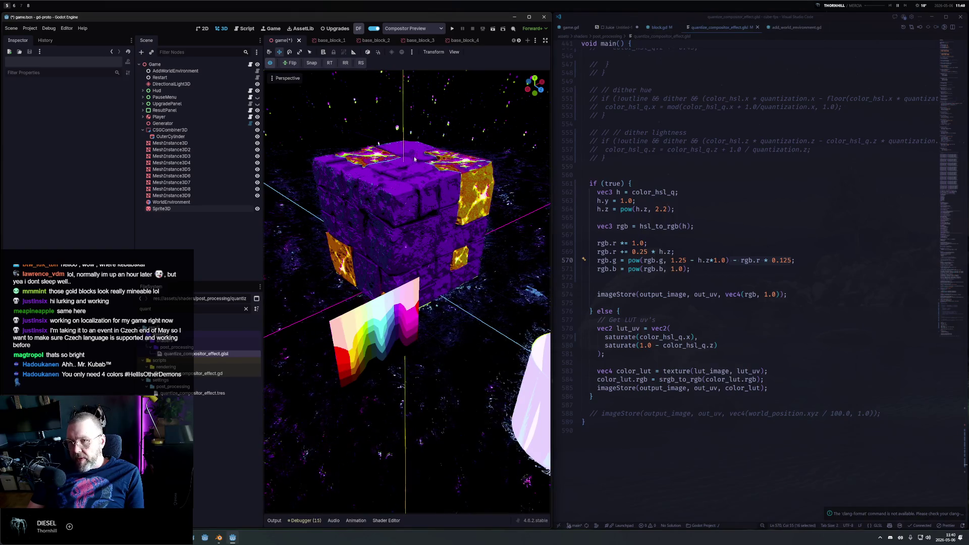
{"action": "left_click", "coordinate": [269, 63]}
{"action": "left_click", "coordinate": [270, 63]}
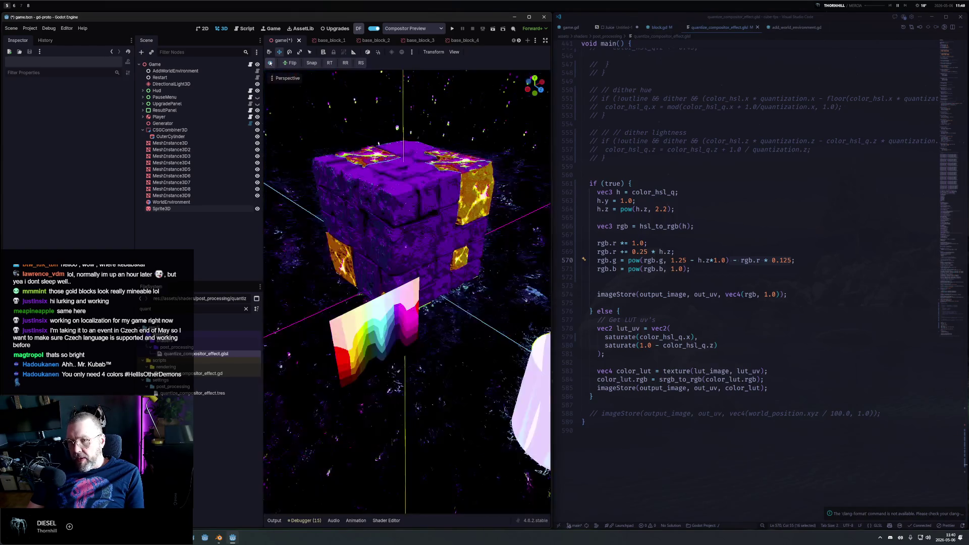
{"action": "left_click", "coordinate": [270, 63]}
{"action": "left_click", "coordinate": [270, 63]}
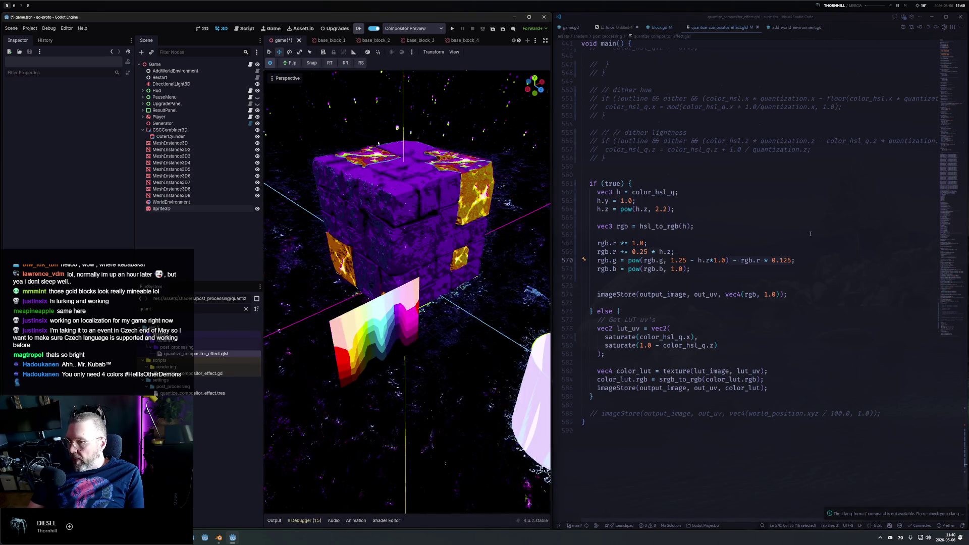
{"action": "double_click", "coordinate": [660, 209]}
Set the hue curve exponent to 1.8, save, and toggle Compositor Preview off and on.
{"action": "type", "text": "1.8"}
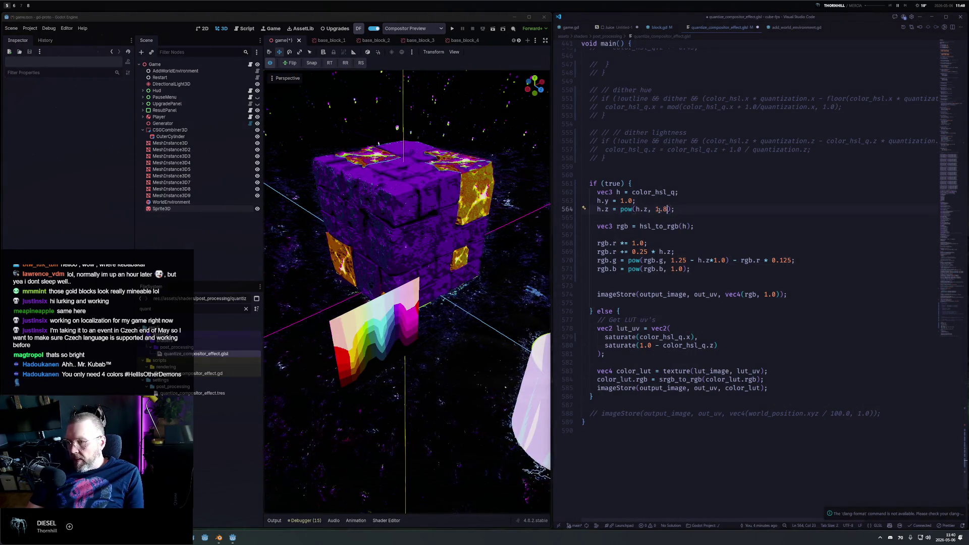
{"action": "key", "text": "ctrl+s"}
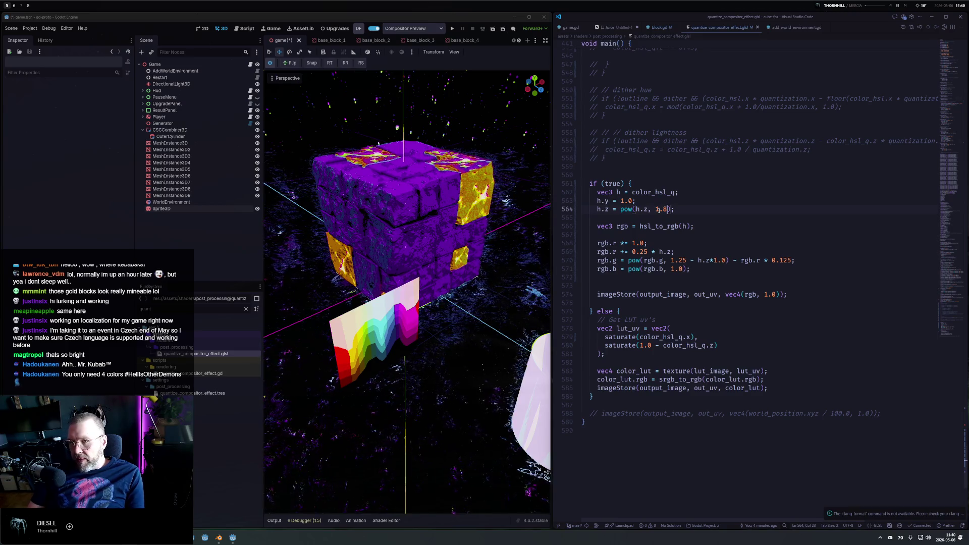
{"action": "mouse_move", "coordinate": [469, 303]}
{"action": "left_mouse_down"}
{"action": "mouse_move", "coordinate": [475, 255]}
{"action": "mouse_move", "coordinate": [402, 226]}
{"action": "left_mouse_up"}
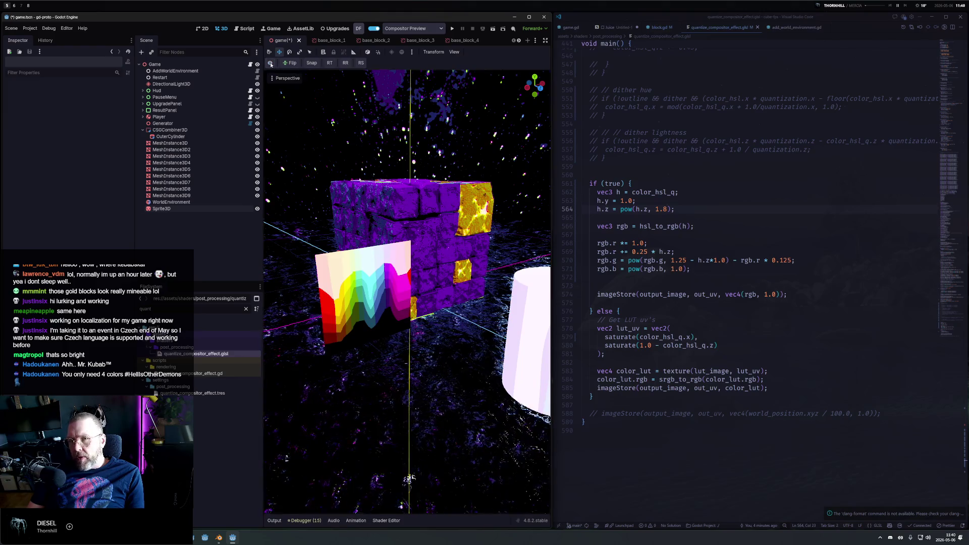
{"action": "left_click", "coordinate": [270, 64]}
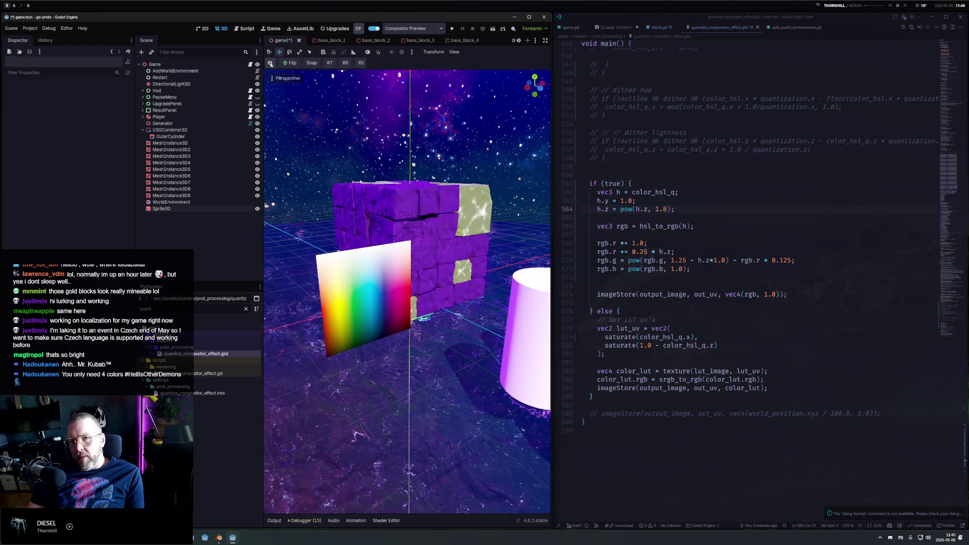
{"action": "left_click", "coordinate": [270, 64]}
Delete the WorldEnvironment node, then undo and reselect it.
{"action": "left_click", "coordinate": [195, 202]}
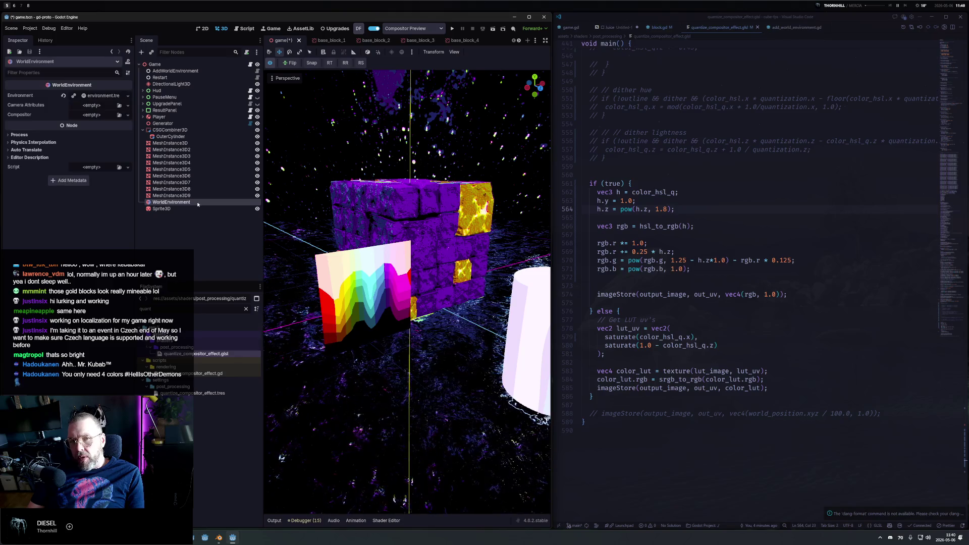
{"action": "key", "text": "Delete"}
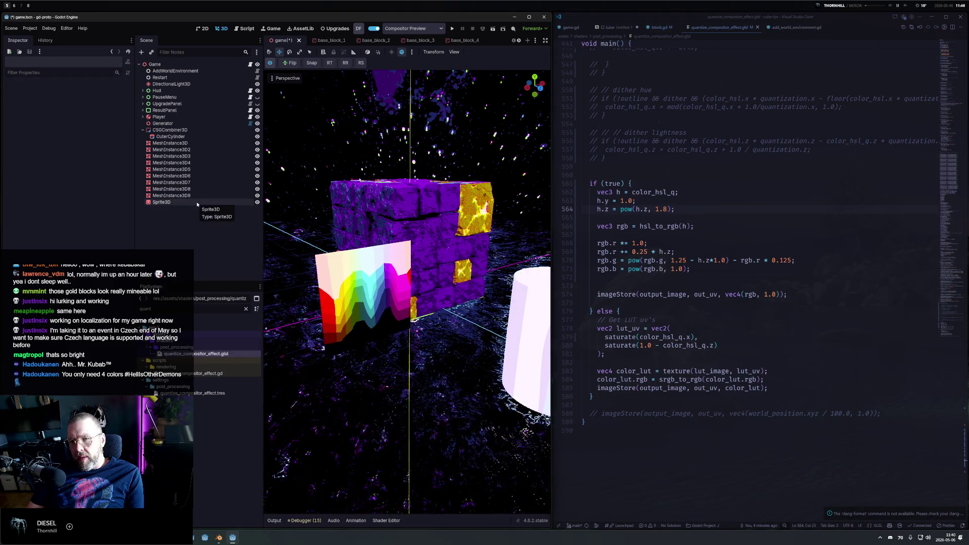
{"action": "key", "text": "ctrl+z"}
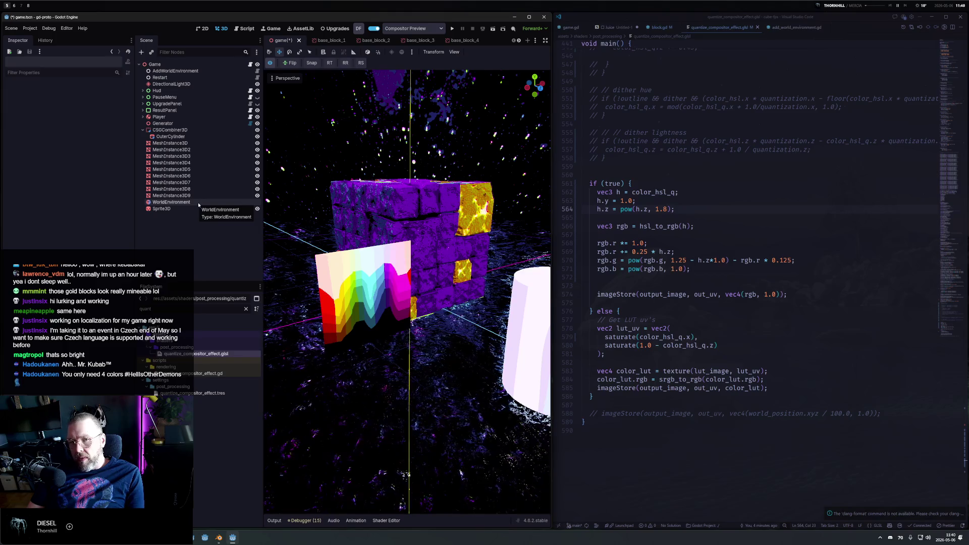
{"action": "left_click", "coordinate": [198, 203]}
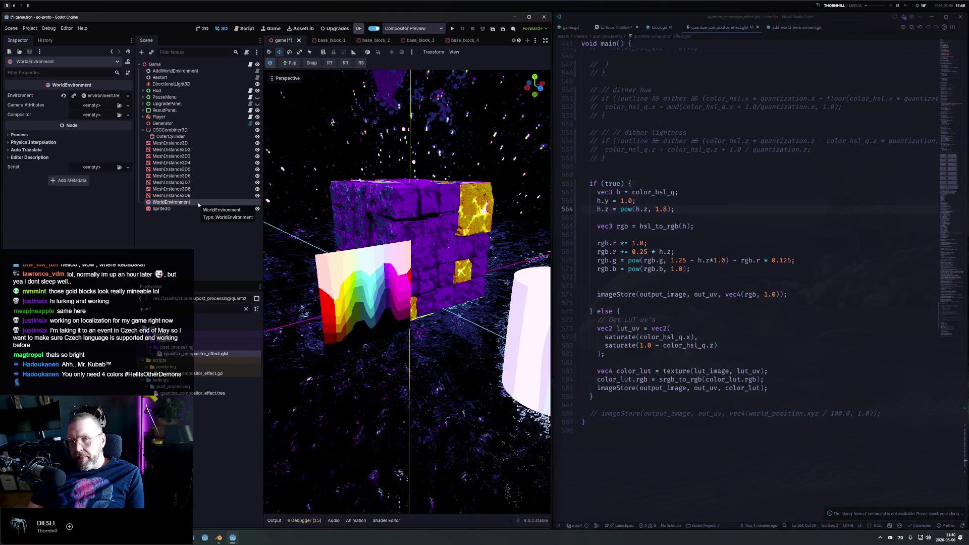
Review the AddWorldEnvironment node's compositor effect settings in the inspector.
{"action": "left_click", "coordinate": [253, 71]}
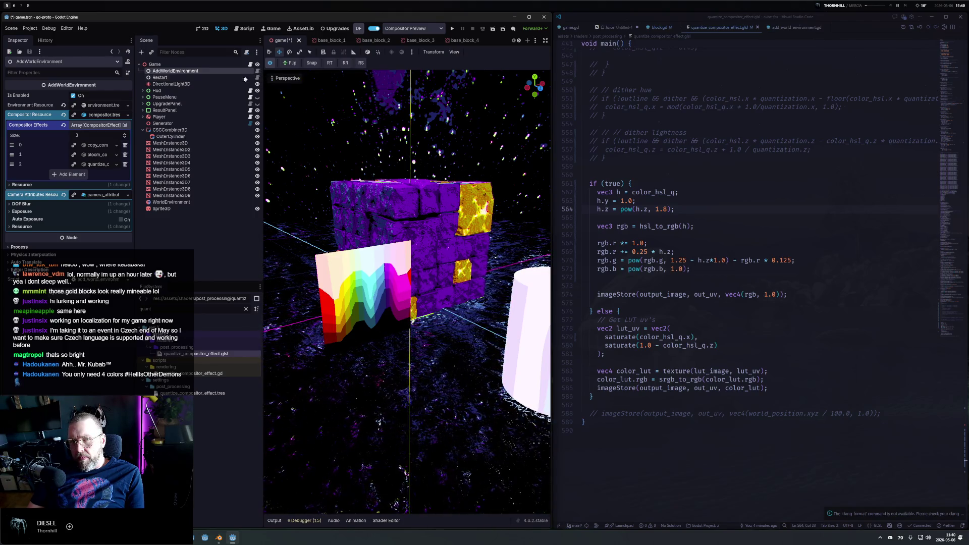
{"action": "mouse_move", "coordinate": [364, 323]}
{"action": "left_mouse_down"}
{"action": "mouse_move", "coordinate": [372, 331]}
{"action": "mouse_move", "coordinate": [385, 227]}
{"action": "left_mouse_up"}
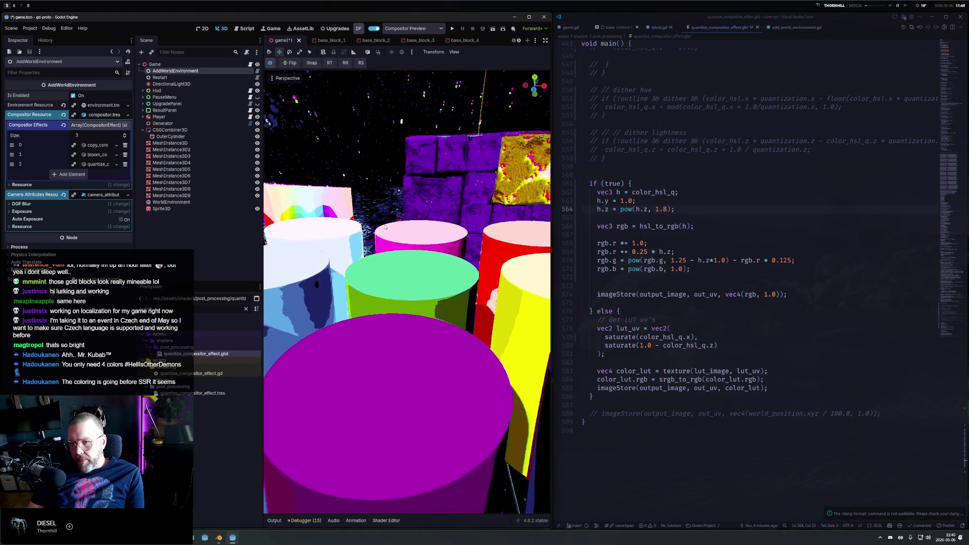
{"action": "scroll", "coordinate": [385, 227], "scroll_direction": "down", "scroll_amount": 8}
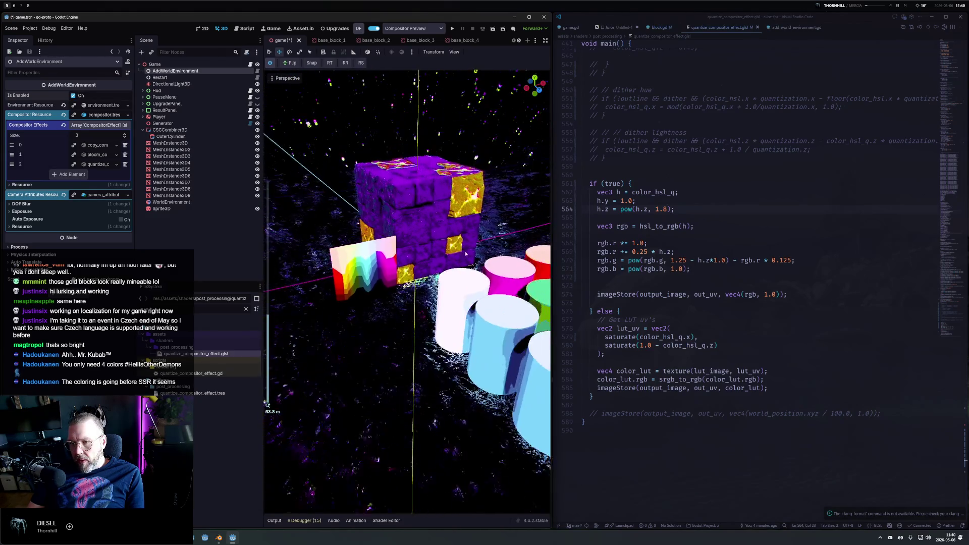
{"action": "scroll", "coordinate": [466, 258], "scroll_direction": "up", "scroll_amount": 3}
{"action": "scroll", "coordinate": [469, 265], "scroll_direction": "down", "scroll_amount": 3}
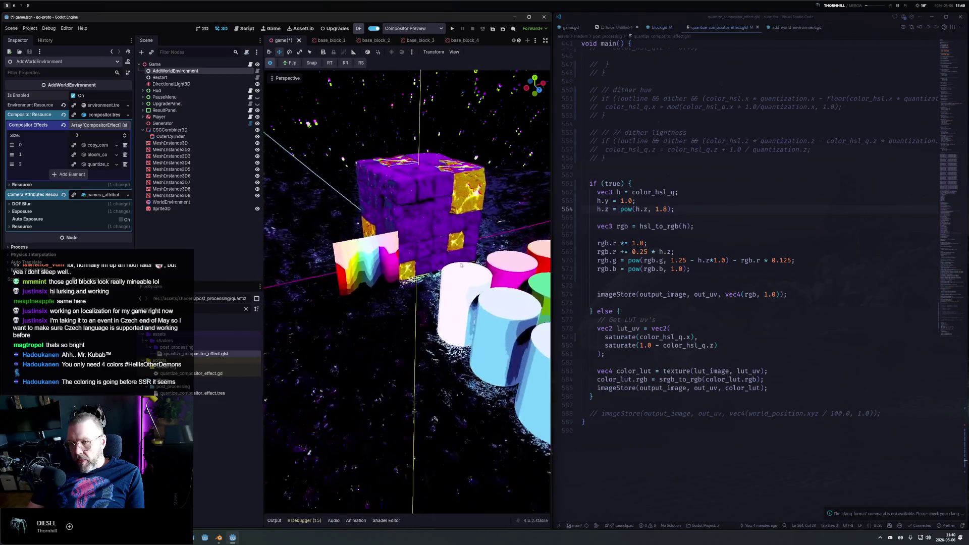
{"action": "scroll", "coordinate": [469, 268], "scroll_direction": "up", "scroll_amount": 5}
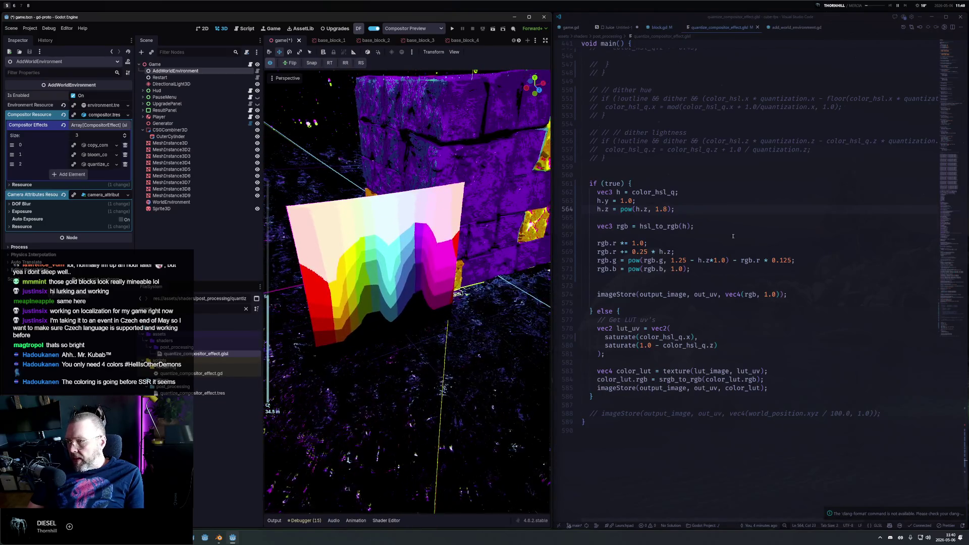
{"action": "scroll", "coordinate": [722, 242], "scroll_direction": "up", "scroll_amount": 15}
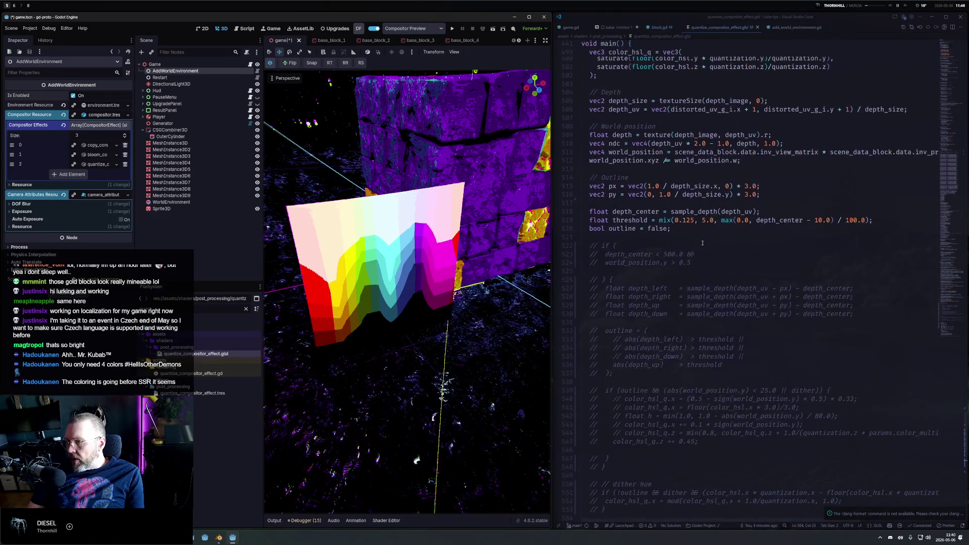
{"action": "scroll", "coordinate": [701, 243], "scroll_direction": "up", "scroll_amount": 4}
{"action": "scroll", "coordinate": [772, 172], "scroll_direction": "up", "scroll_amount": 5}
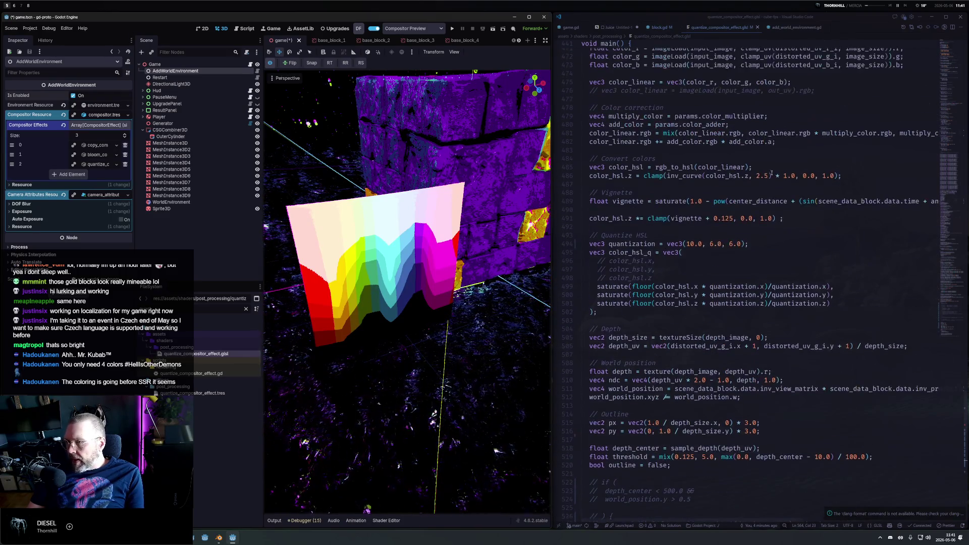
Change the lightness quantization from 6.0 to 3.0 in vec3(10.0, 6.0, 6.0) and save.
{"action": "double_click", "coordinate": [732, 244]}
{"action": "type", "text": "3"}
{"action": "key", "text": "ctrl+s"}
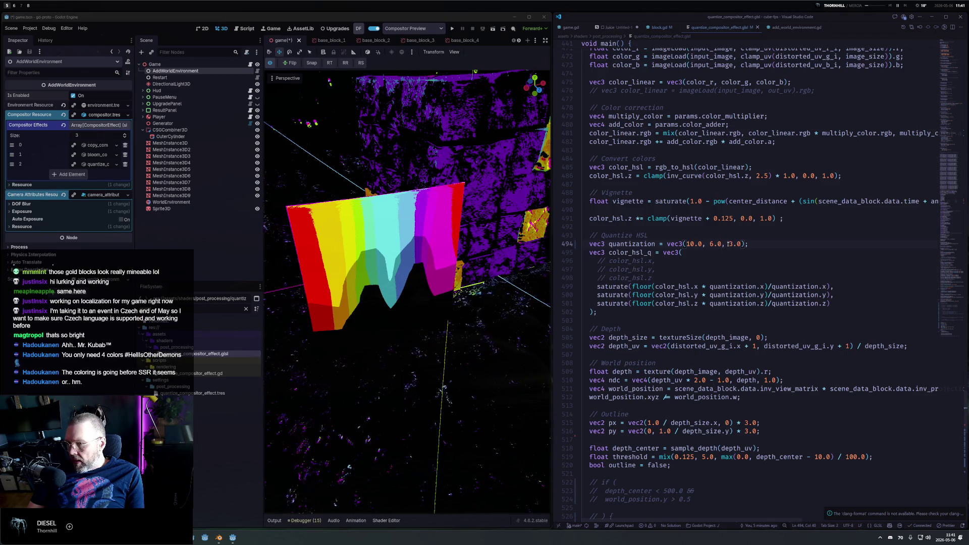
Uncomment the dither-lightness lines 555-558 and inspect the banded rainbow plane.
{"action": "scroll", "coordinate": [673, 318], "scroll_direction": "down", "scroll_amount": 15}
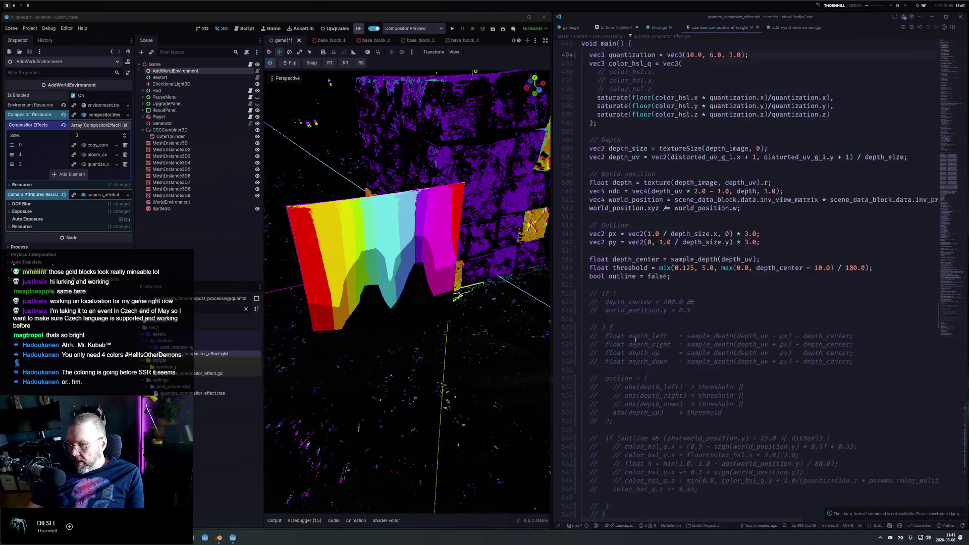
{"action": "left_click_drag", "start_coordinate": [627, 244], "coordinate": [574, 212]}
{"action": "key", "text": "ctrl+slash"}
{"action": "key", "text": "Home"}
{"action": "key", "text": "Delete"}
{"action": "key", "text": "Delete"}
{"action": "key", "text": "Delete"}
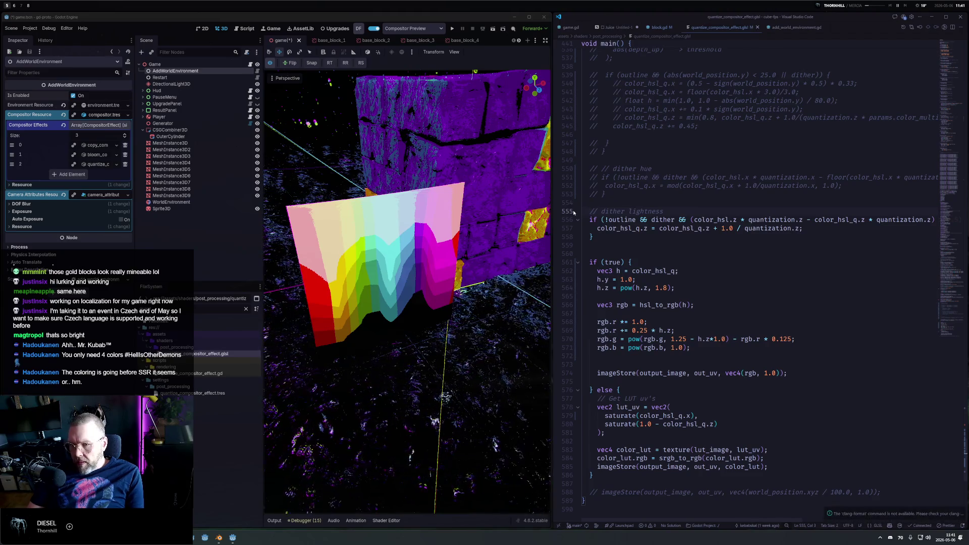
{"action": "scroll", "coordinate": [366, 229], "scroll_direction": "up", "scroll_amount": 6}
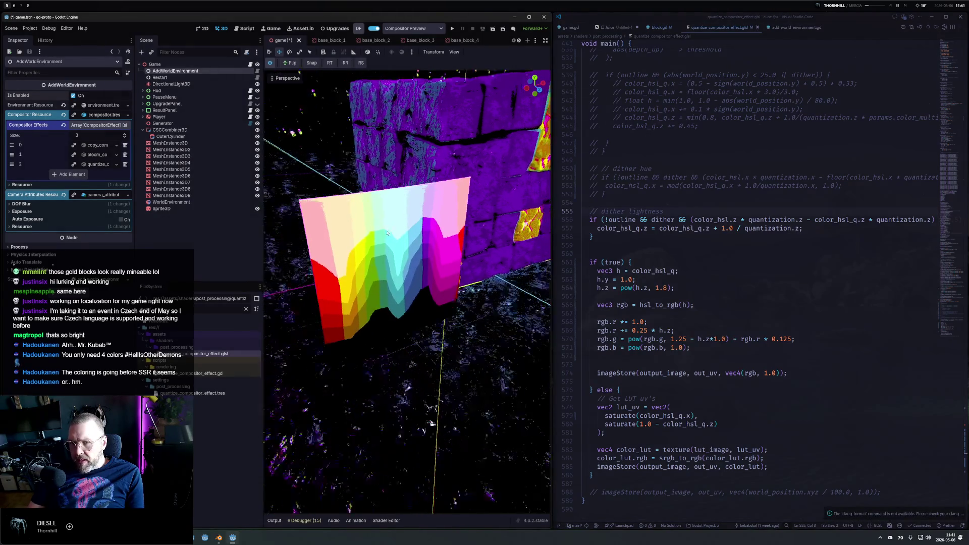
{"action": "scroll", "coordinate": [410, 214], "scroll_direction": "up", "scroll_amount": 3}
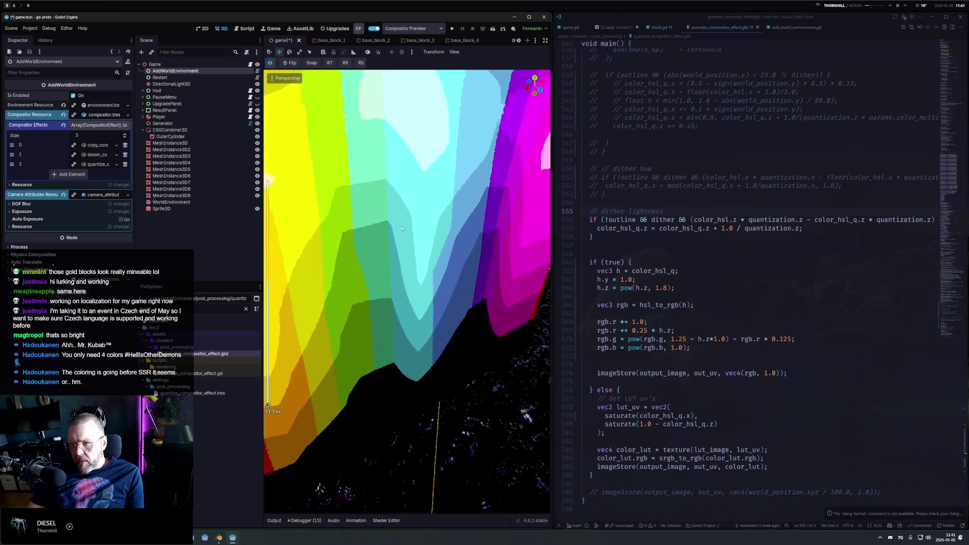
{"action": "left_click_drag", "start_coordinate": [399, 235], "coordinate": [375, 223]}
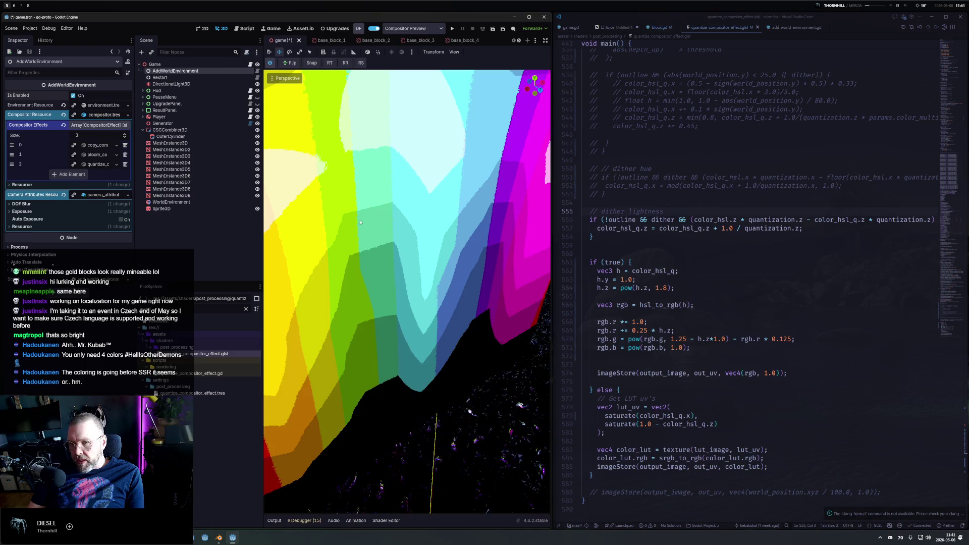
{"action": "left_click", "coordinate": [287, 78]}
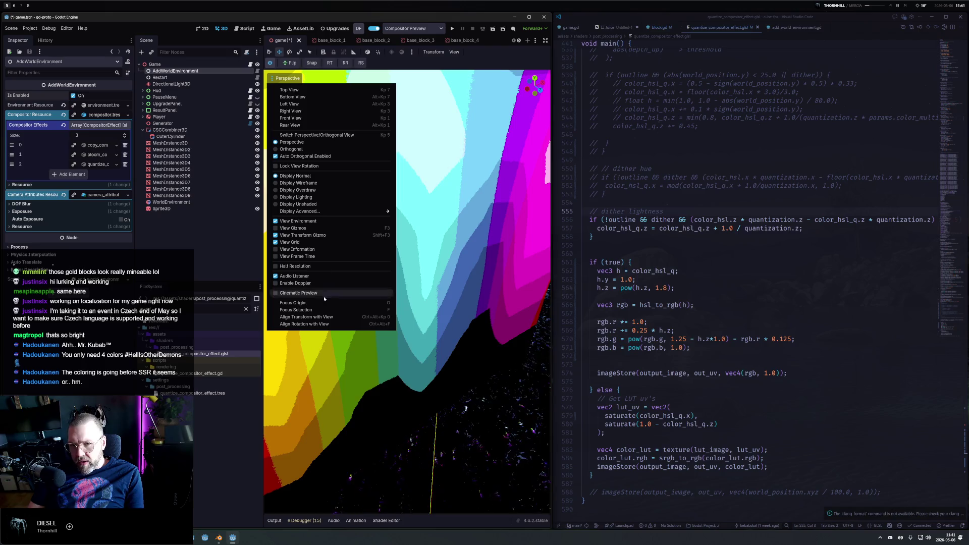
Render the viewport at half resolution and view the wall's cyan-to-magenta side.
{"action": "left_click", "coordinate": [318, 263]}
{"action": "left_click", "coordinate": [498, 259]}
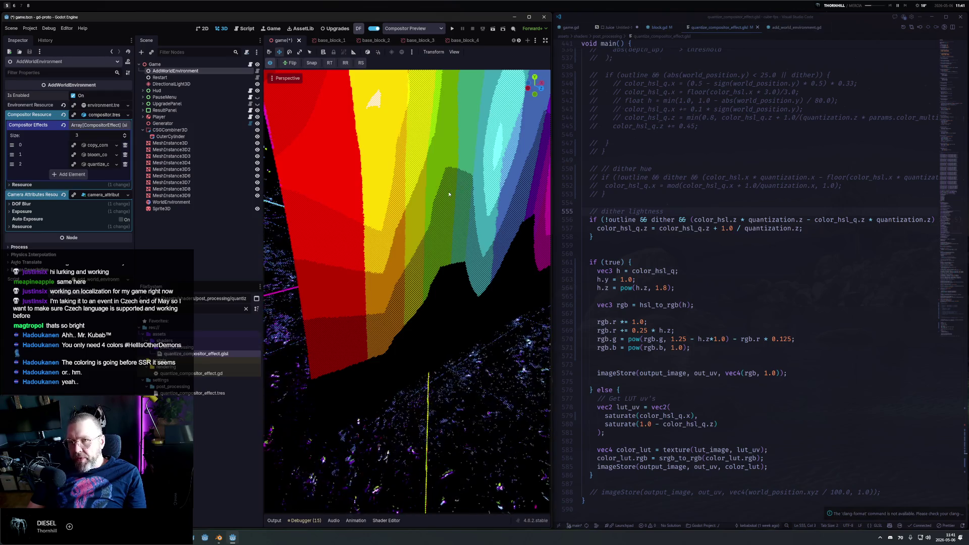
{"action": "left_click_drag", "start_coordinate": [446, 194], "coordinate": [431, 228]}
{"action": "scroll", "coordinate": [431, 226], "scroll_direction": "down", "scroll_amount": 5}
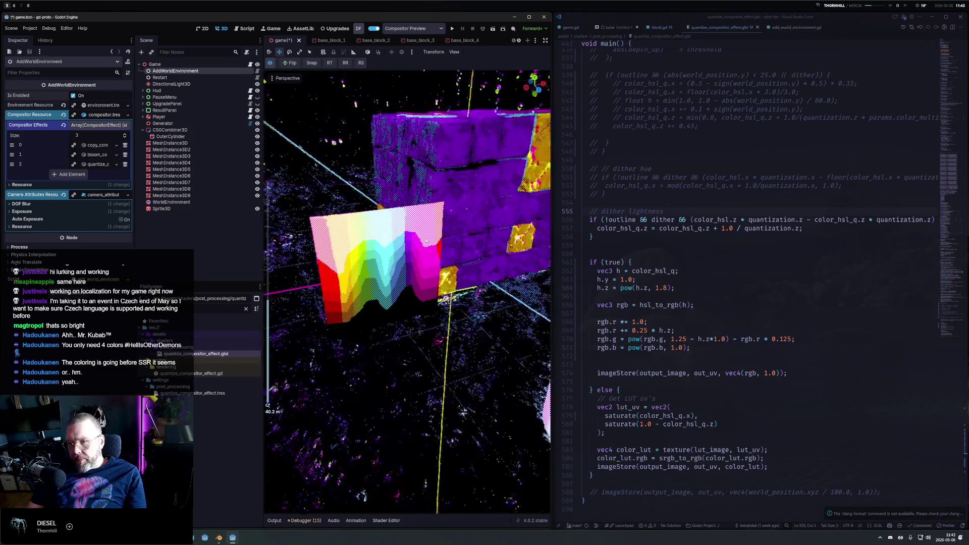
{"action": "scroll", "coordinate": [425, 242], "scroll_direction": "down", "scroll_amount": 3}
{"action": "scroll", "coordinate": [425, 248], "scroll_direction": "down", "scroll_amount": 3}
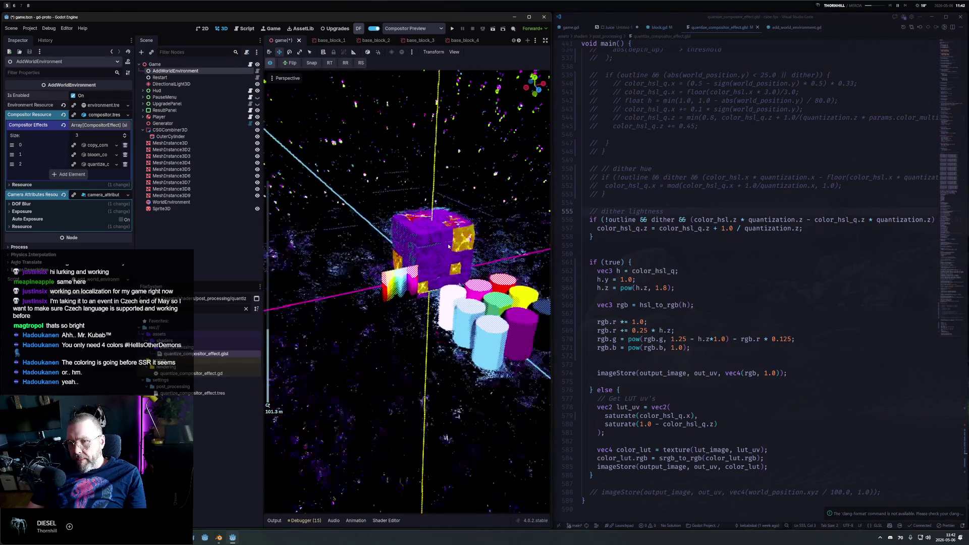
{"action": "scroll", "coordinate": [427, 253], "scroll_direction": "up", "scroll_amount": 4}
{"action": "scroll", "coordinate": [426, 253], "scroll_direction": "up", "scroll_amount": 8}
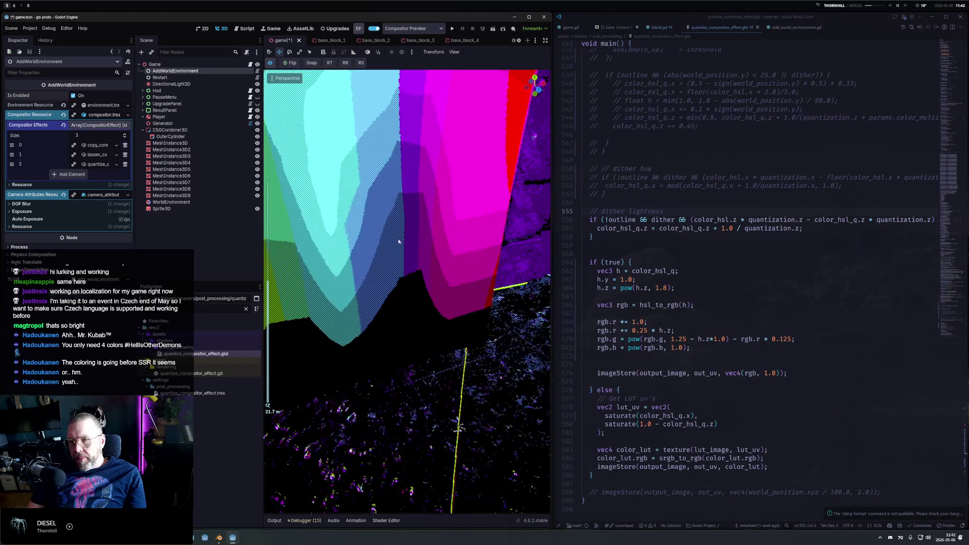
{"action": "scroll", "coordinate": [403, 237], "scroll_direction": "down", "scroll_amount": 3}
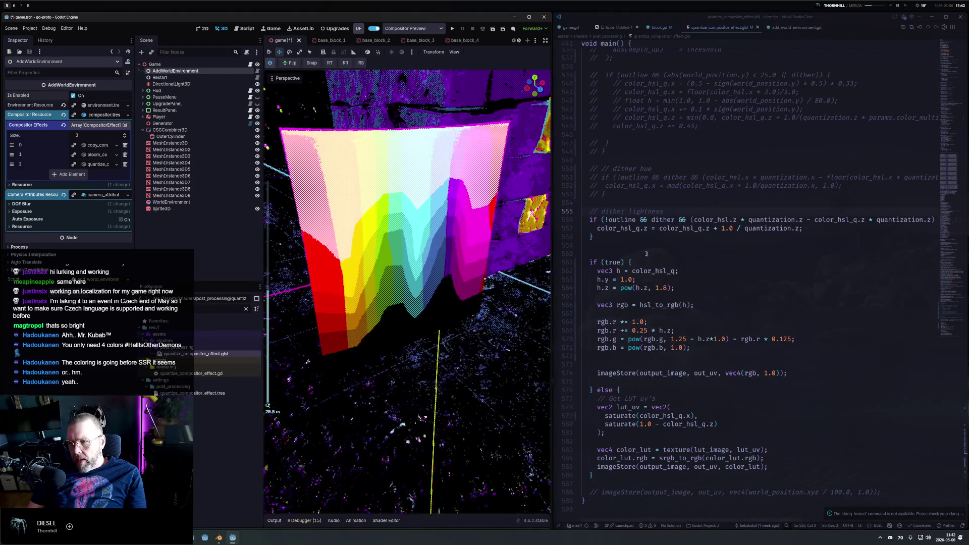
Comment out the dither-lightness block to compare, then restore it and save.
{"action": "left_click", "coordinate": [606, 245]}
{"action": "key", "text": "ctrl+z"}
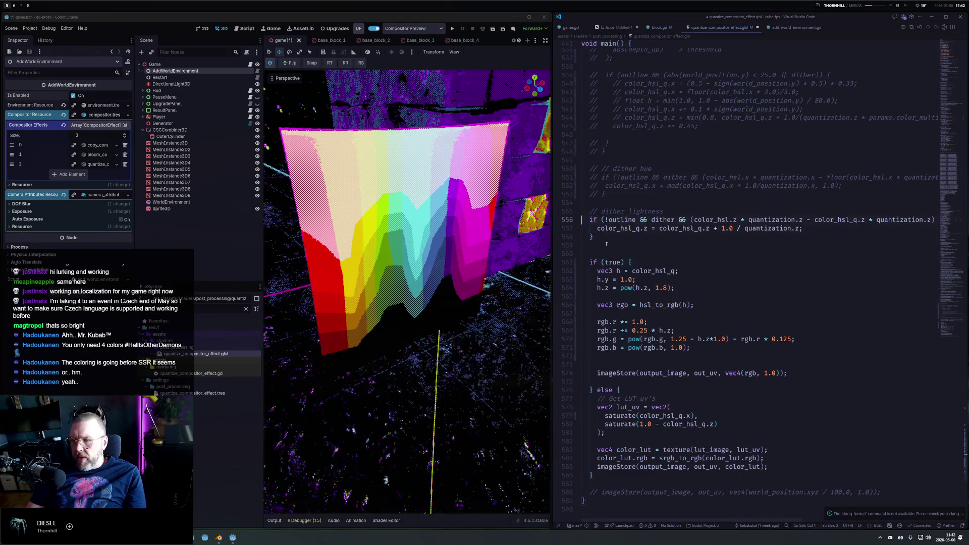
{"action": "key", "text": "shift+Down"}
{"action": "key", "text": "shift+Down"}
{"action": "key", "text": "shift+Down"}
{"action": "key", "text": "ctrl+slash"}
{"action": "key", "text": "ctrl+s"}
{"action": "key", "text": "ctrl+z"}
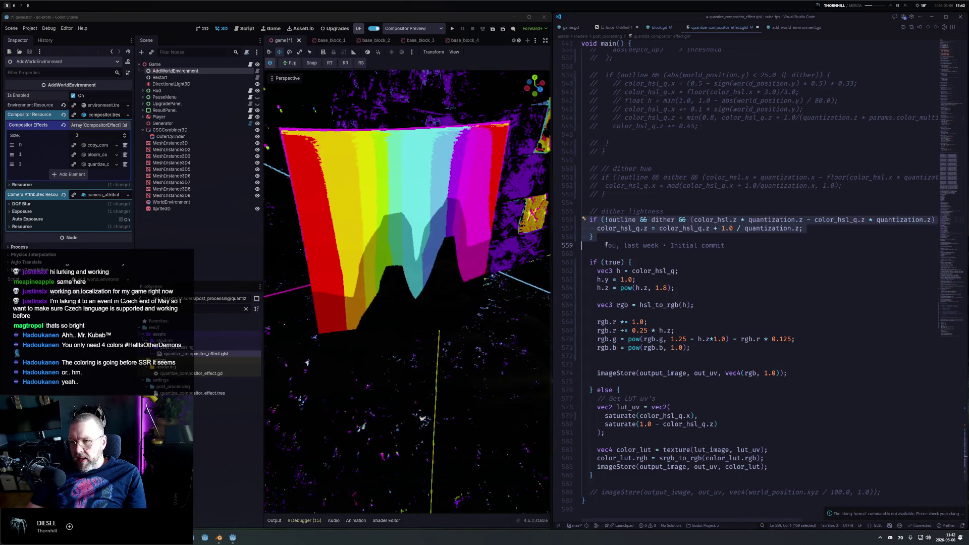
{"action": "key", "text": "ctrl+s"}
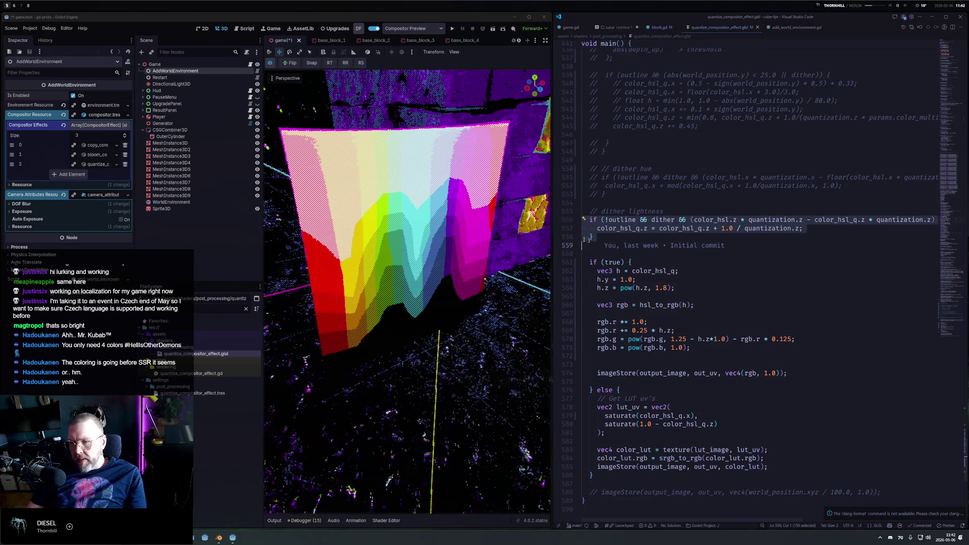
{"action": "left_click", "coordinate": [461, 29]}
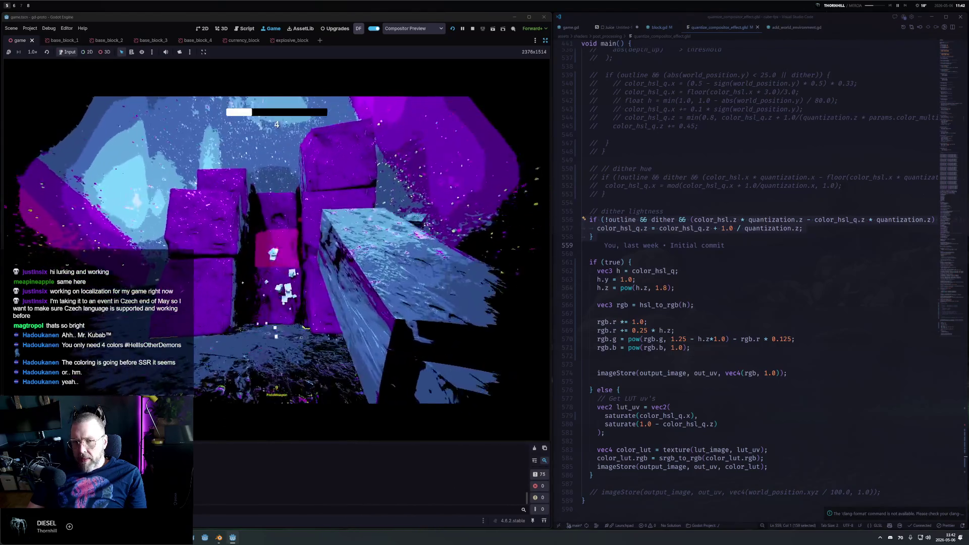
Walk forward through the level, pause with Esc, and stop the game.
{"action": "key", "text": "w"}
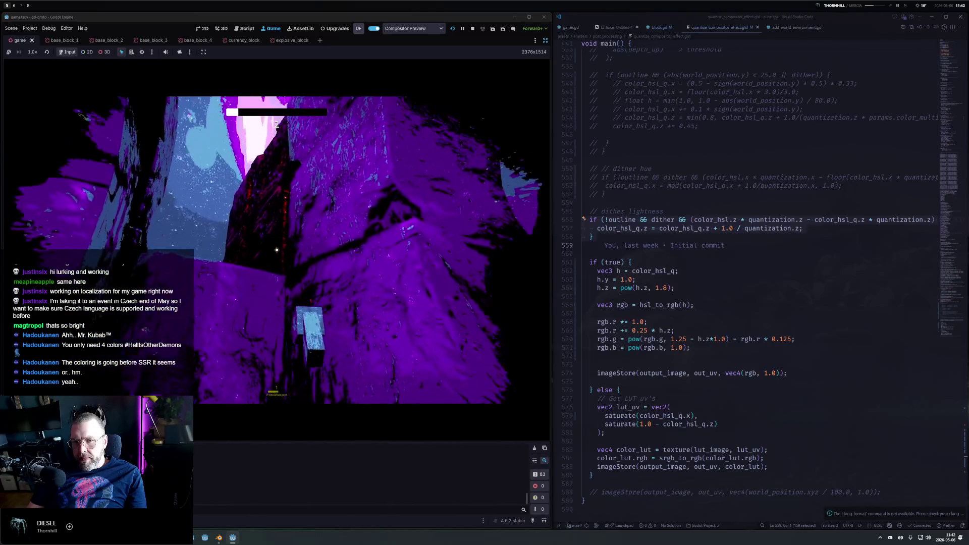
{"action": "key", "text": "Escape"}
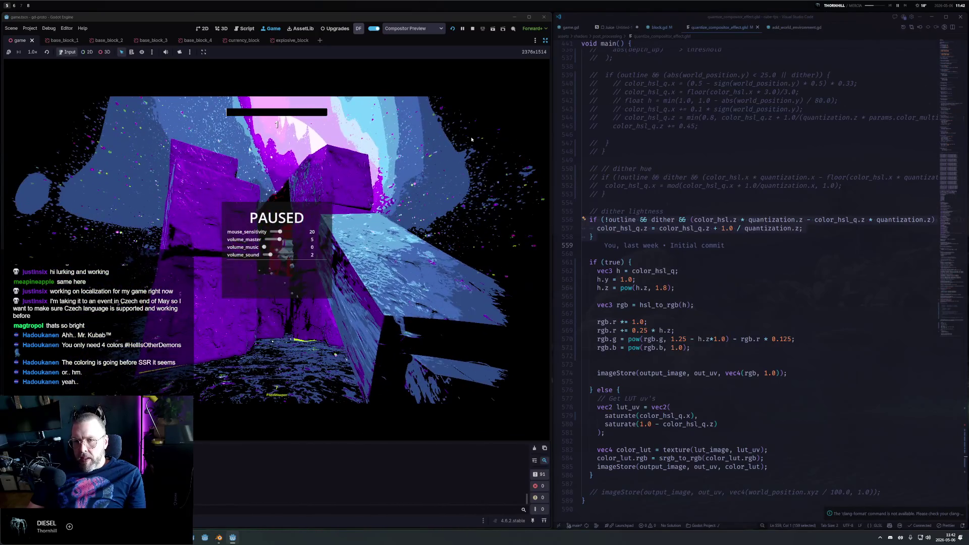
{"action": "left_click", "coordinate": [472, 28]}
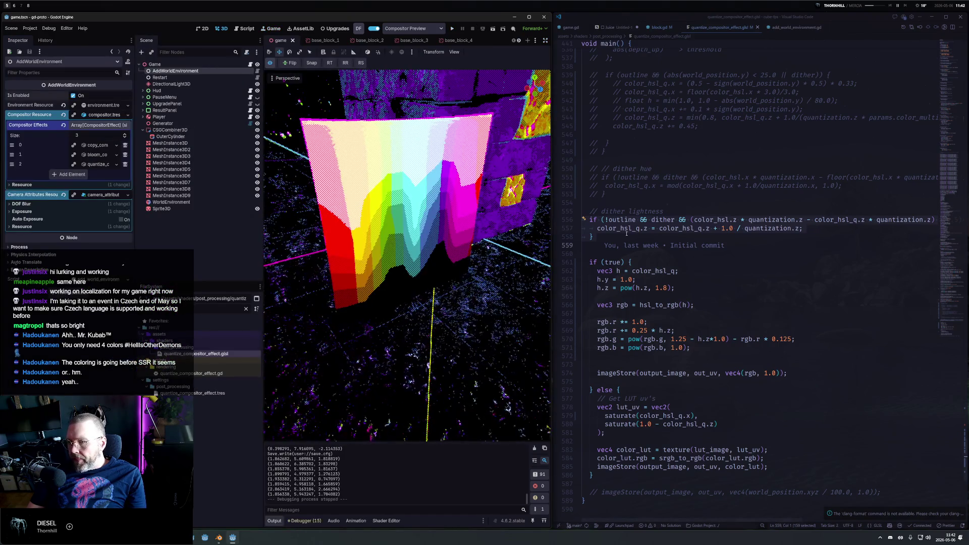
Raise the third quantization value from 3.0 to 6.0, giving vec3(10.0, 6.0, 6.0), and save.
{"action": "scroll", "coordinate": [645, 227], "scroll_direction": "up", "scroll_amount": 5}
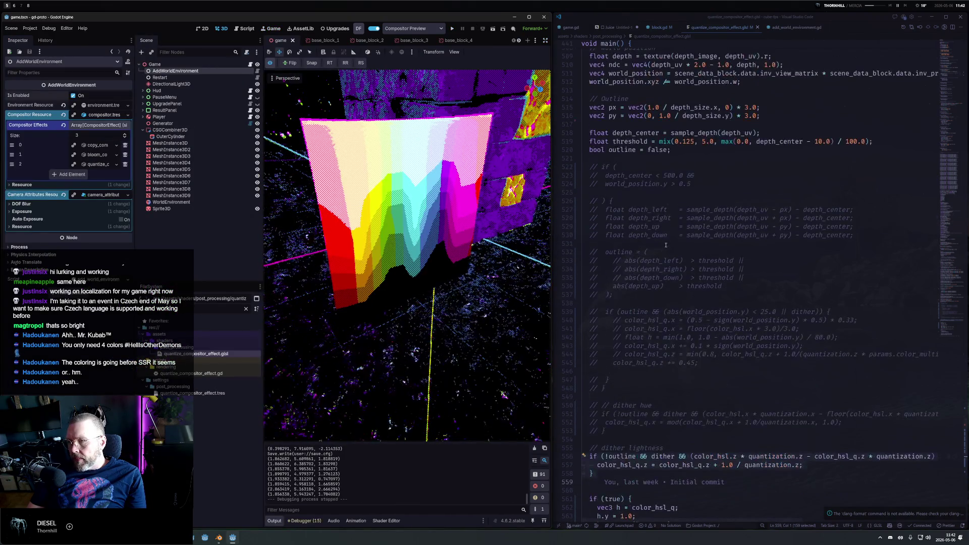
{"action": "scroll", "coordinate": [759, 131], "scroll_direction": "up", "scroll_amount": 5}
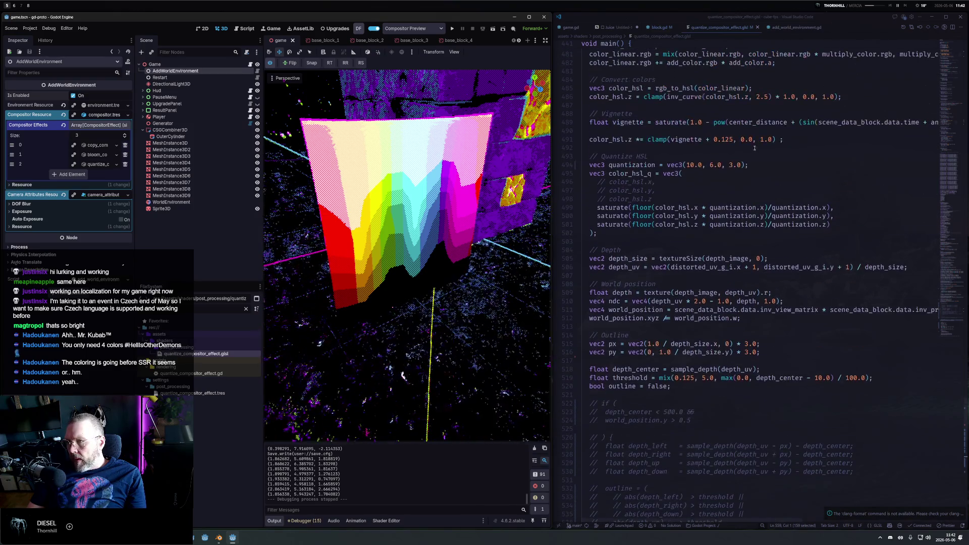
{"action": "double_click", "coordinate": [731, 165]}
{"action": "type", "text": "8"}
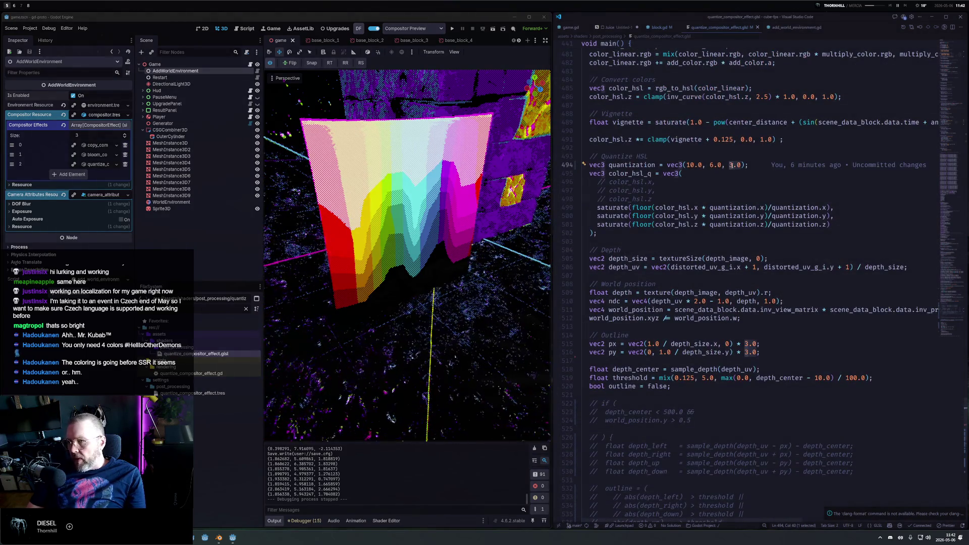
{"action": "key", "text": "ctrl+s"}
{"action": "type", "text": "6"}
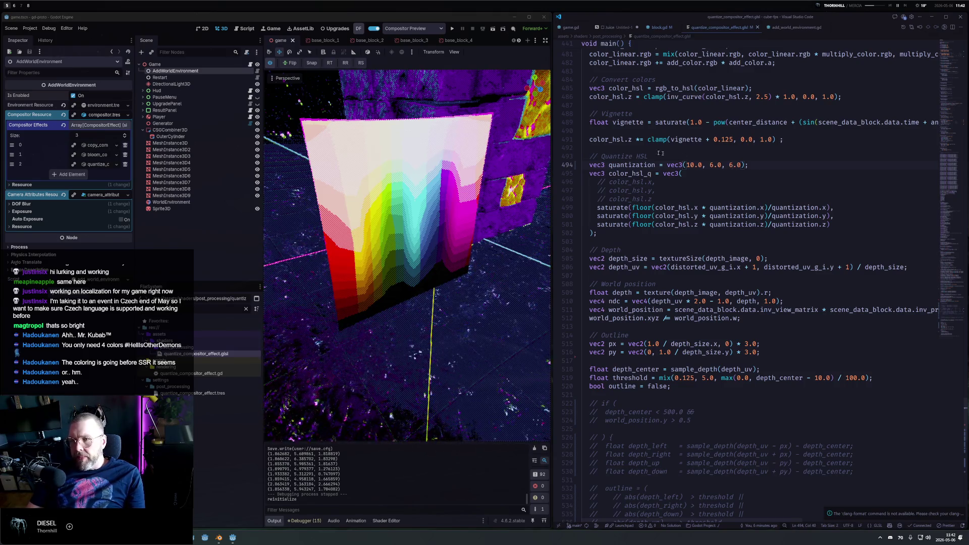
{"action": "scroll", "coordinate": [482, 163], "scroll_direction": "down", "scroll_amount": 5}
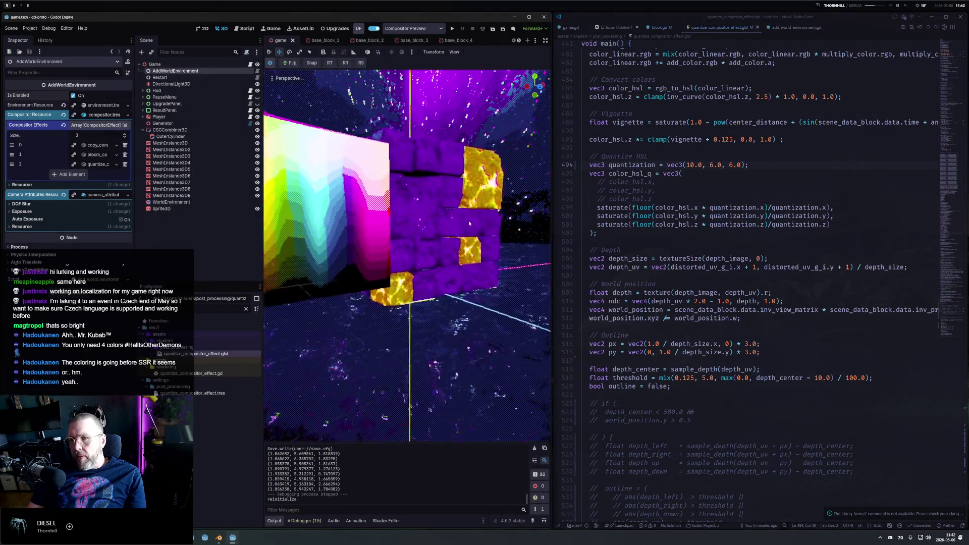
Comment out red-boost lines 568–569 and delete ' - rgb.r * 0.125' from line 570.
{"action": "scroll", "coordinate": [677, 335], "scroll_direction": "down", "scroll_amount": 8}
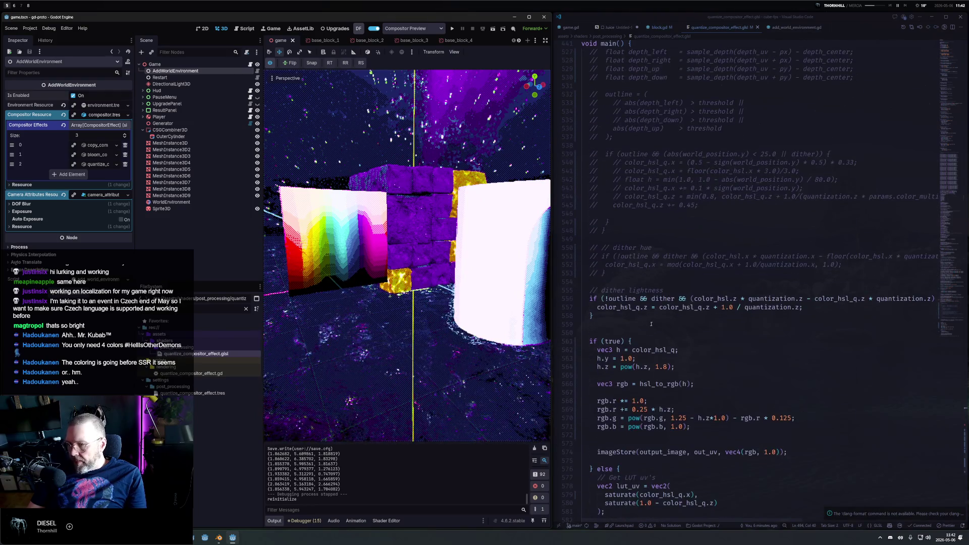
{"action": "scroll", "coordinate": [639, 341], "scroll_direction": "down", "scroll_amount": 3}
{"action": "left_click", "coordinate": [708, 251]}
{"action": "key", "text": "shift+Up"}
{"action": "key", "text": "ctrl+slash"}
{"action": "key", "text": "Down"}
{"action": "key", "text": "Down"}
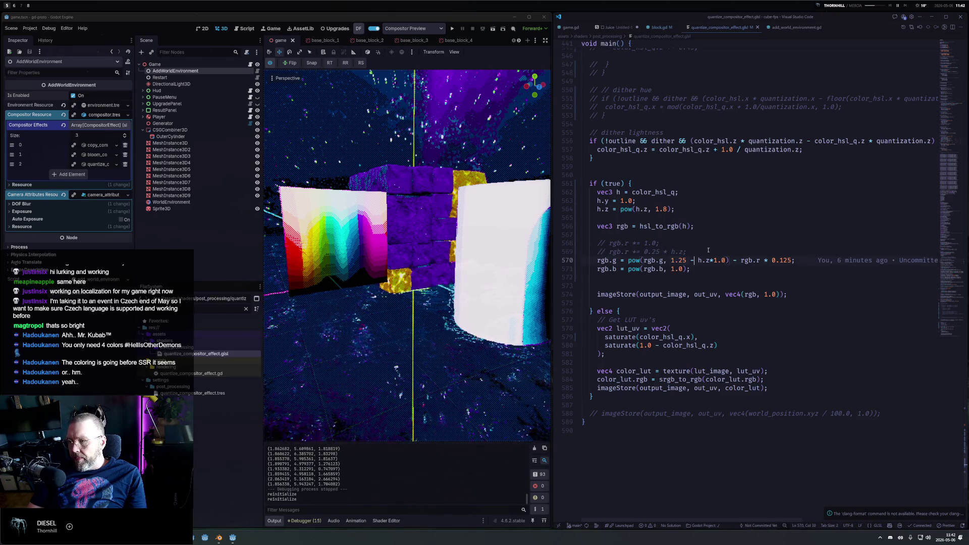
{"action": "key", "text": "Right"}
{"action": "key", "text": "Right"}
{"action": "key", "text": "Right"}
{"action": "key", "text": "shift+End"}
{"action": "key", "text": "shift+Left"}
{"action": "key", "text": "Delete"}
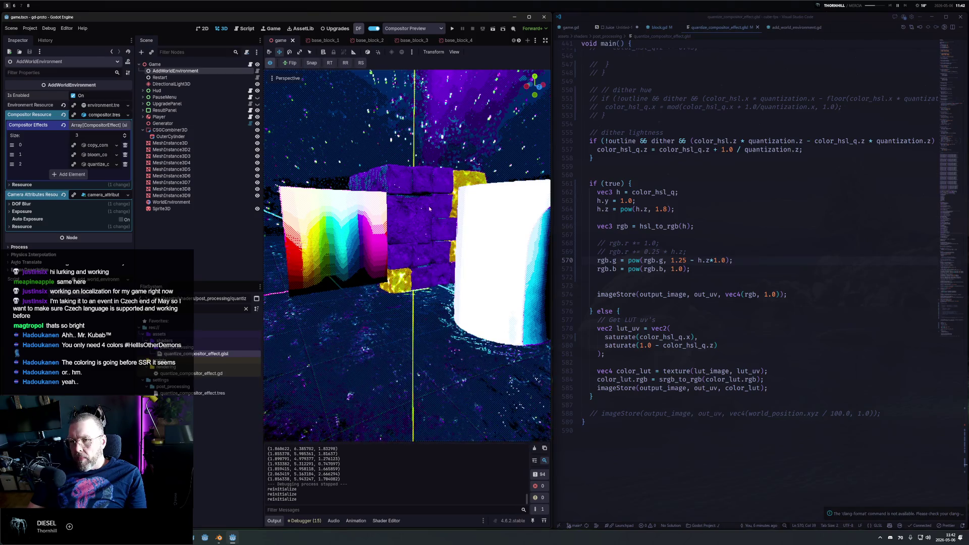
{"action": "scroll", "coordinate": [429, 205], "scroll_direction": "down", "scroll_amount": 5}
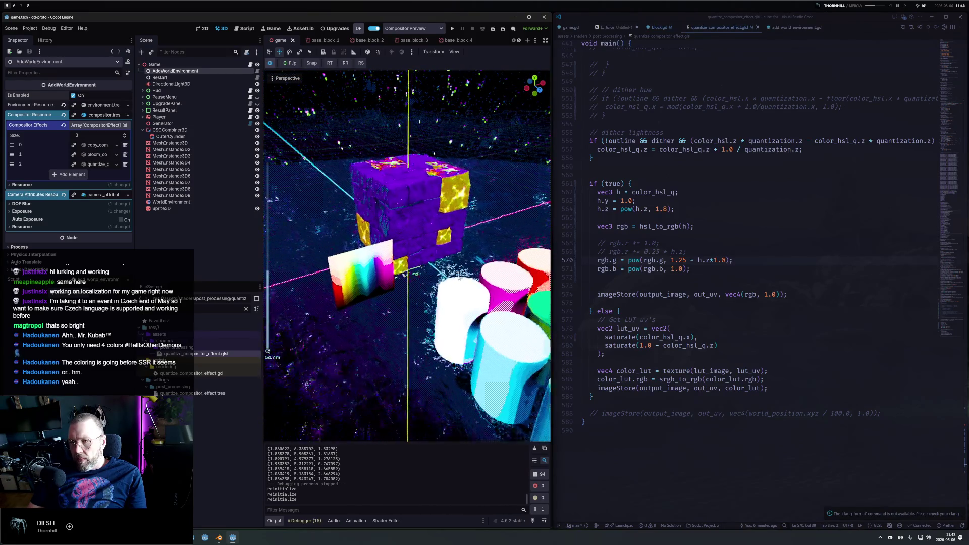
{"action": "left_click", "coordinate": [286, 78]}
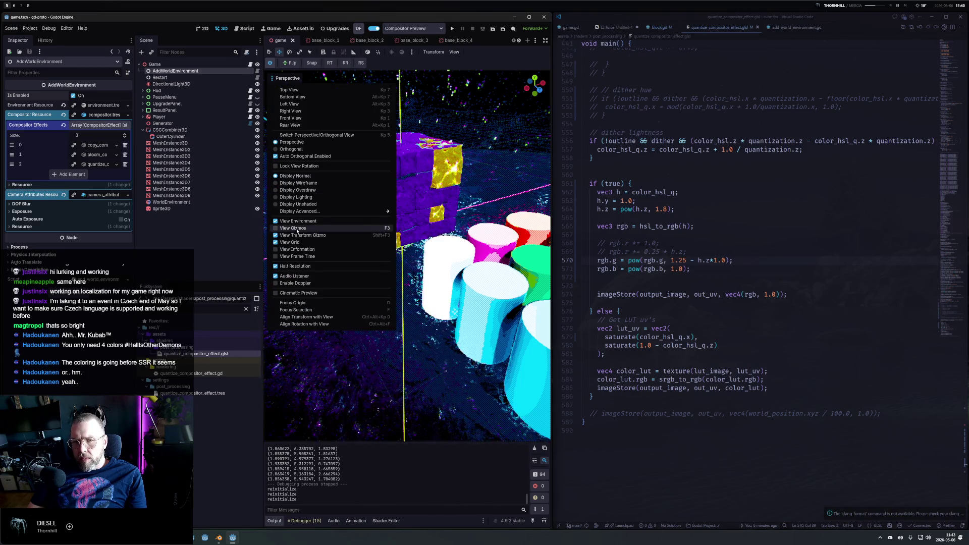
{"action": "scroll", "coordinate": [417, 404], "scroll_direction": "down", "scroll_amount": 2}
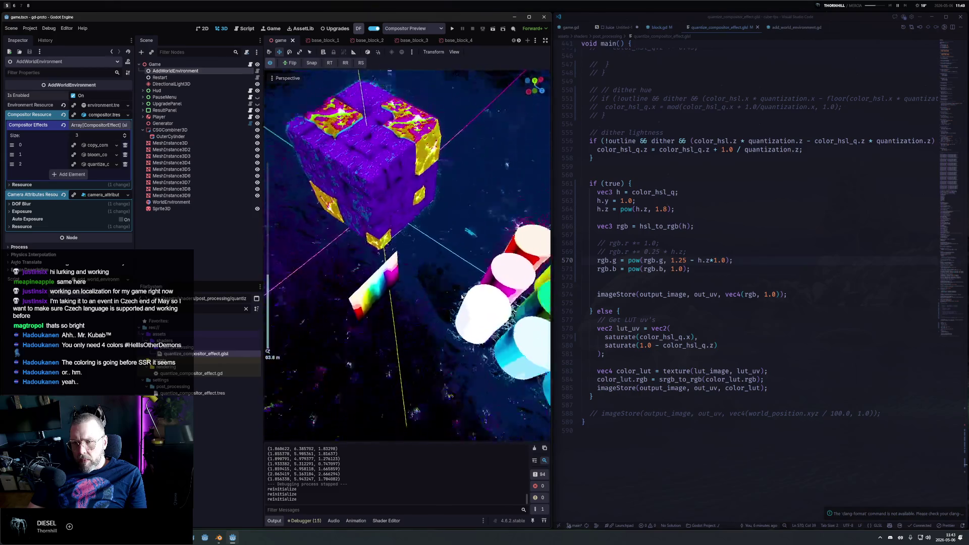
{"action": "scroll", "coordinate": [416, 404], "scroll_direction": "up", "scroll_amount": 3}
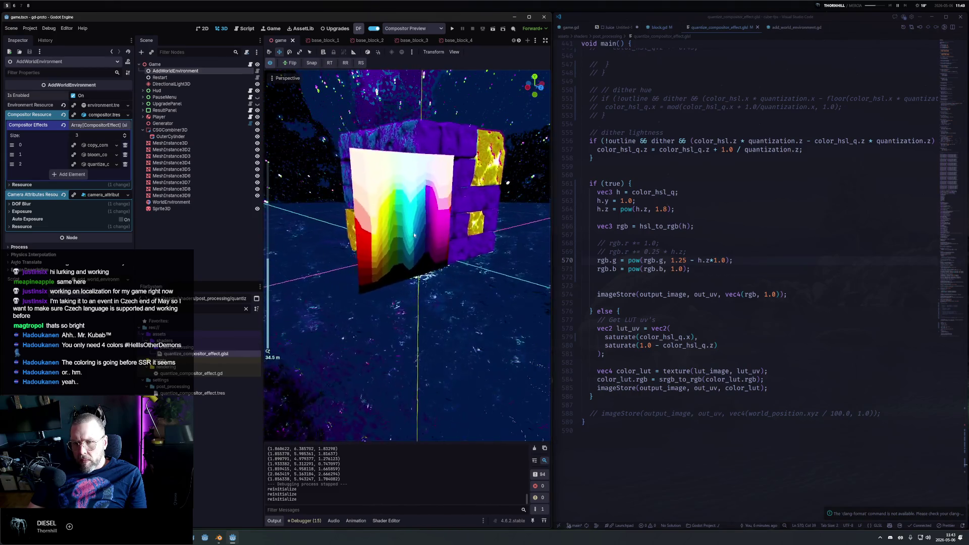
{"action": "scroll", "coordinate": [416, 235], "scroll_direction": "up", "scroll_amount": 3}
{"action": "scroll", "coordinate": [410, 236], "scroll_direction": "down", "scroll_amount": 1}
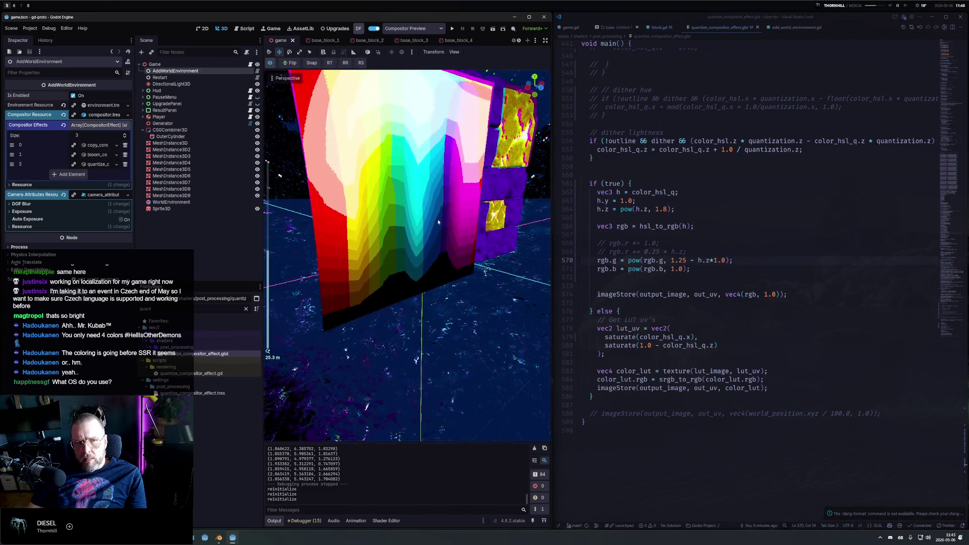
{"action": "scroll", "coordinate": [435, 223], "scroll_direction": "up", "scroll_amount": 2}
{"action": "scroll", "coordinate": [425, 223], "scroll_direction": "down", "scroll_amount": 5}
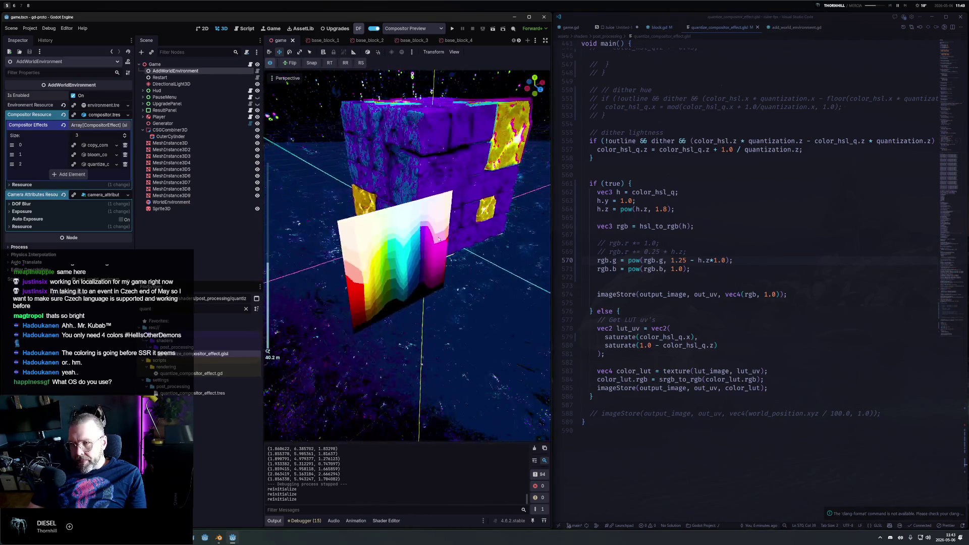
{"action": "scroll", "coordinate": [439, 239], "scroll_direction": "down", "scroll_amount": 2}
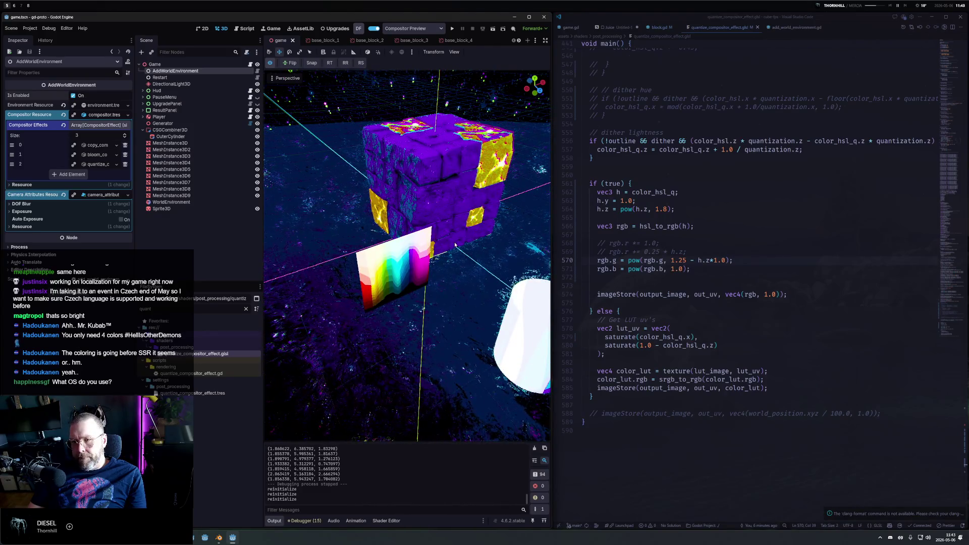
Change the exponent to pow(h.z, 2.1), save, and run the game with F5.
{"action": "left_click", "coordinate": [657, 209]}
{"action": "key", "text": "BackSpace"}
{"action": "type", "text": "2."}
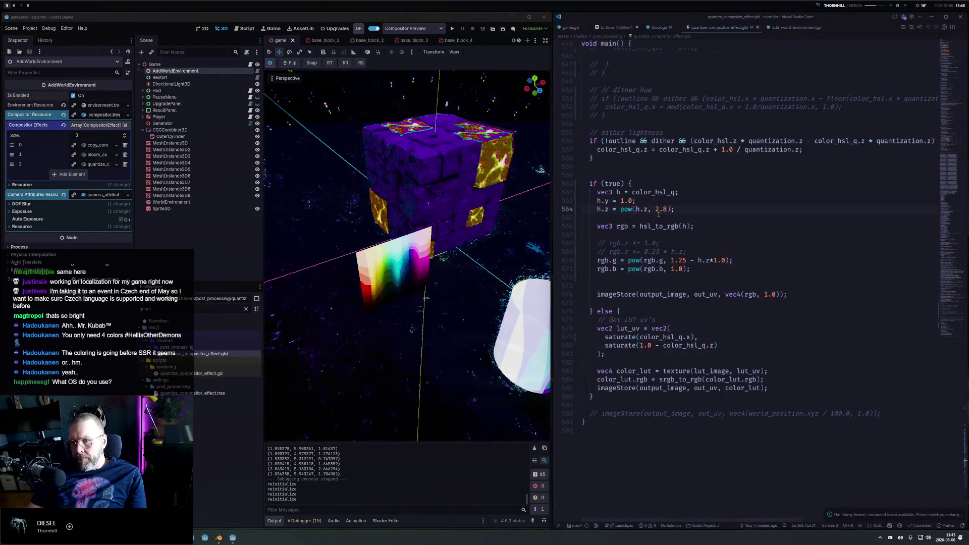
{"action": "type", "text": "1"}
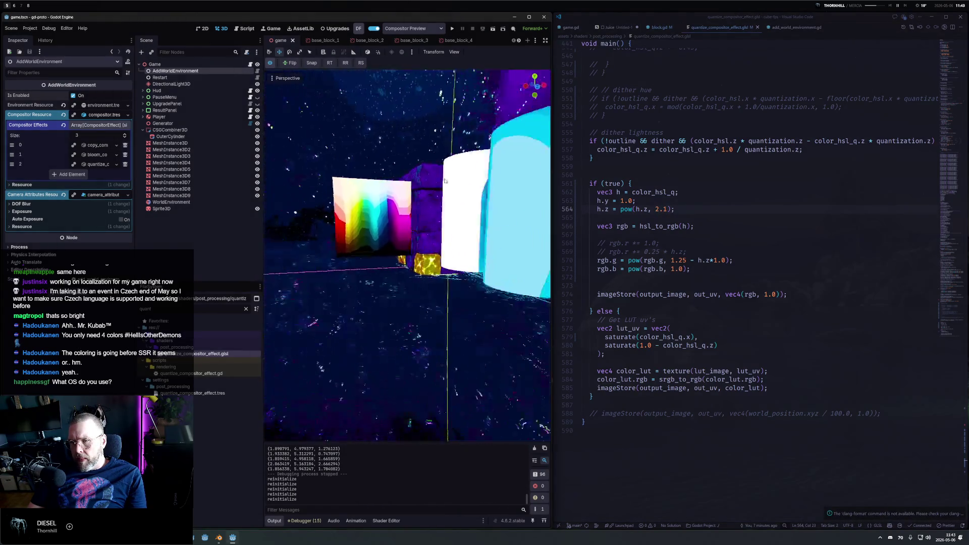
{"action": "left_click", "coordinate": [163, 203]}
{"action": "key", "text": "F5"}
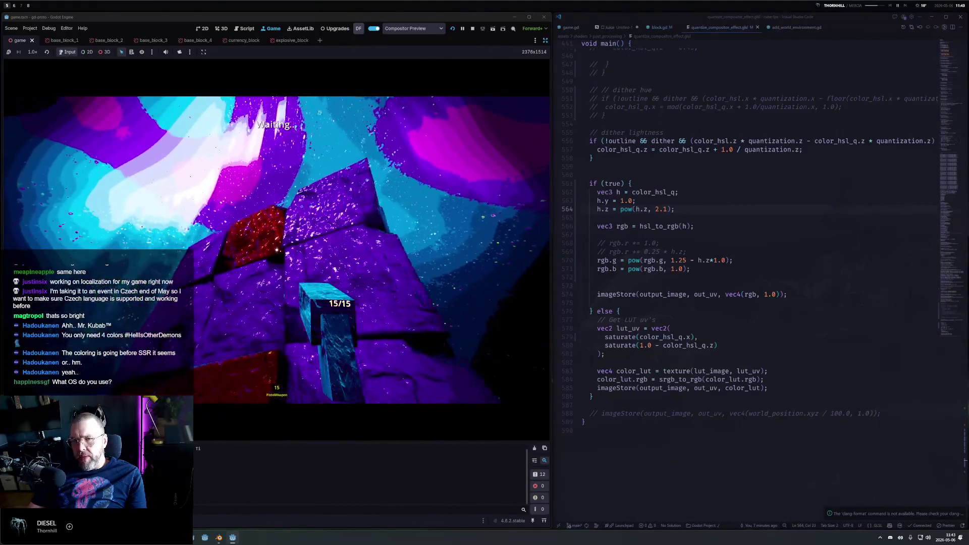
Stop the game, switch off Compositor Preview, and bring up Project Settings.
{"action": "key", "text": "Escape"}
{"action": "left_click", "coordinate": [473, 29]}
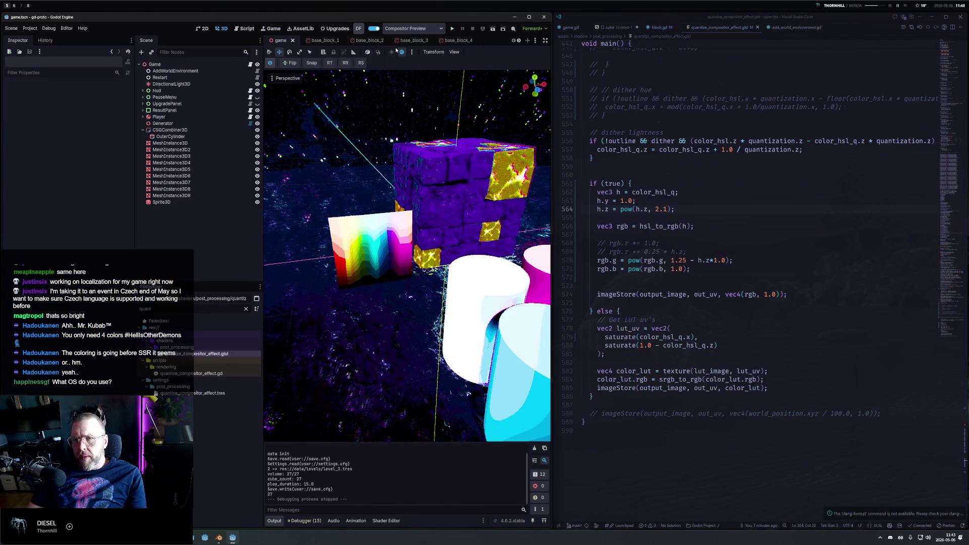
{"action": "left_click", "coordinate": [273, 63]}
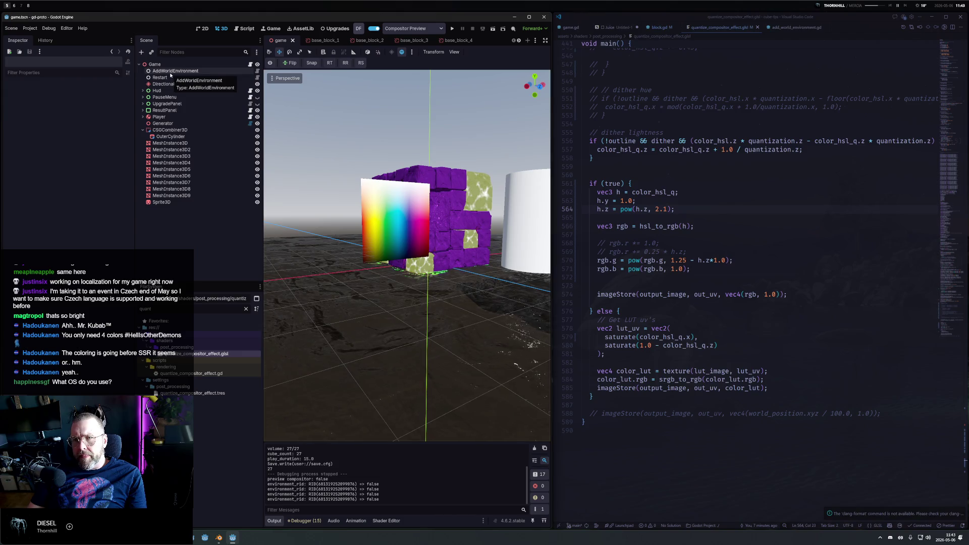
{"action": "mouse_move", "coordinate": [384, 237]}
{"action": "left_mouse_down"}
{"action": "mouse_move", "coordinate": [353, 242]}
{"action": "mouse_move", "coordinate": [287, 281]}
{"action": "mouse_move", "coordinate": [53, 74]}
{"action": "left_mouse_up"}
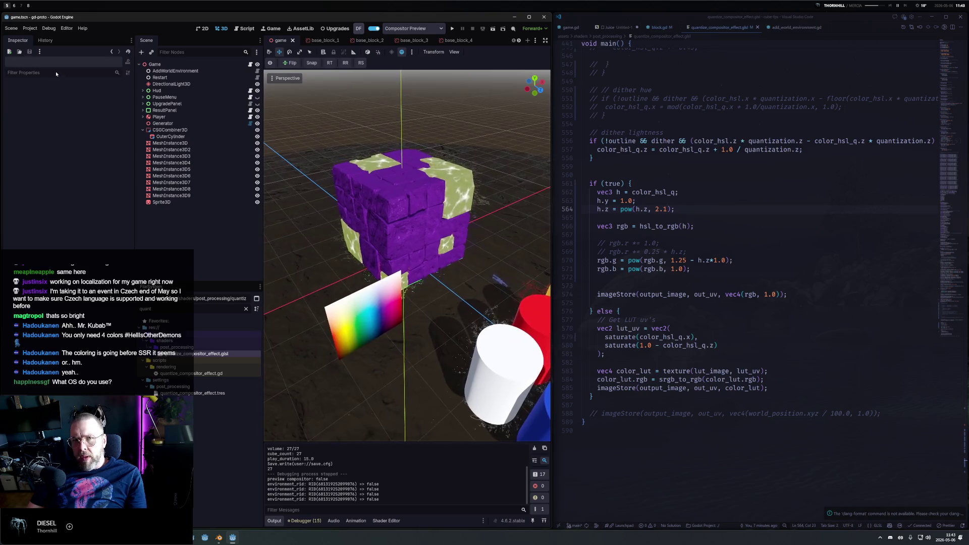
{"action": "left_click", "coordinate": [25, 29]}
{"action": "left_click", "coordinate": [46, 39]}
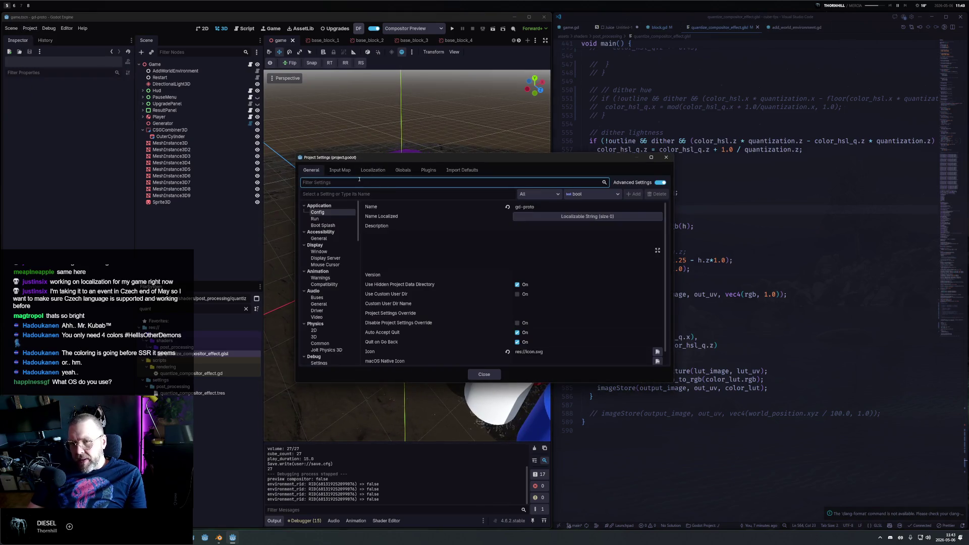
Set Default Environment to res://settings/environment.tres, close settings, and show the viewport sky.
{"action": "type", "text": "default env"}
{"action": "type", "text": "environm"}
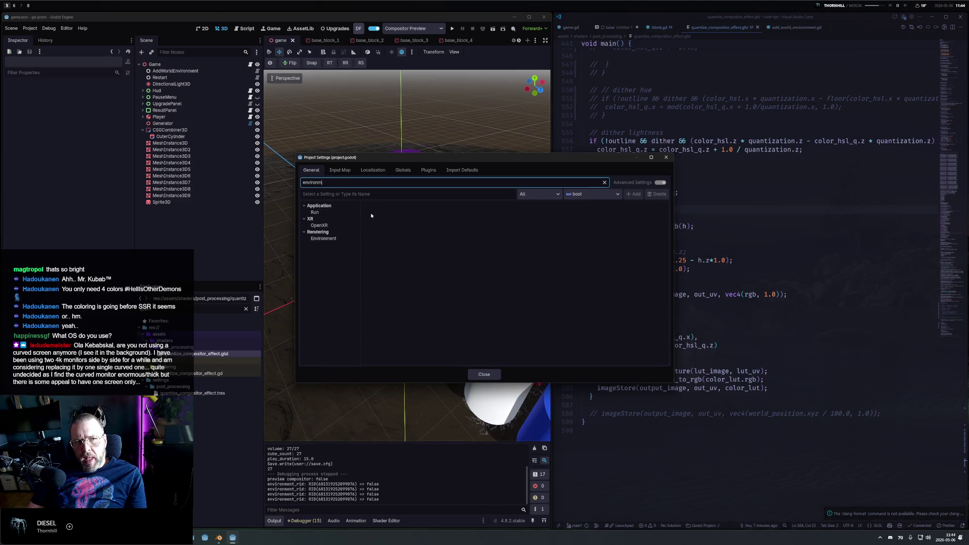
{"action": "left_click", "coordinate": [323, 238]}
{"action": "scroll", "coordinate": [474, 283], "scroll_direction": "down", "scroll_amount": 5}
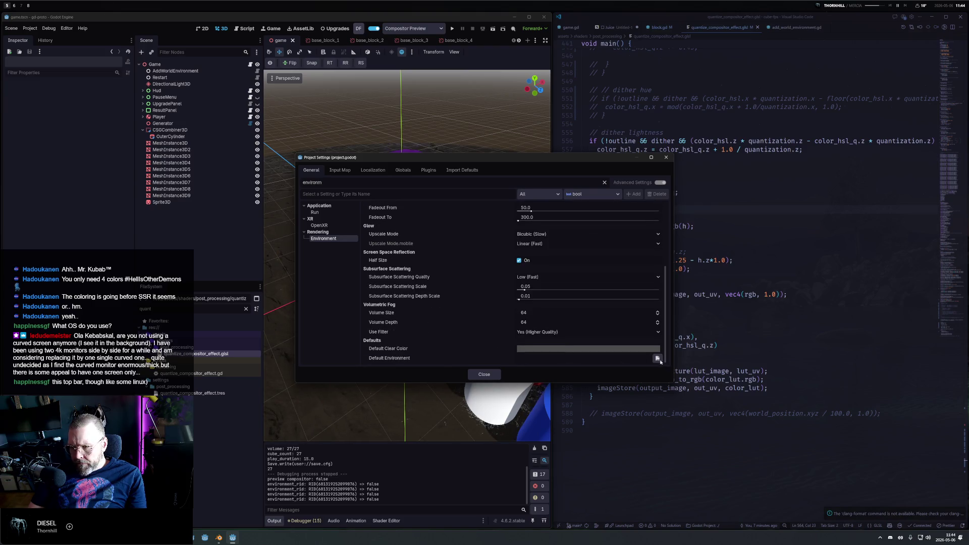
{"action": "left_click", "coordinate": [657, 358]}
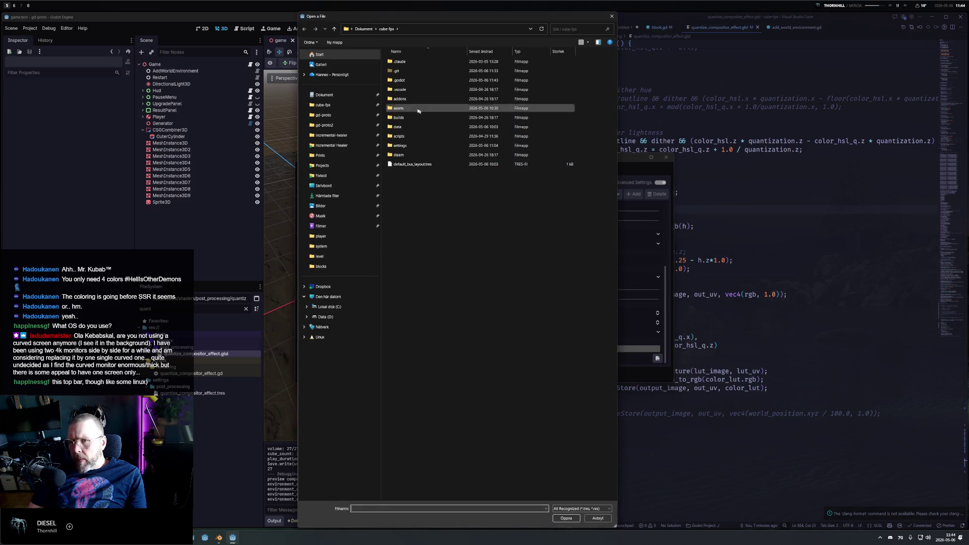
{"action": "double_click", "coordinate": [412, 146]}
{"action": "double_click", "coordinate": [404, 90]}
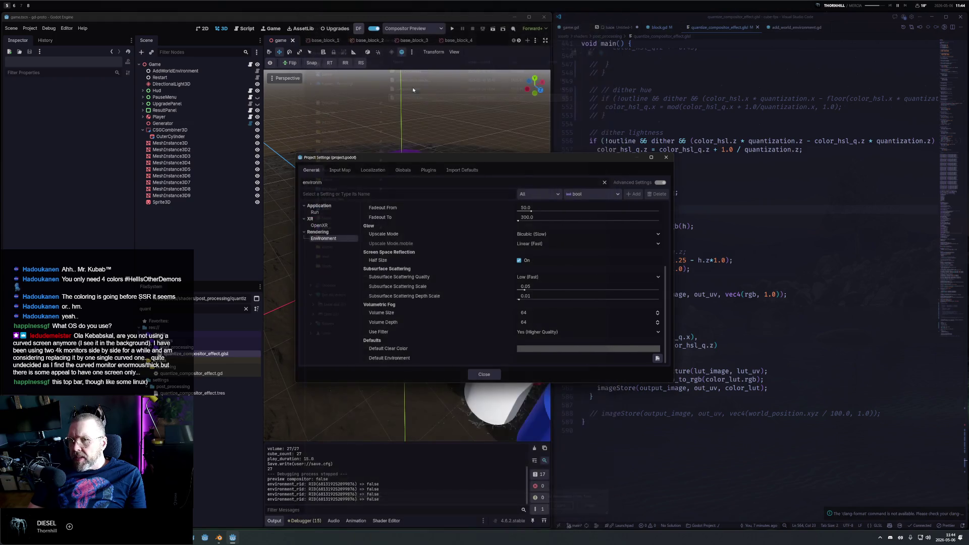
{"action": "left_click", "coordinate": [485, 374]}
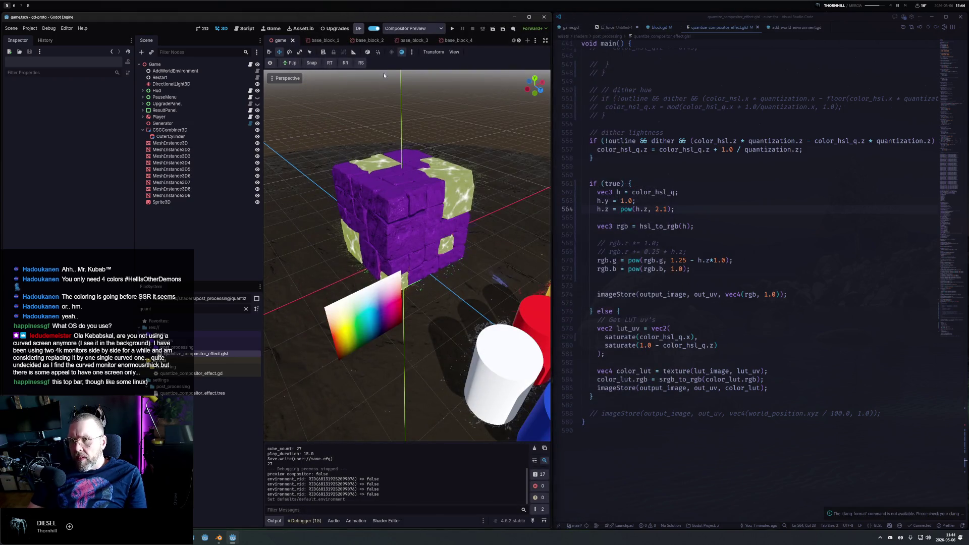
{"action": "left_click", "coordinate": [402, 52]}
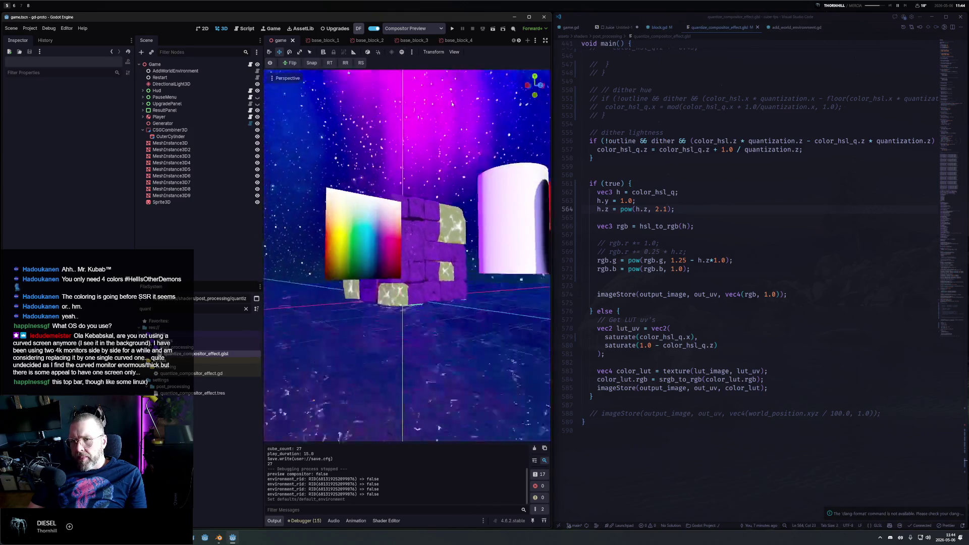
Toggle the compositor preview on and off to compare the quantized cube, leaving it off, then bring up the launcher.
{"action": "left_click", "coordinate": [270, 64]}
{"action": "left_click", "coordinate": [270, 64]}
{"action": "left_click", "coordinate": [271, 64]}
{"action": "left_click", "coordinate": [271, 63]}
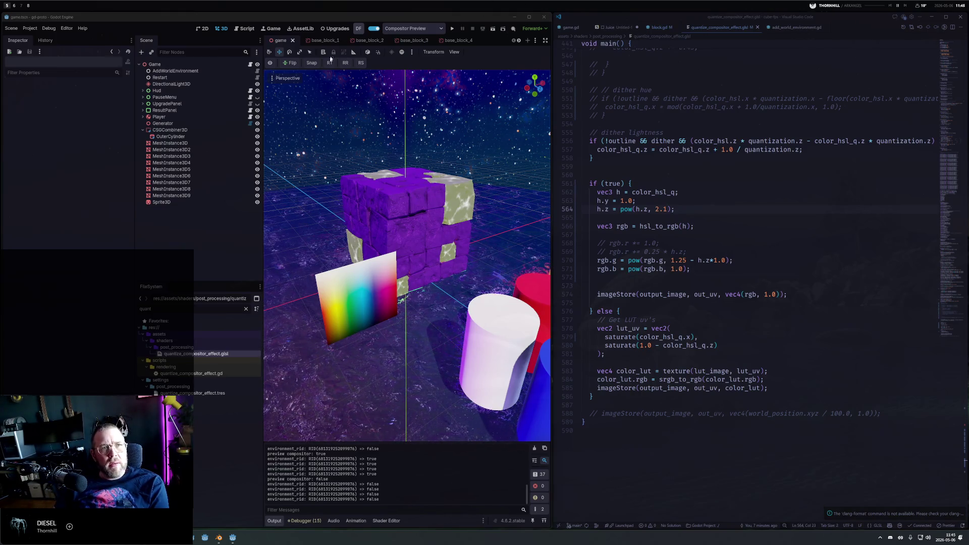
{"action": "key", "text": "super+space"}
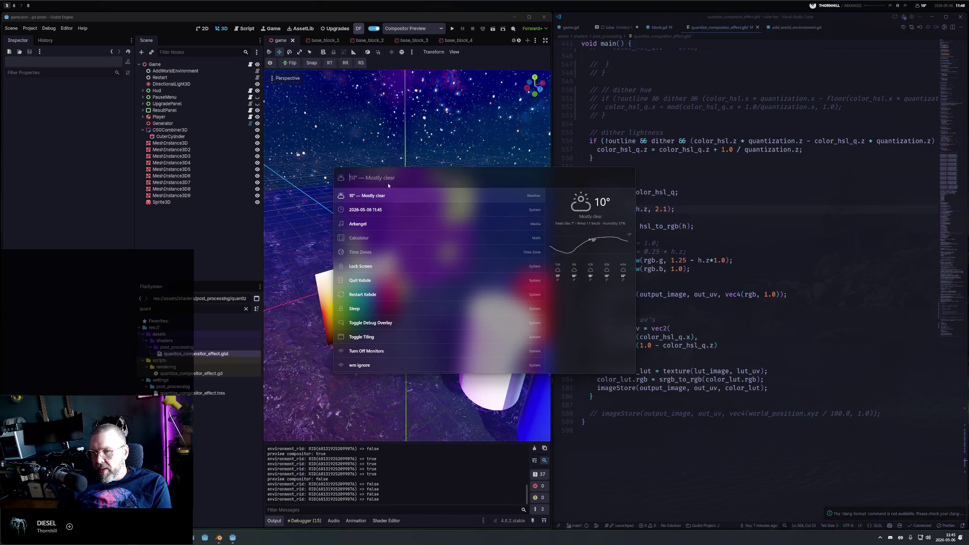
Search the launcher for 'fs .psd' and flip through large previews of results like Woods.psd and 1.psd.
{"action": "type", "text": "fs"}
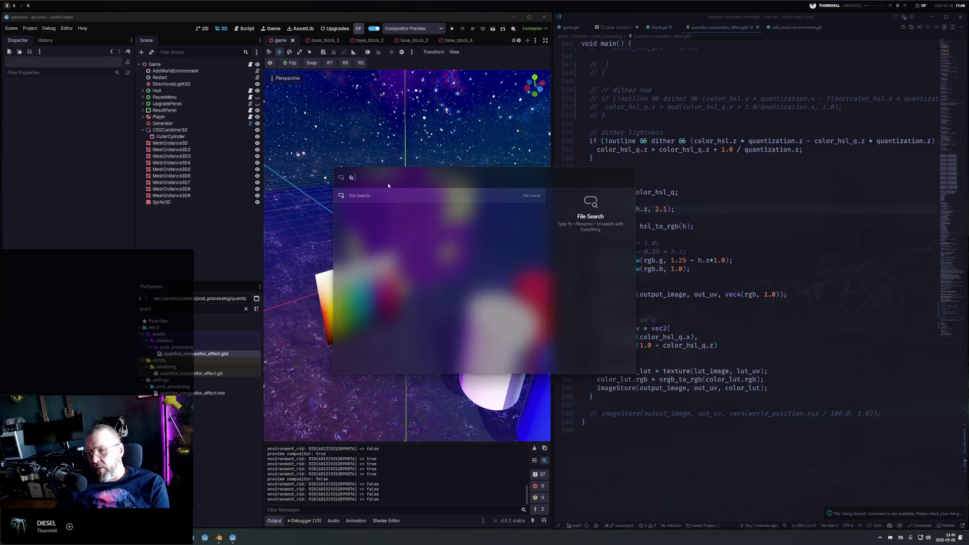
{"action": "type", "text": " .pdf"}
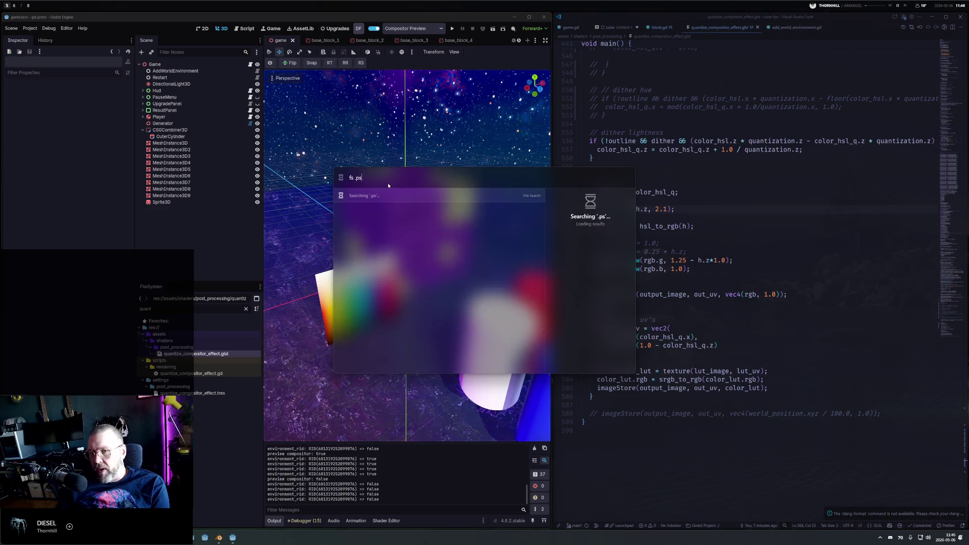
{"action": "key", "text": "BackSpace"}
{"action": "key", "text": "BackSpace"}
{"action": "type", "text": "sd"}
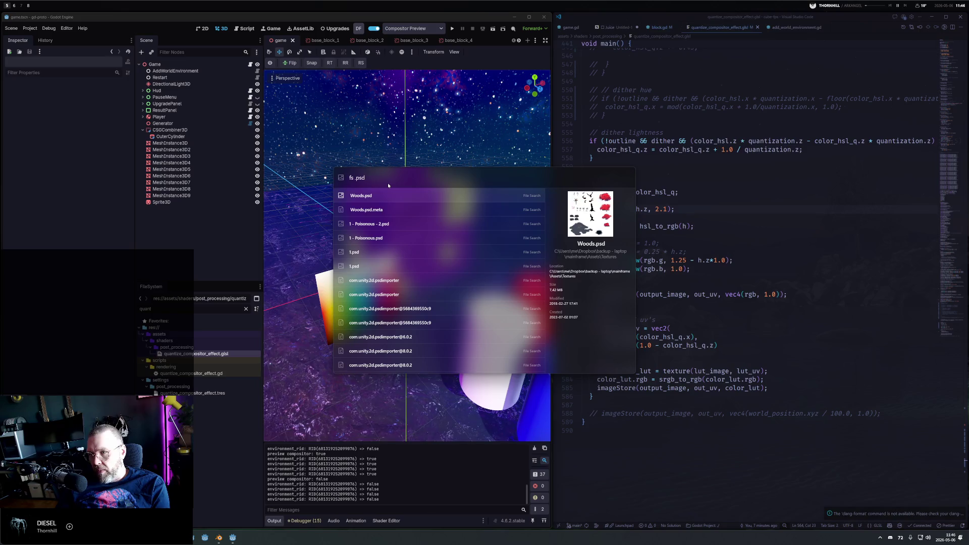
{"action": "key", "text": "Down"}
{"action": "key", "text": "Down"}
{"action": "key", "text": "Down"}
{"action": "key", "text": "Up"}
{"action": "key", "text": "Up"}
{"action": "key", "text": "Up"}
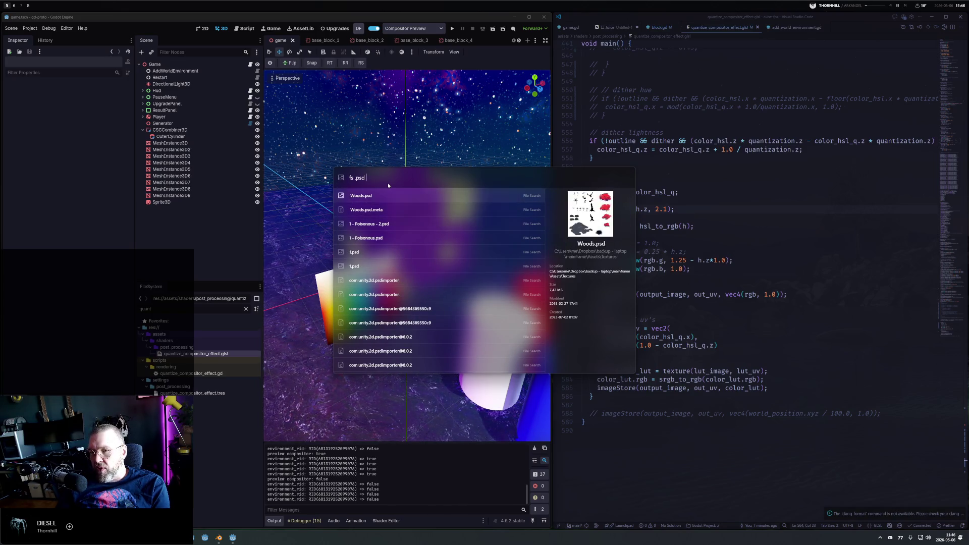
{"action": "key", "text": "shift"}
{"action": "key", "text": "shift+Down"}
{"action": "key", "text": "shift+Down"}
{"action": "key", "text": "shift+Down"}
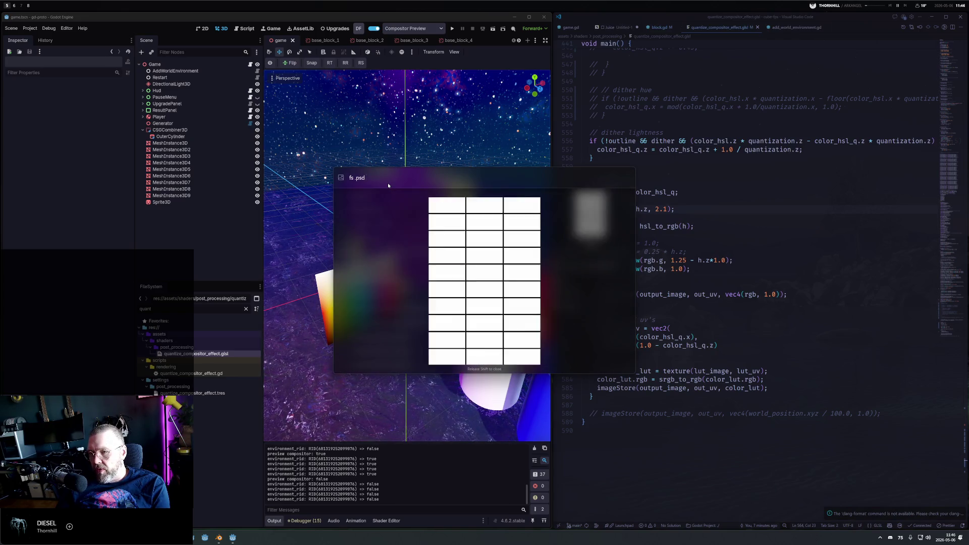
{"action": "key", "text": "shift+Down"}
{"action": "key", "text": "Down"}
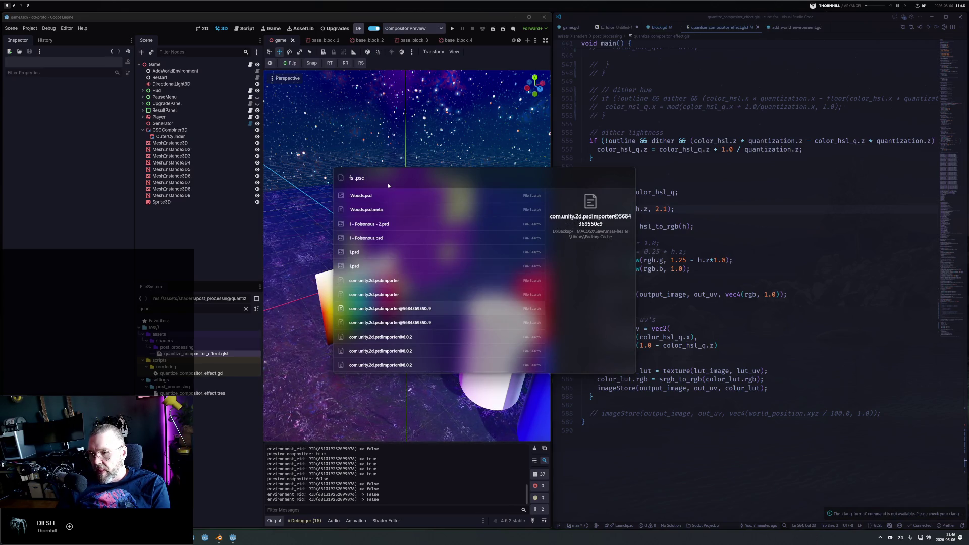
{"action": "key", "text": "Up"}
{"action": "key", "text": "Up"}
{"action": "key", "text": "shift+Up"}
Clear the search query, close the launcher and reopen it.
{"action": "key", "text": "ctrl+a"}
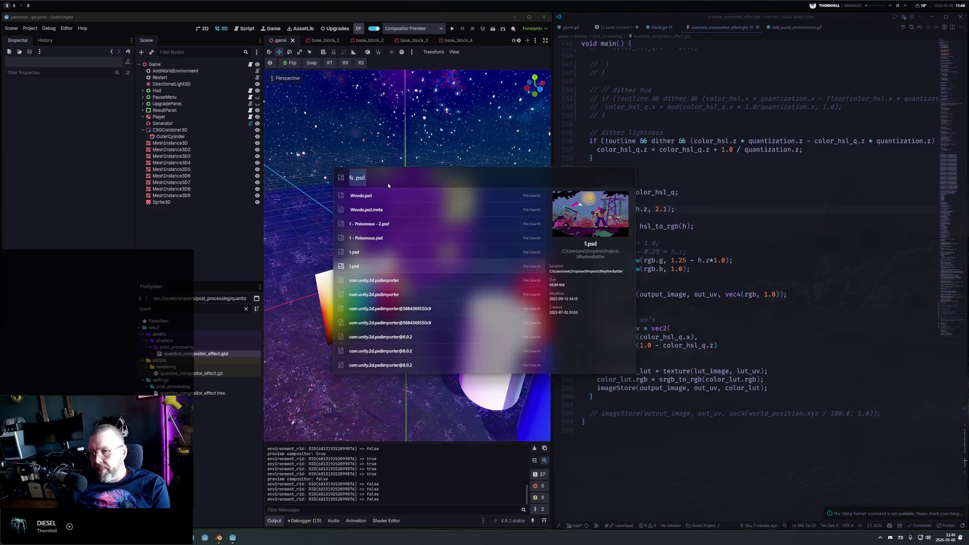
{"action": "key", "text": "BackSpace"}
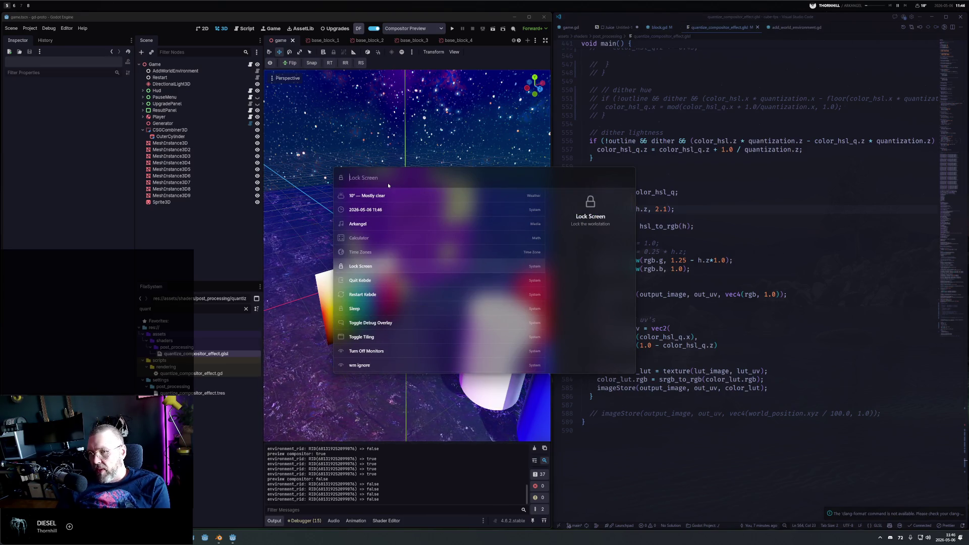
{"action": "key", "text": "Up"}
{"action": "key", "text": "Up"}
{"action": "key", "text": "Up"}
{"action": "key", "text": "Return"}
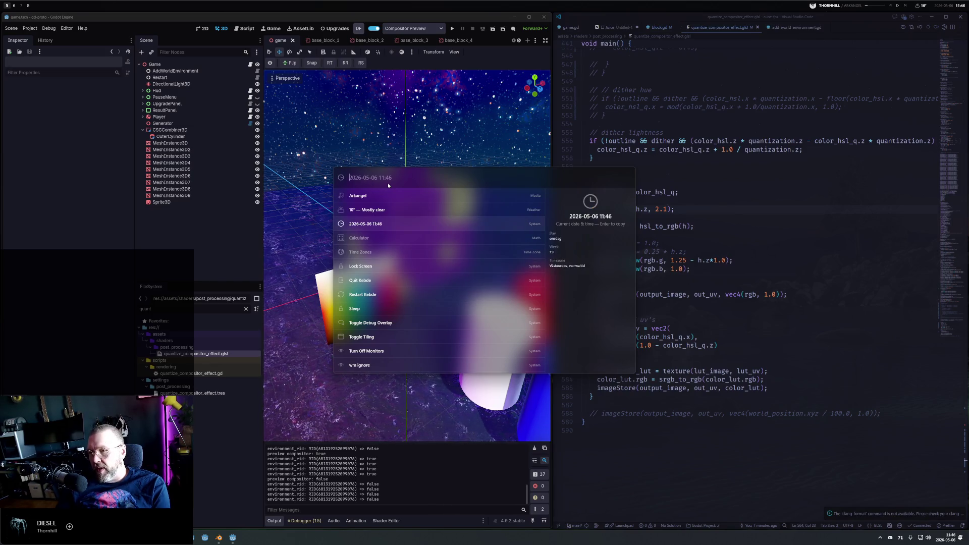
{"action": "key", "text": "alt+Tab"}
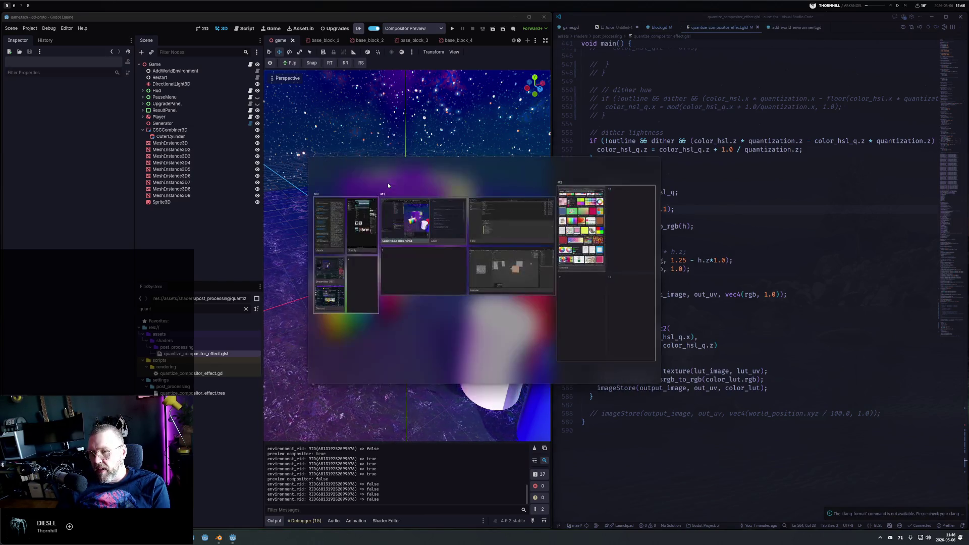
{"action": "key", "text": "super+space"}
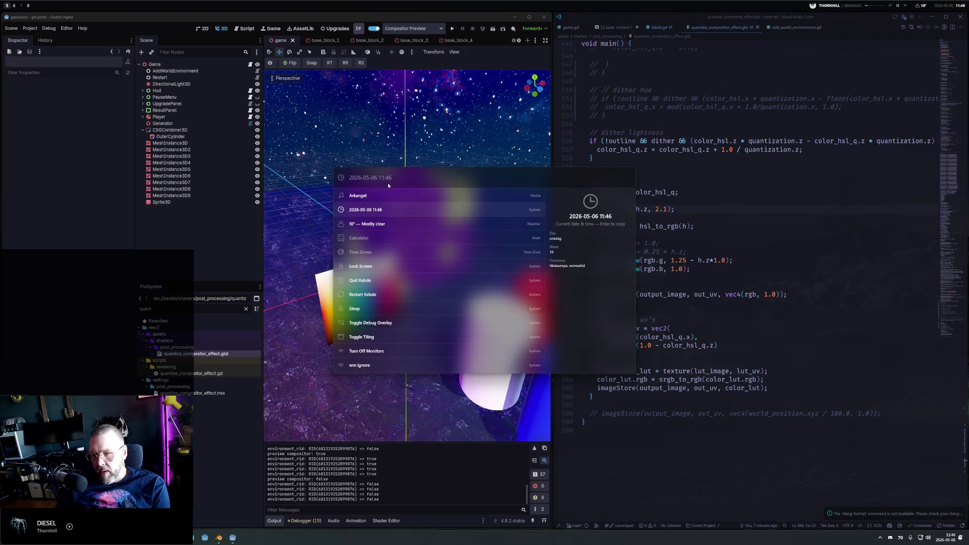
Try unit conversions in the launcher: '100 foot', then a square-root conversion in feet.
{"action": "key", "text": "Down"}
{"action": "key", "text": "Down"}
{"action": "type", "text": "10"}
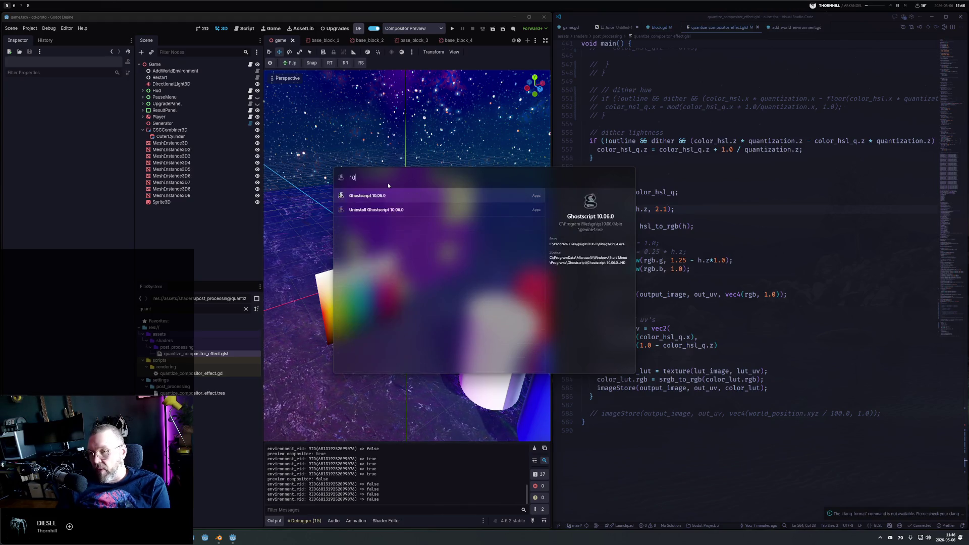
{"action": "type", "text": "0 foot"}
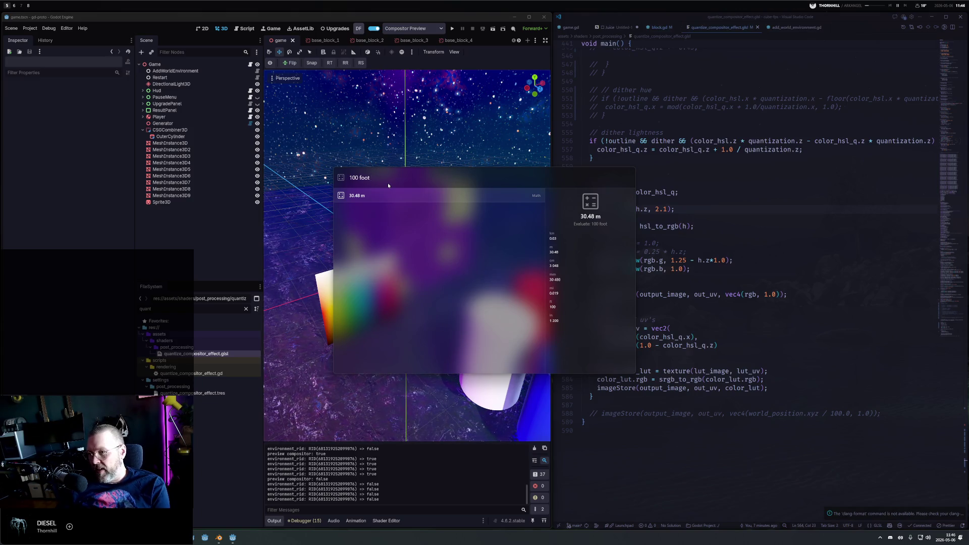
{"action": "key", "text": "ctrl+a"}
{"action": "type", "text": "sqr"}
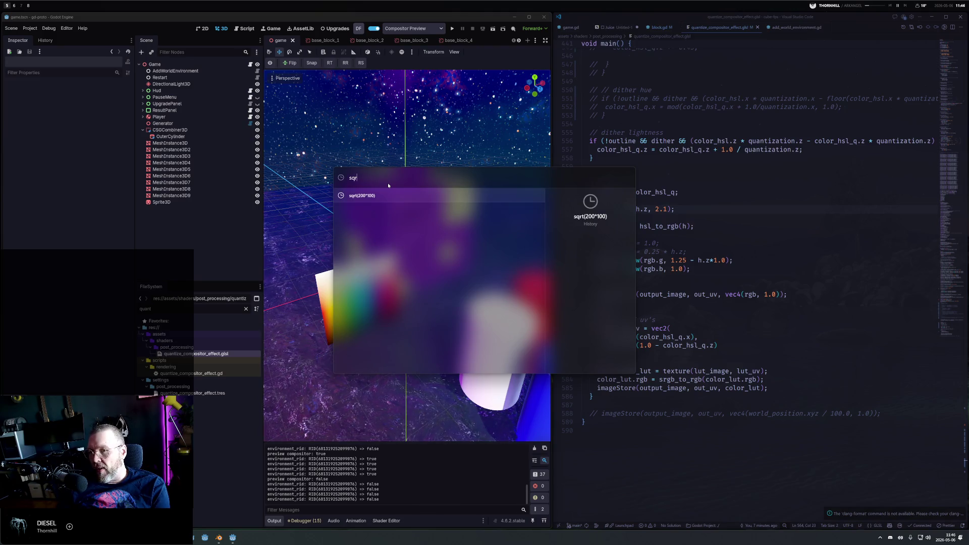
{"action": "type", "text": "t(1"}
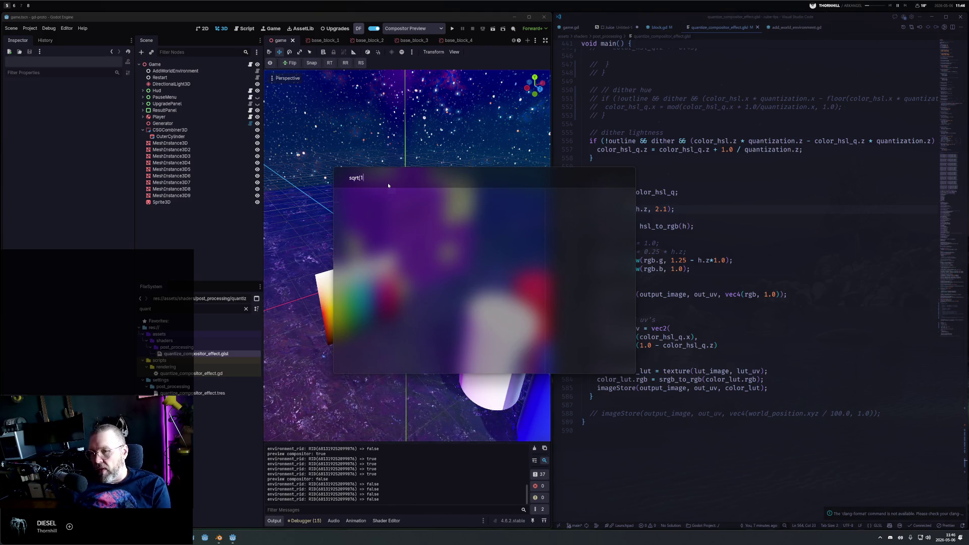
{"action": "type", "text": "00) in"}
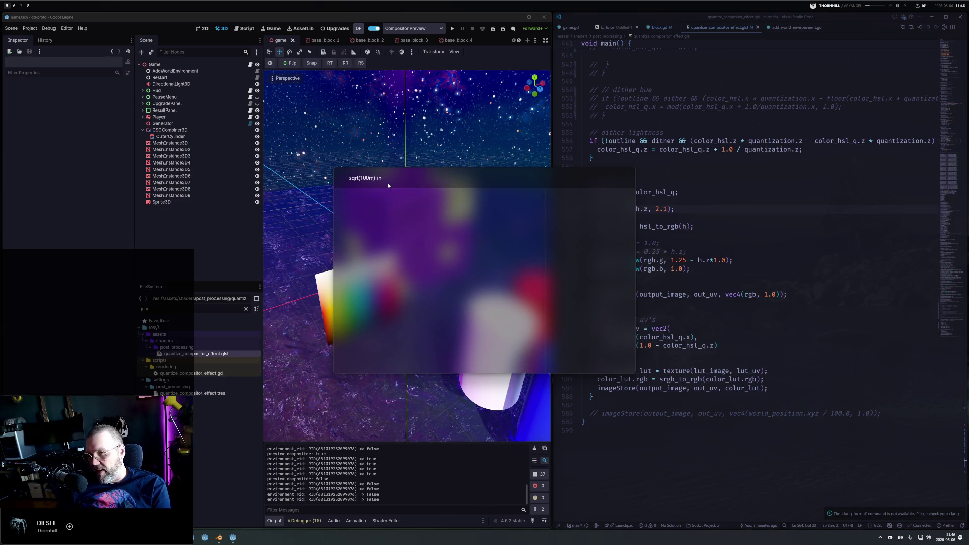
{"action": "type", "text": "mfeet"}
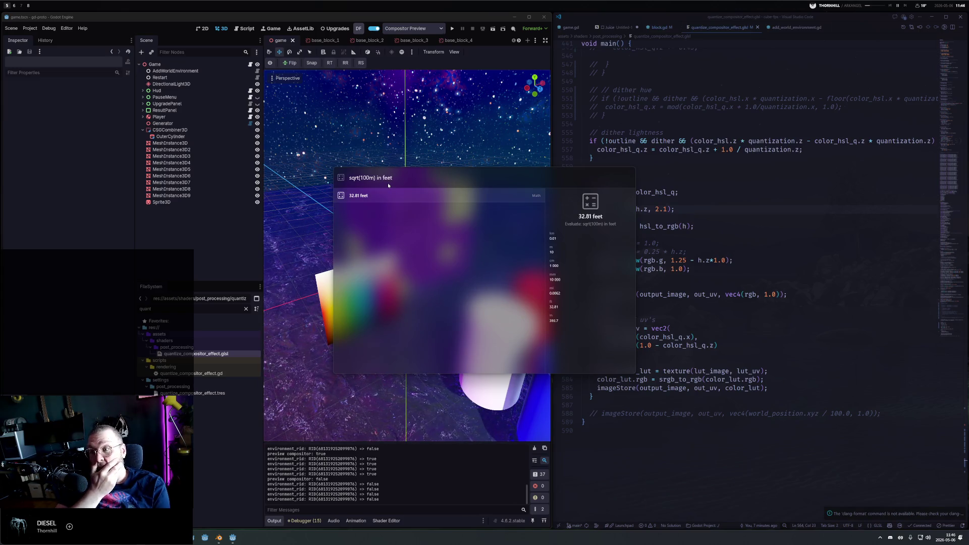
{"action": "key", "text": "ctrl+a"}
{"action": "key", "text": "BackSpace"}
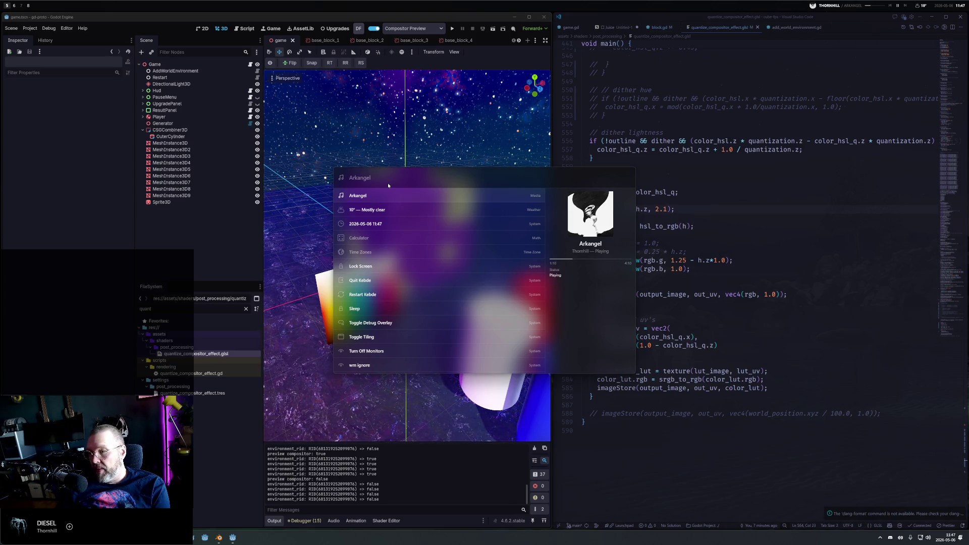
Convert 50 USD to SEK, then clear the currency query.
{"action": "type", "text": "50usd"}
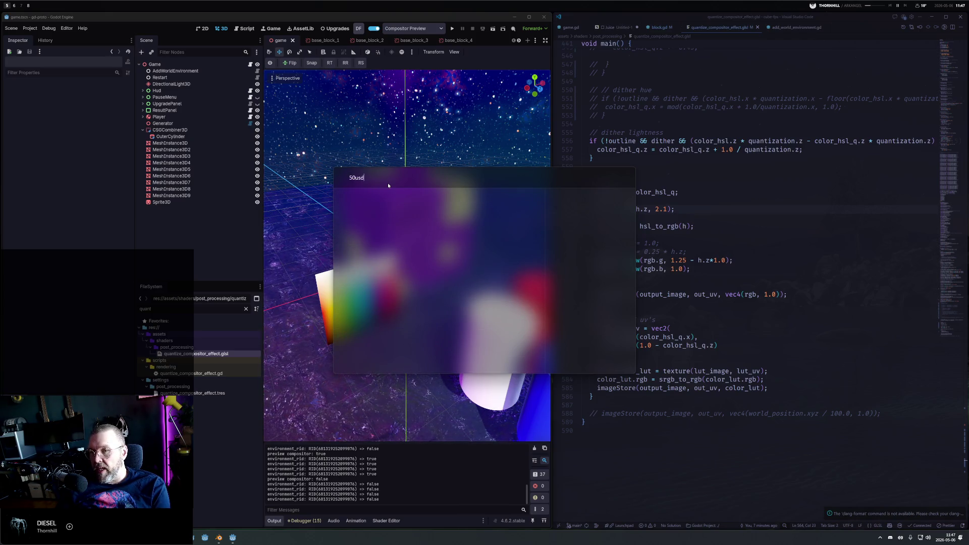
{"action": "type", "text": " in sek"}
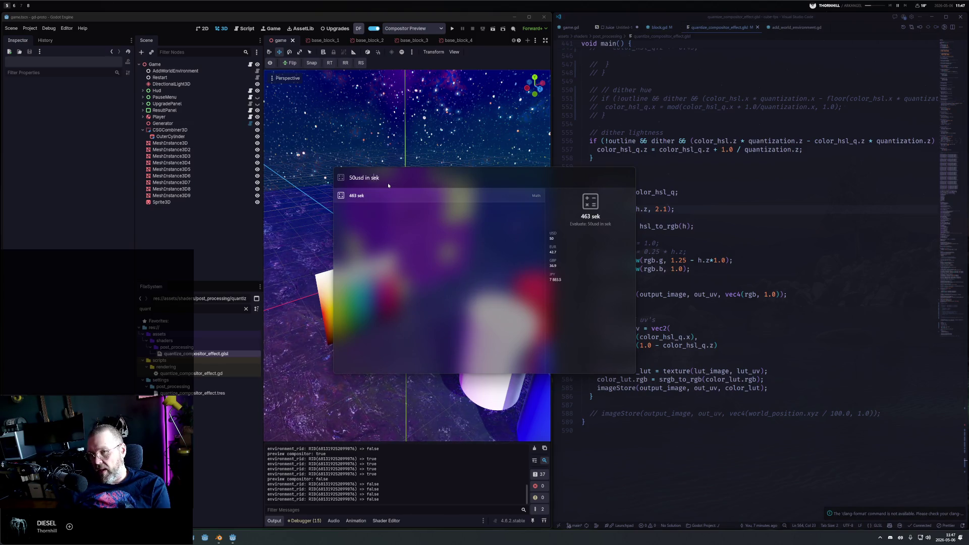
{"action": "key", "text": "Left"}
{"action": "key", "text": "Left"}
{"action": "key", "text": "Left"}
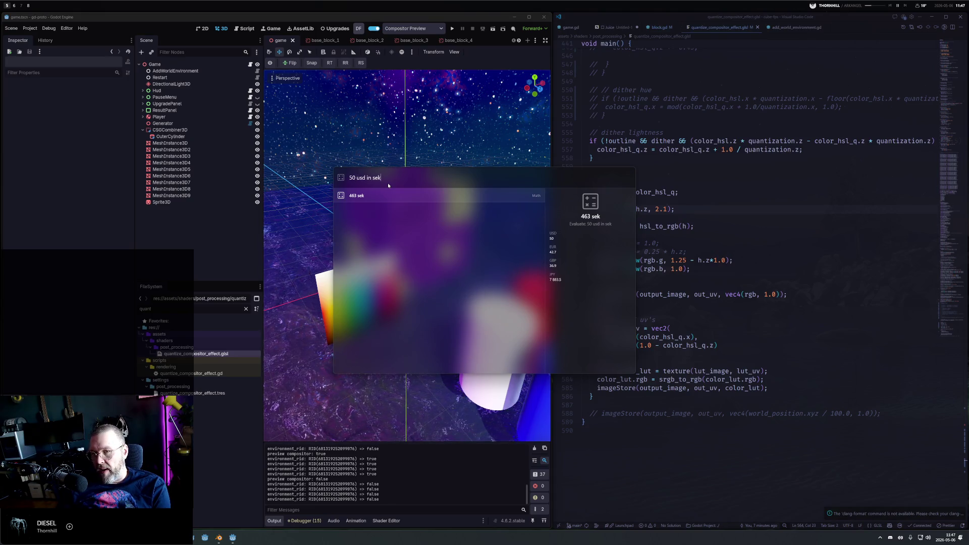
{"action": "key", "text": "BackSpace"}
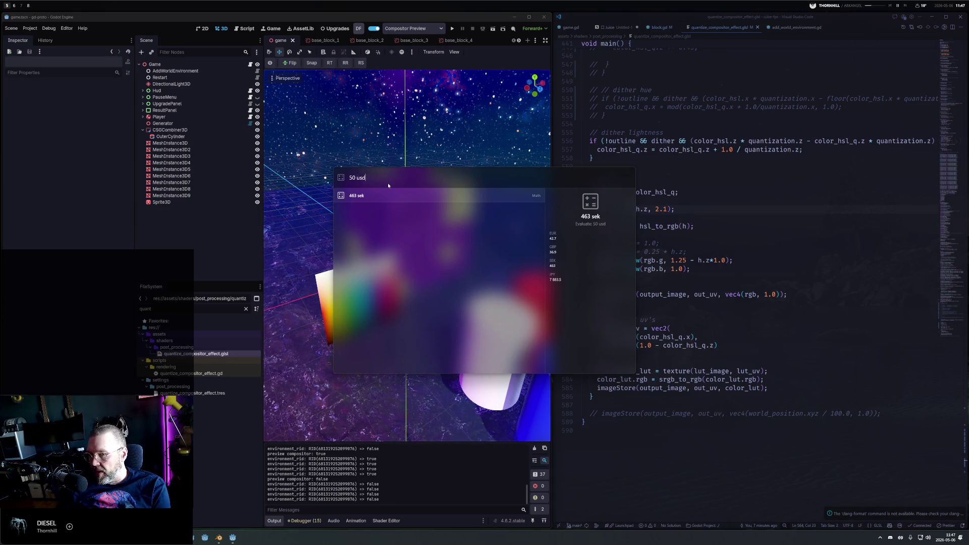
{"action": "key", "text": "BackSpace"}
{"action": "key", "text": "BackSpace"}
{"action": "key", "text": "BackSpace"}
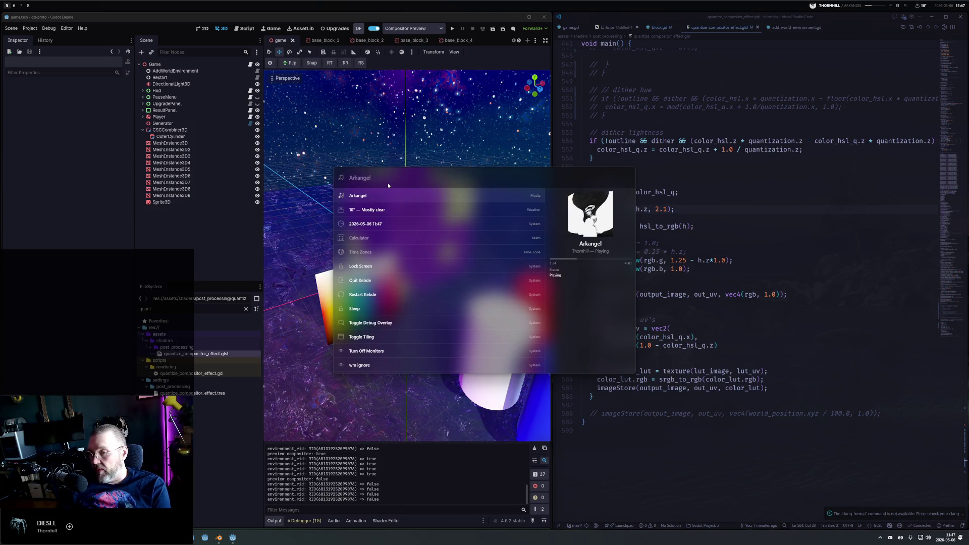
Compute '666 aud * 0.5 in yen' (37 773 yen), clear it, and show the window overview.
{"action": "type", "text": "666"}
{"action": "key", "text": "BackSpace"}
{"action": "type", "text": "aud"}
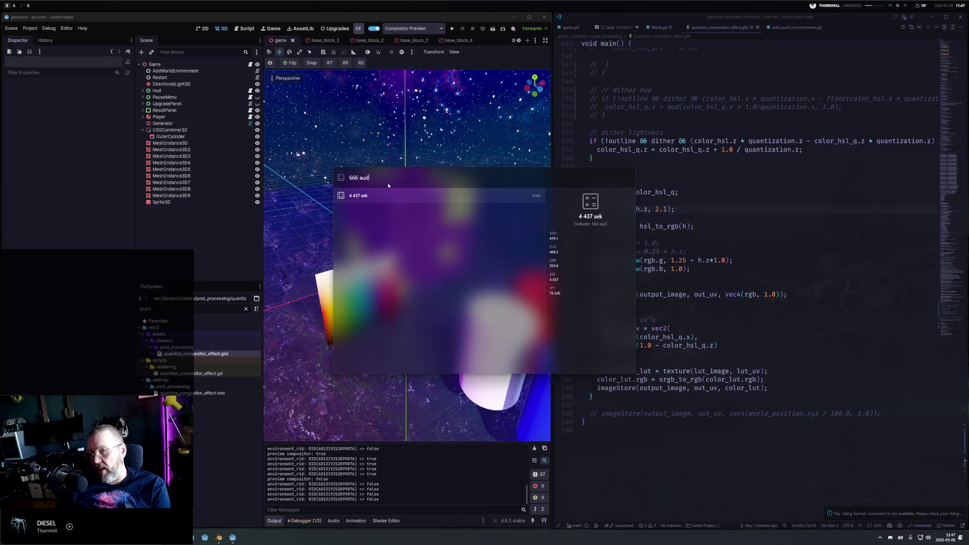
{"action": "type", "text": " * 0.5"}
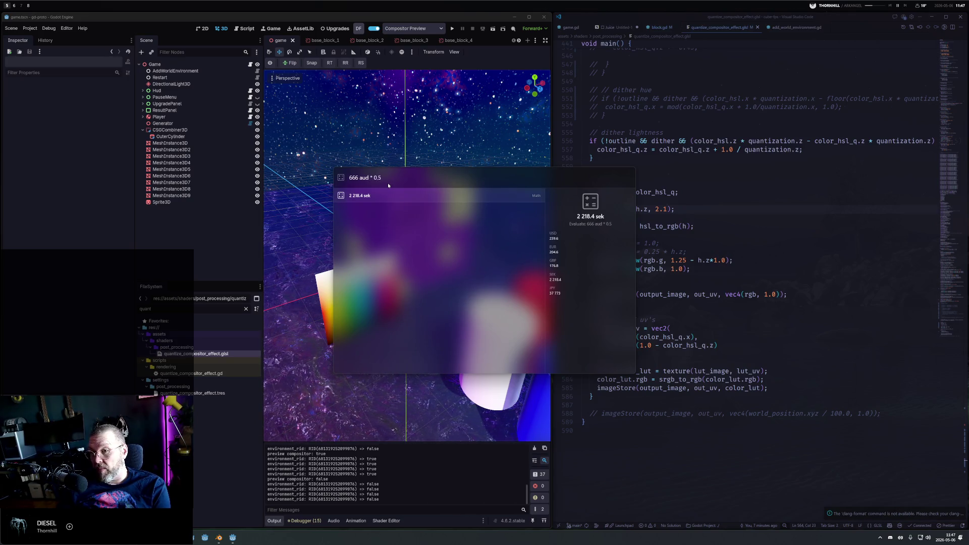
{"action": "type", "text": " in "}
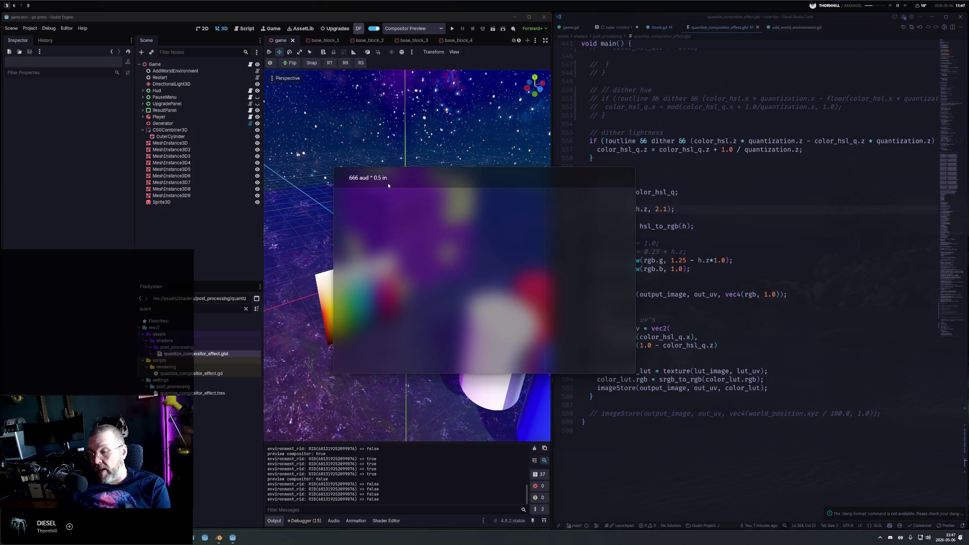
{"action": "type", "text": "yen"}
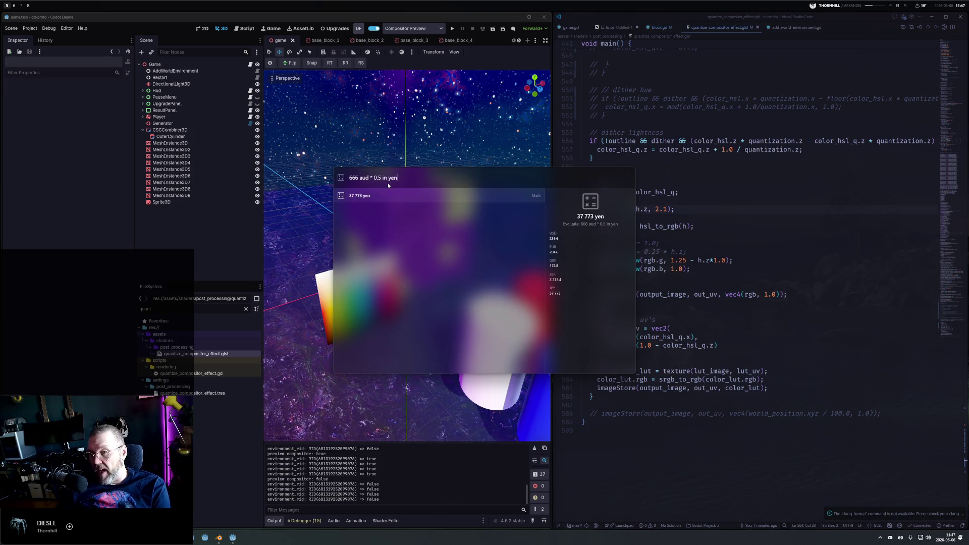
{"action": "key", "text": "ctrl+a"}
{"action": "key", "text": "BackSpace"}
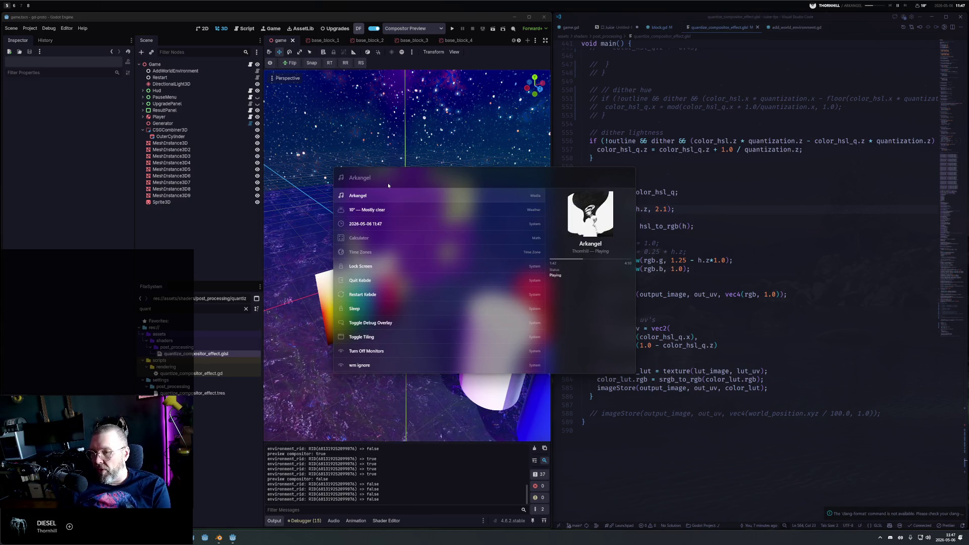
{"action": "key", "text": "super+Tab"}
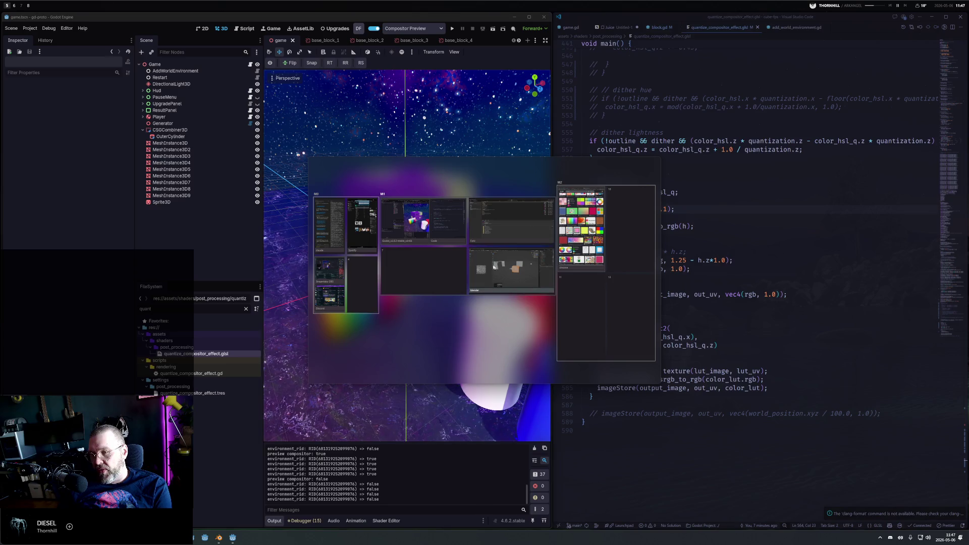
View the cube-fps history in Fork, then switch workspaces back to Godot beside VS Code.
{"action": "left_click", "coordinate": [520, 212]}
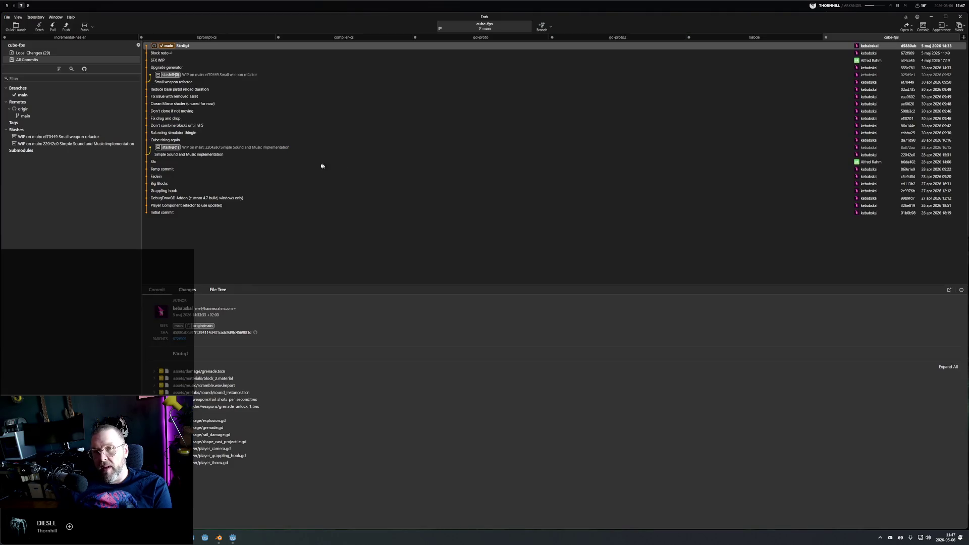
{"action": "key", "text": "super+Tab"}
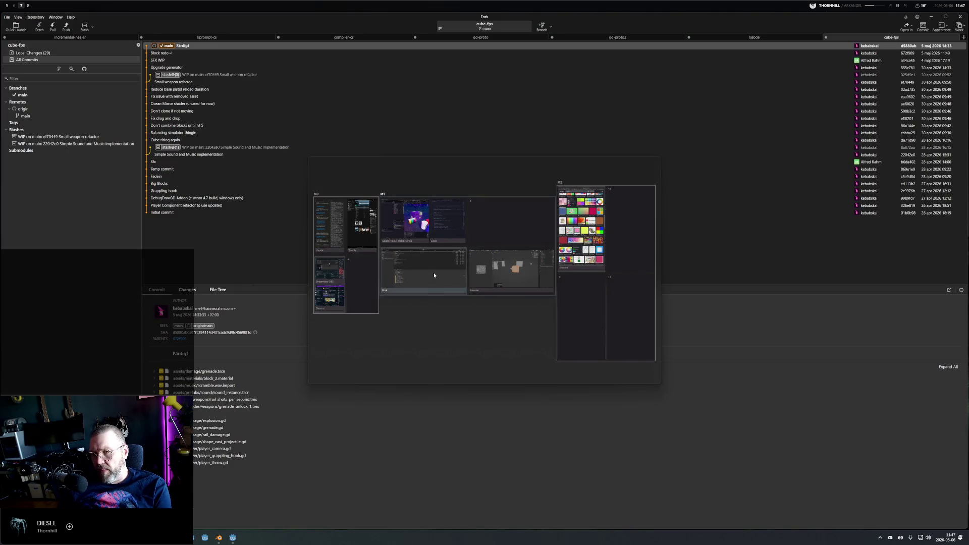
{"action": "left_click", "coordinate": [508, 251]}
{"action": "key", "text": "super+Tab"}
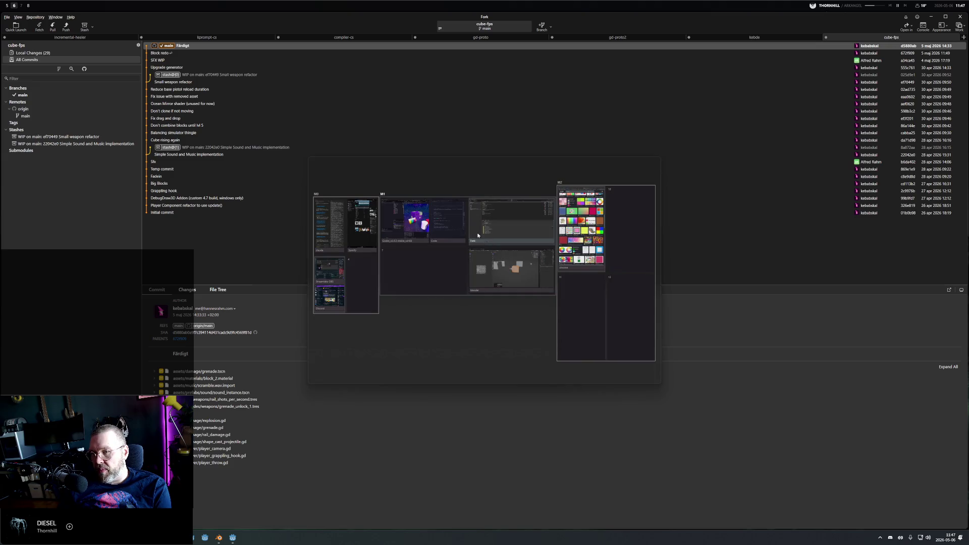
{"action": "left_click", "coordinate": [495, 219]}
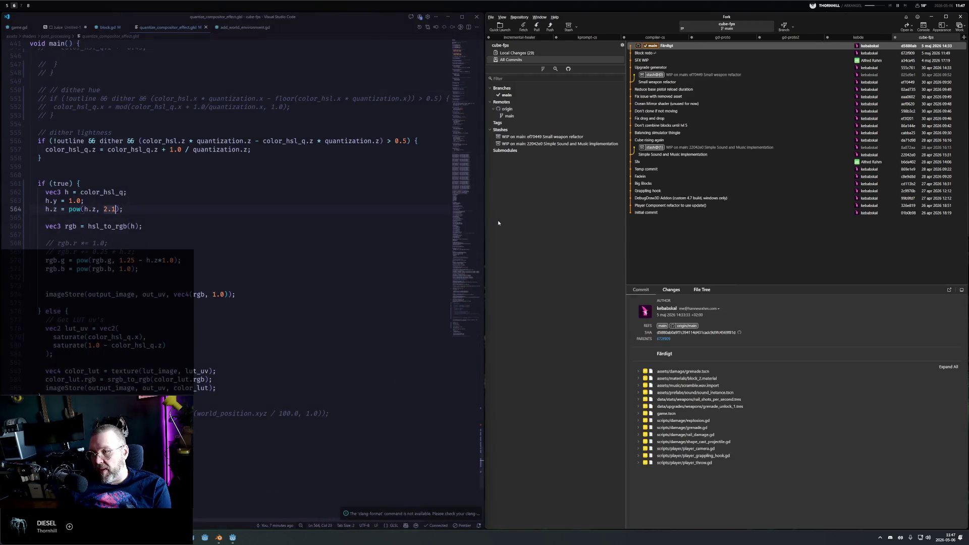
{"action": "key", "text": "super+Tab"}
{"action": "left_click", "coordinate": [409, 224]}
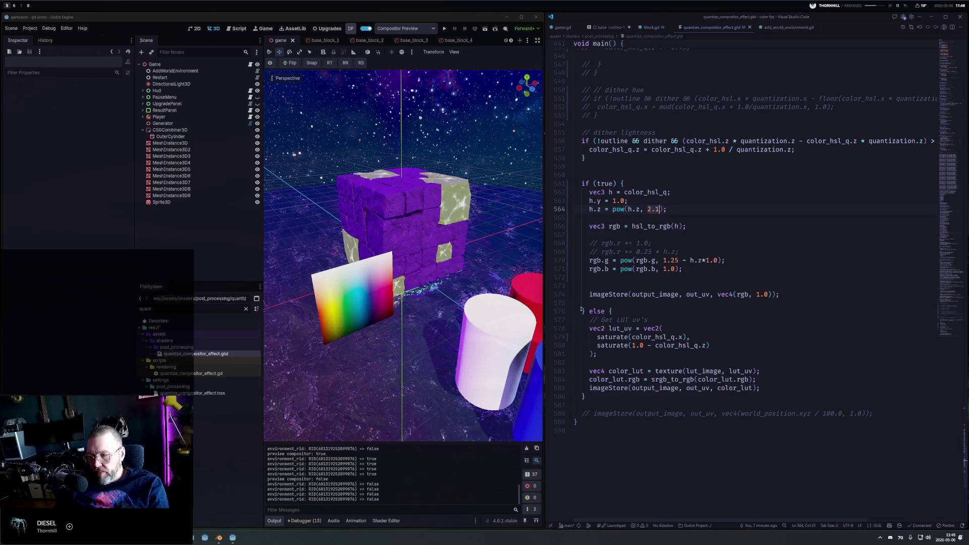
Enable Compositor Preview, check the shader's lightness curve, and orbit to view the purple cube from above.
{"action": "left_click", "coordinate": [269, 63]}
{"action": "mouse_move", "coordinate": [433, 212]}
{"action": "left_mouse_down"}
{"action": "mouse_move", "coordinate": [363, 227]}
{"action": "mouse_move", "coordinate": [447, 205]}
{"action": "left_mouse_up"}
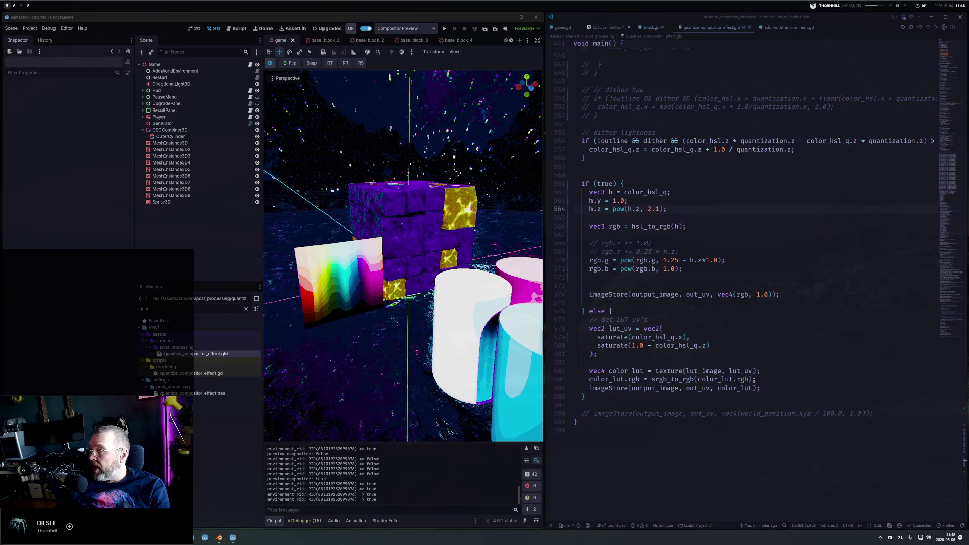
{"action": "left_click", "coordinate": [660, 18]}
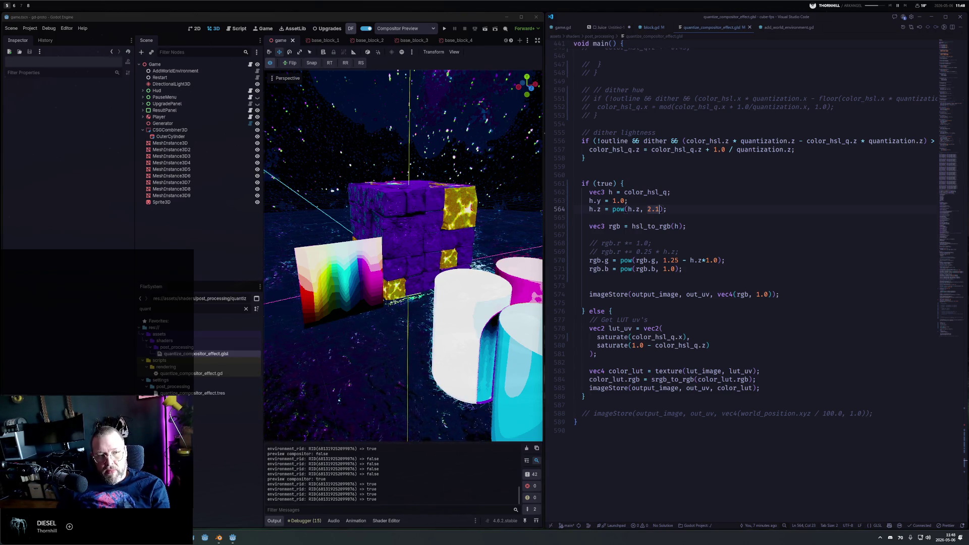
{"action": "key", "text": "alt+Tab"}
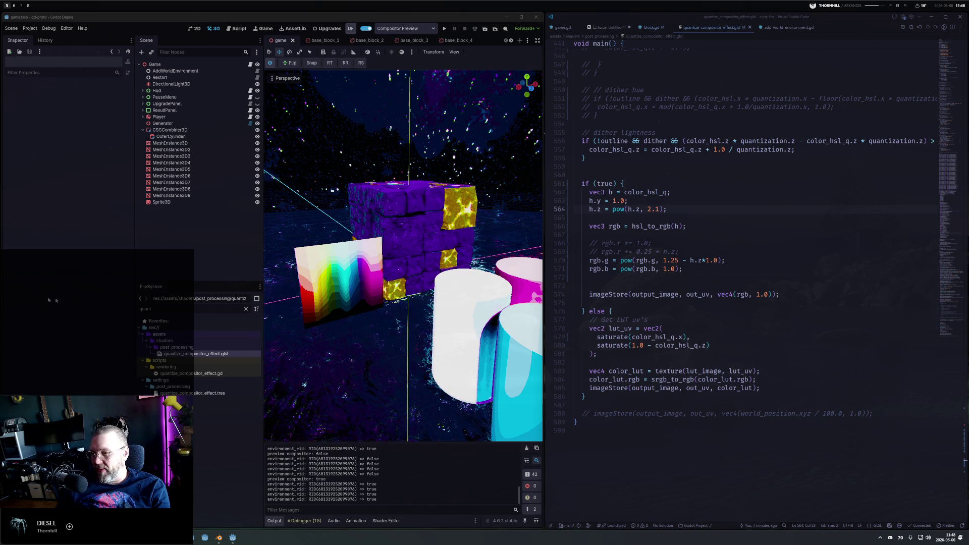
{"action": "left_click", "coordinate": [675, 175]}
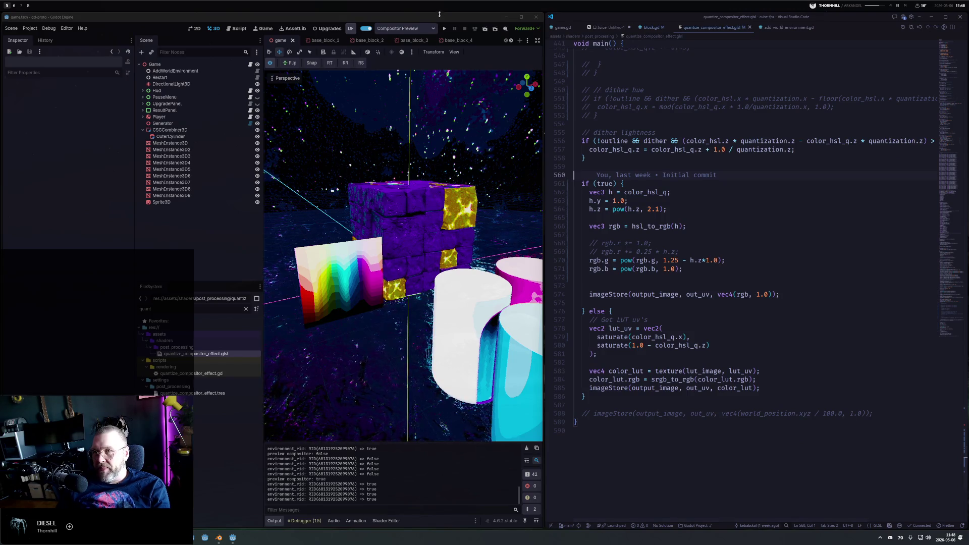
{"action": "mouse_move", "coordinate": [454, 212]}
{"action": "left_mouse_down"}
{"action": "mouse_move", "coordinate": [488, 263]}
{"action": "mouse_move", "coordinate": [442, 208]}
{"action": "left_mouse_up"}
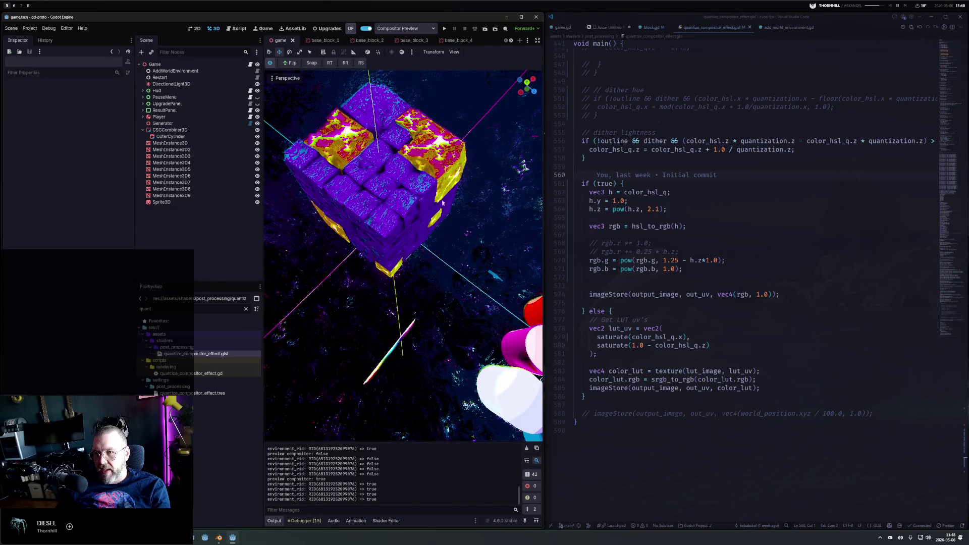
In the base_block_1 scene, set the MeshInstance3D shader Albedo to a deep dark purple.
{"action": "left_click", "coordinate": [246, 309]}
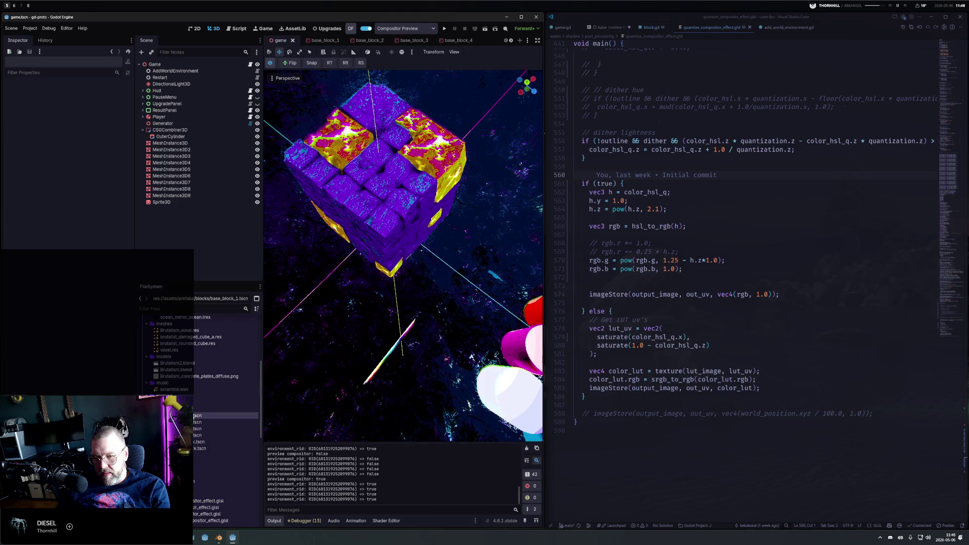
{"action": "key", "text": "Return"}
{"action": "left_click", "coordinate": [170, 71]}
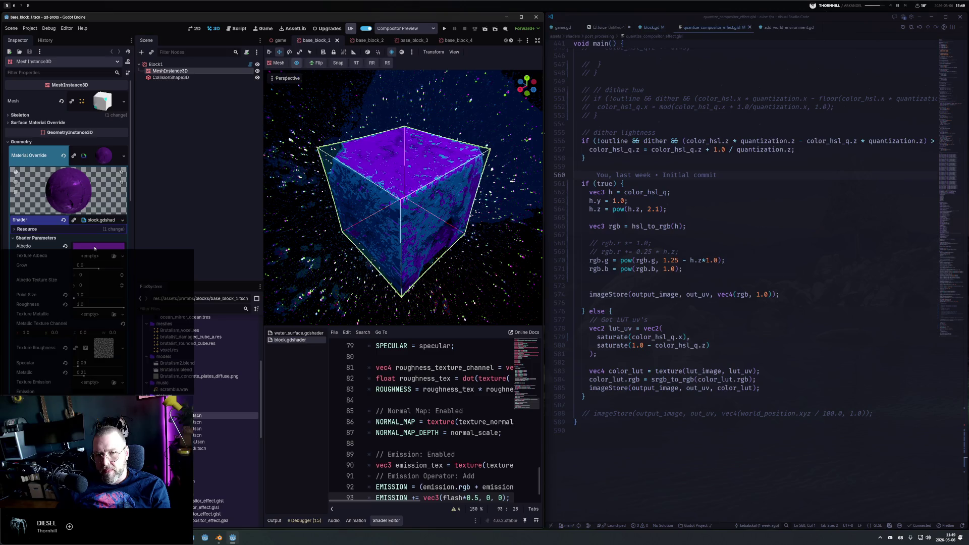
{"action": "left_click", "coordinate": [94, 247]}
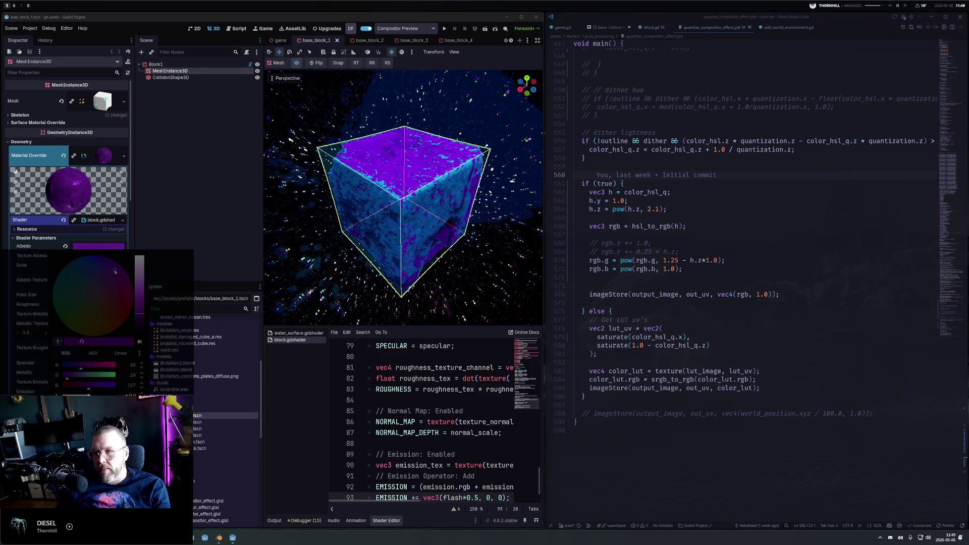
{"action": "left_click_drag", "start_coordinate": [115, 272], "coordinate": [109, 269]}
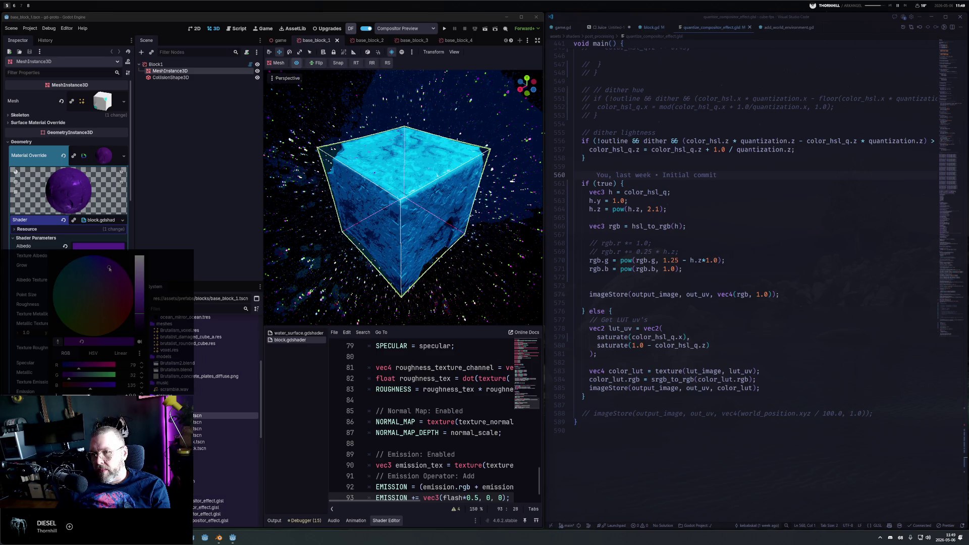
{"action": "mouse_move", "coordinate": [109, 268]}
{"action": "left_mouse_down"}
{"action": "mouse_move", "coordinate": [118, 276]}
{"action": "mouse_move", "coordinate": [104, 269]}
{"action": "left_mouse_up"}
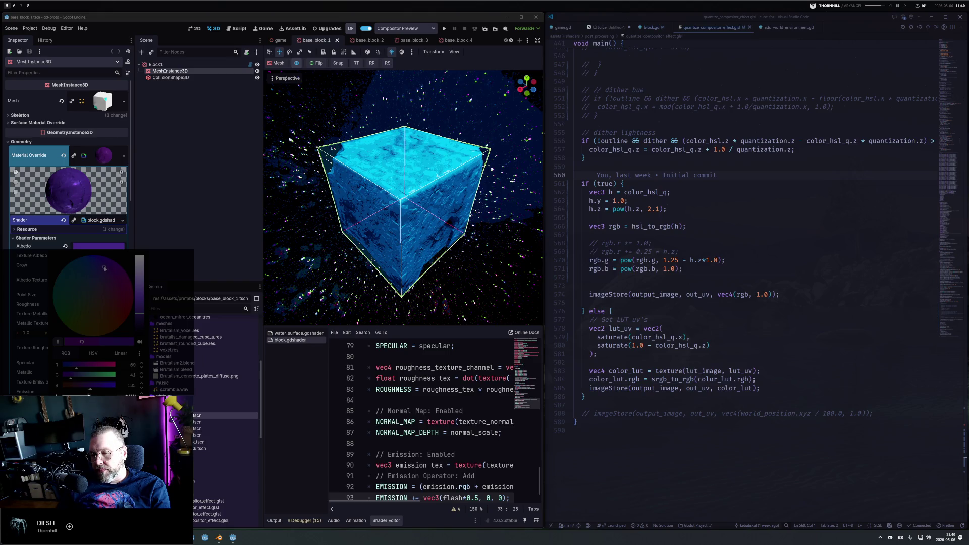
{"action": "mouse_move", "coordinate": [105, 269]}
{"action": "left_mouse_down"}
{"action": "mouse_move", "coordinate": [143, 312]}
{"action": "mouse_move", "coordinate": [122, 243]}
{"action": "left_mouse_up"}
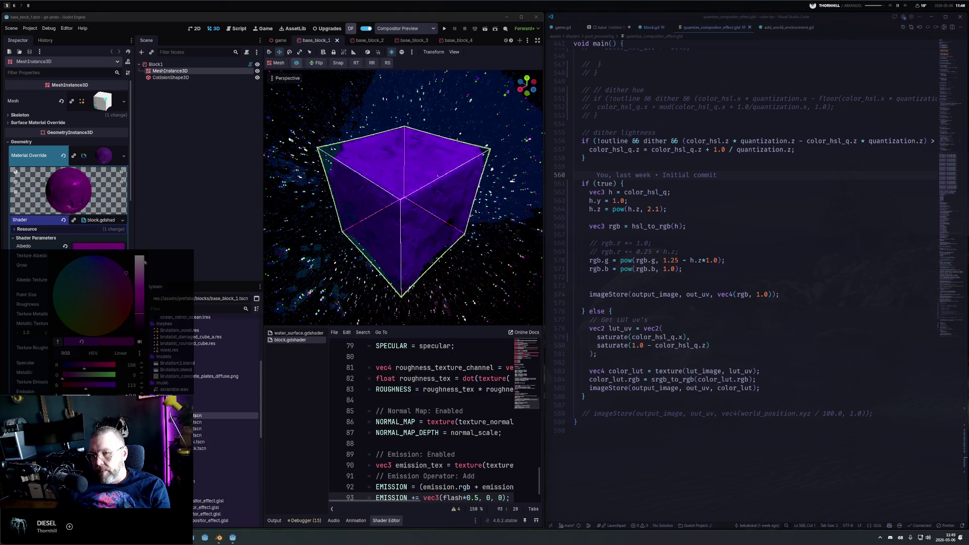
{"action": "left_click_drag", "start_coordinate": [141, 320], "coordinate": [141, 326]}
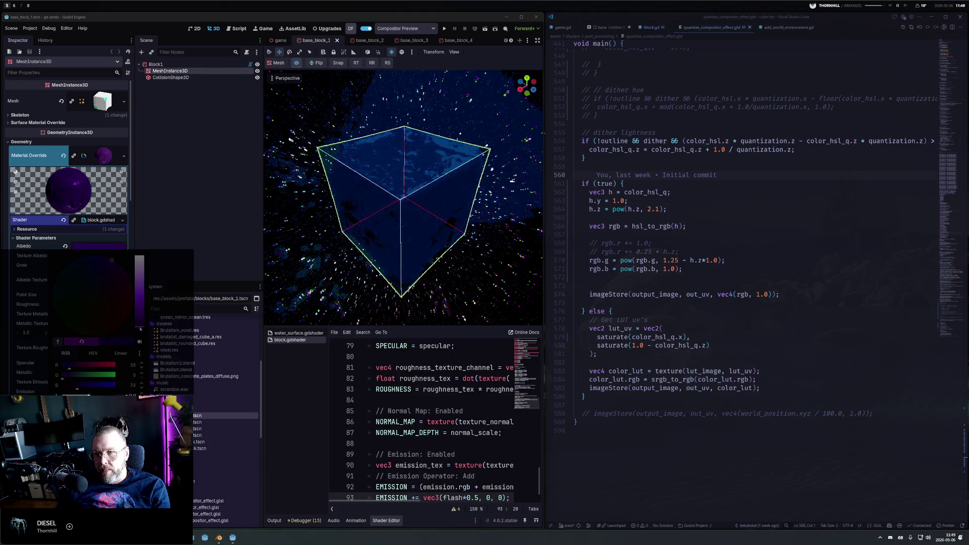
{"action": "left_click_drag", "start_coordinate": [112, 260], "coordinate": [119, 272]}
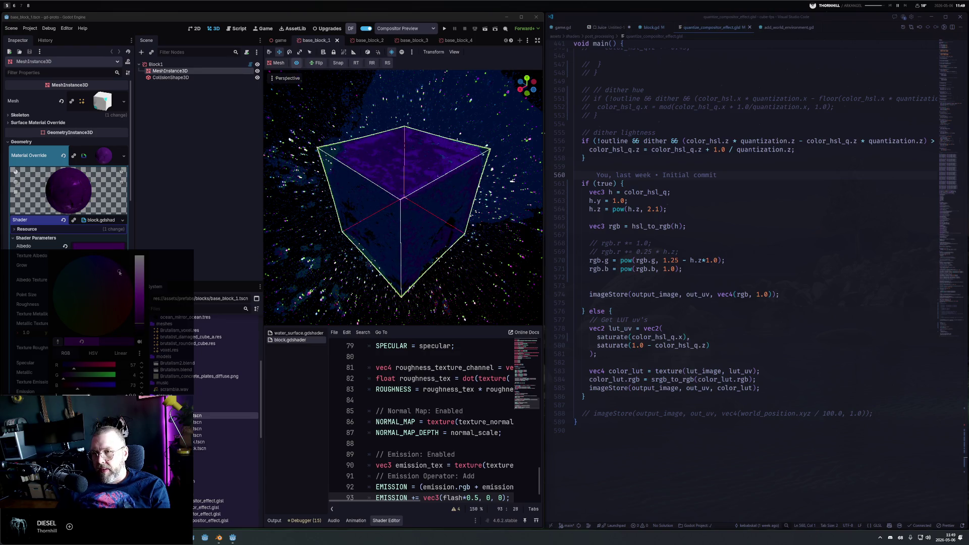
Shift base_block_1.material's albedo to blue-violet and move the spectrum sprite about 22.9 along Z.
{"action": "left_click", "coordinate": [281, 41]}
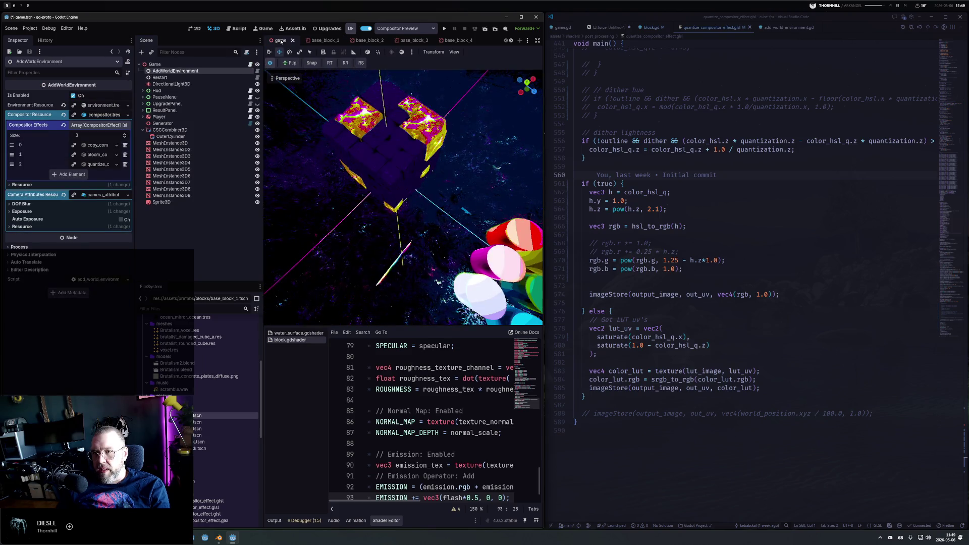
{"action": "scroll", "coordinate": [424, 186], "scroll_direction": "down", "scroll_amount": 5}
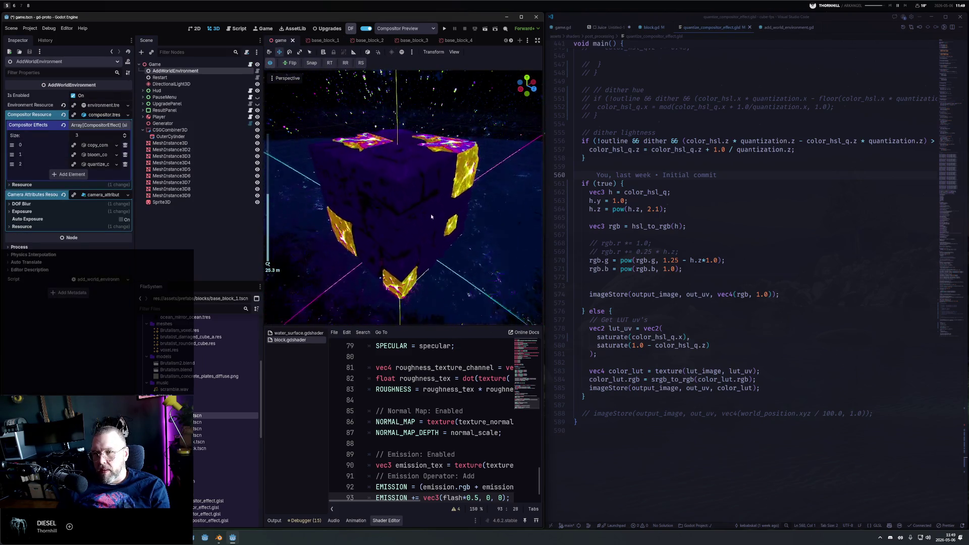
{"action": "scroll", "coordinate": [187, 383], "scroll_direction": "up", "scroll_amount": 5}
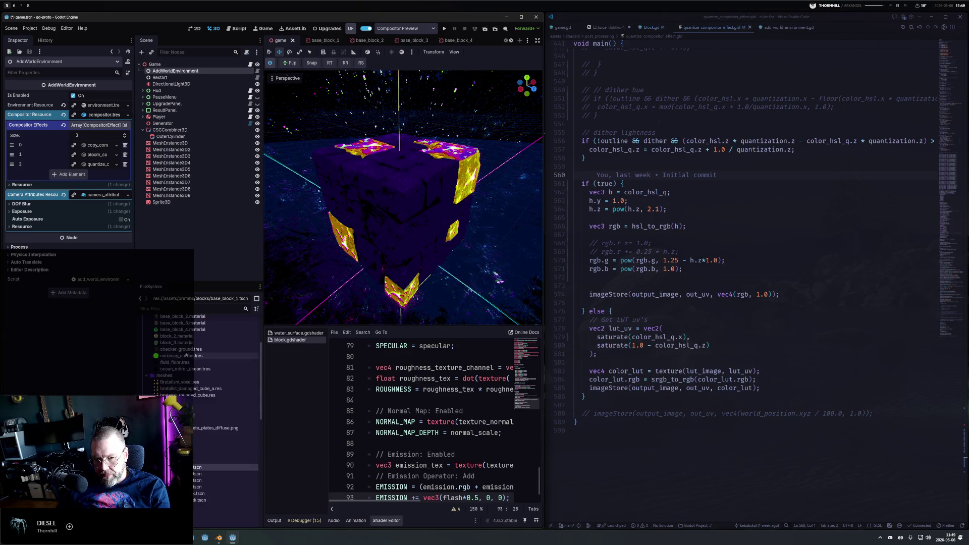
{"action": "left_click", "coordinate": [182, 373]}
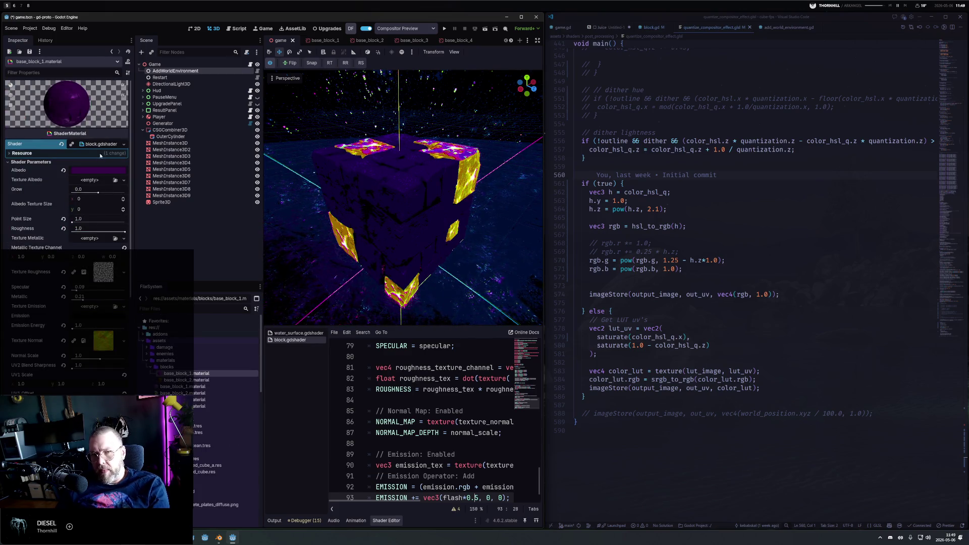
{"action": "left_click", "coordinate": [104, 170]}
{"action": "mouse_move", "coordinate": [109, 187]}
{"action": "left_mouse_down"}
{"action": "mouse_move", "coordinate": [115, 194]}
{"action": "mouse_move", "coordinate": [115, 179]}
{"action": "left_mouse_up"}
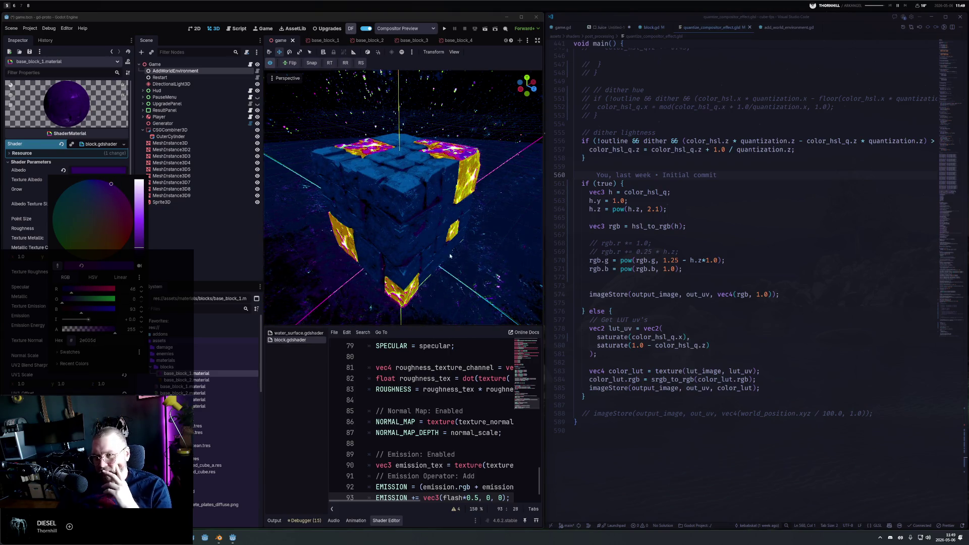
{"action": "left_click", "coordinate": [453, 251]}
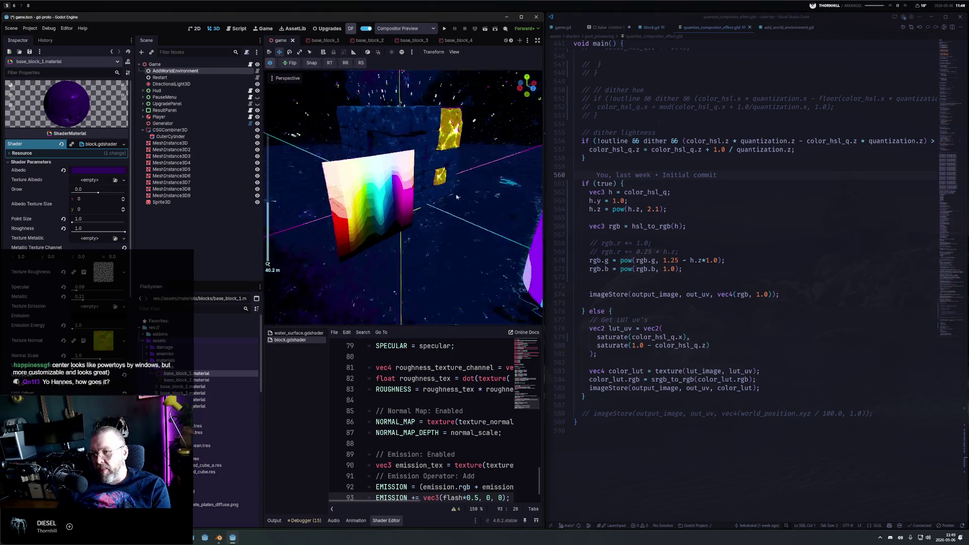
{"action": "mouse_move", "coordinate": [399, 210]}
{"action": "left_mouse_down"}
{"action": "mouse_move", "coordinate": [291, 167]}
{"action": "mouse_move", "coordinate": [348, 160]}
{"action": "left_mouse_up"}
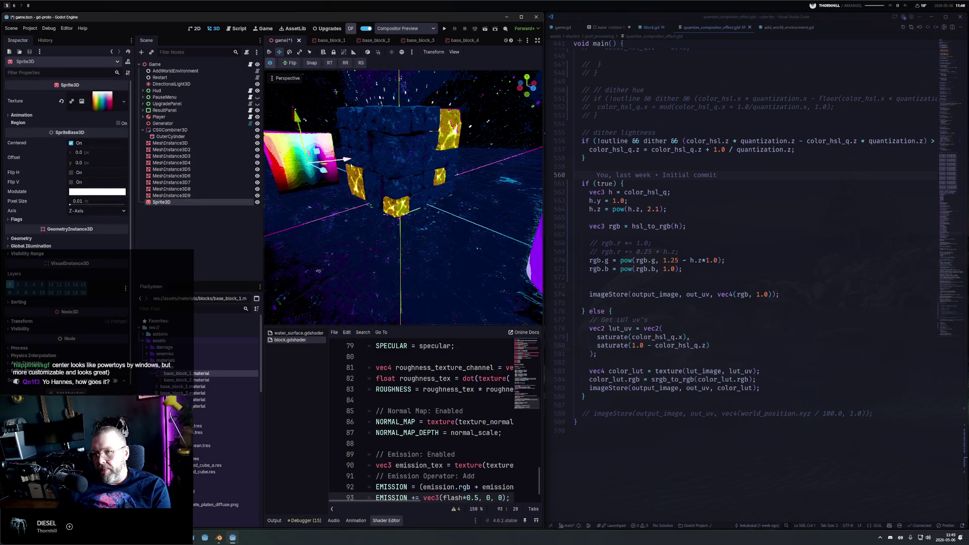
Orbit down onto the cube, then open the Kebab launcher showing weather, lock, sleep and monitor entries.
{"action": "mouse_move", "coordinate": [410, 208]}
{"action": "left_mouse_down"}
{"action": "mouse_move", "coordinate": [438, 247]}
{"action": "mouse_move", "coordinate": [395, 213]}
{"action": "mouse_move", "coordinate": [414, 210]}
{"action": "left_mouse_up"}
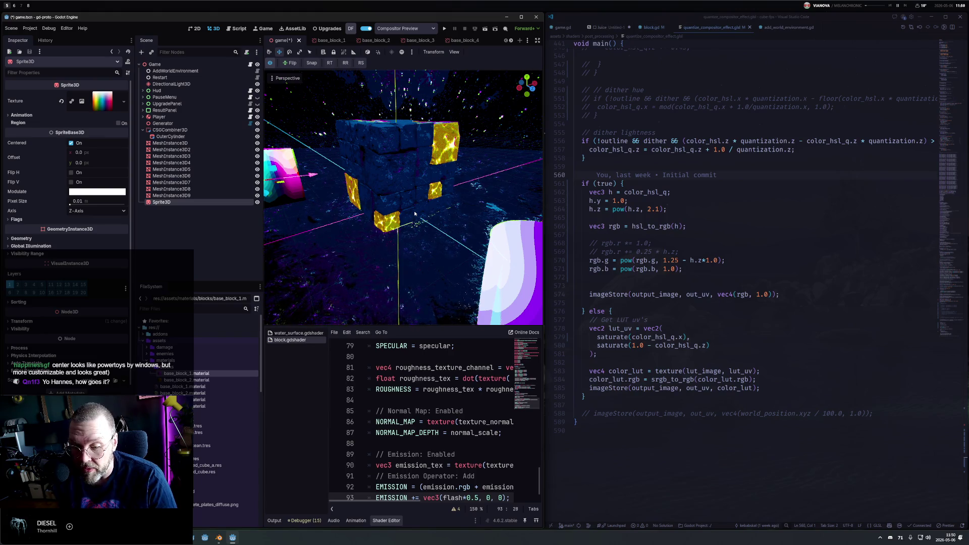
{"action": "key", "text": "super+space"}
{"action": "key", "text": "Escape"}
{"action": "key", "text": "super+space"}
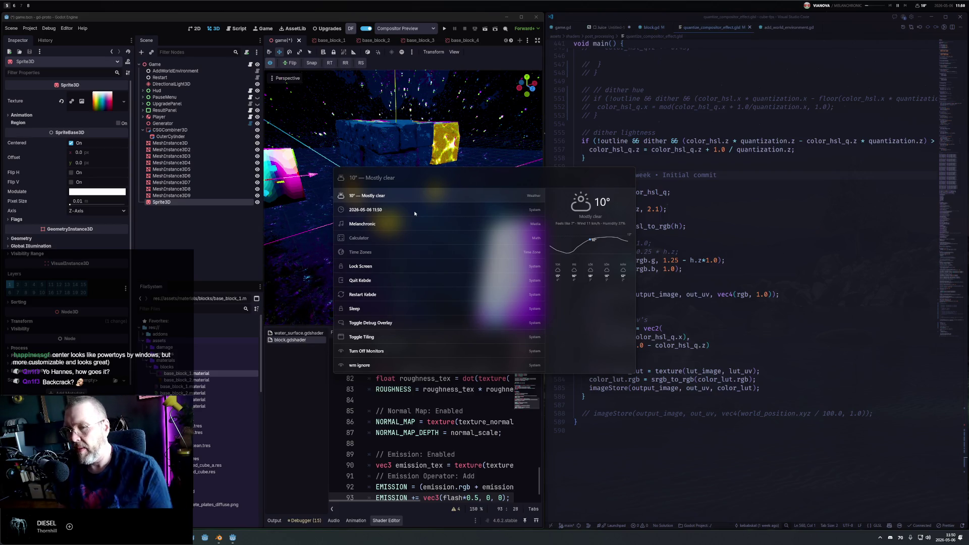
Dismiss the launcher, return to the Godot editor, and orbit back to view the cube from above.
{"action": "key", "text": "super+Tab"}
{"action": "left_click", "coordinate": [418, 231]}
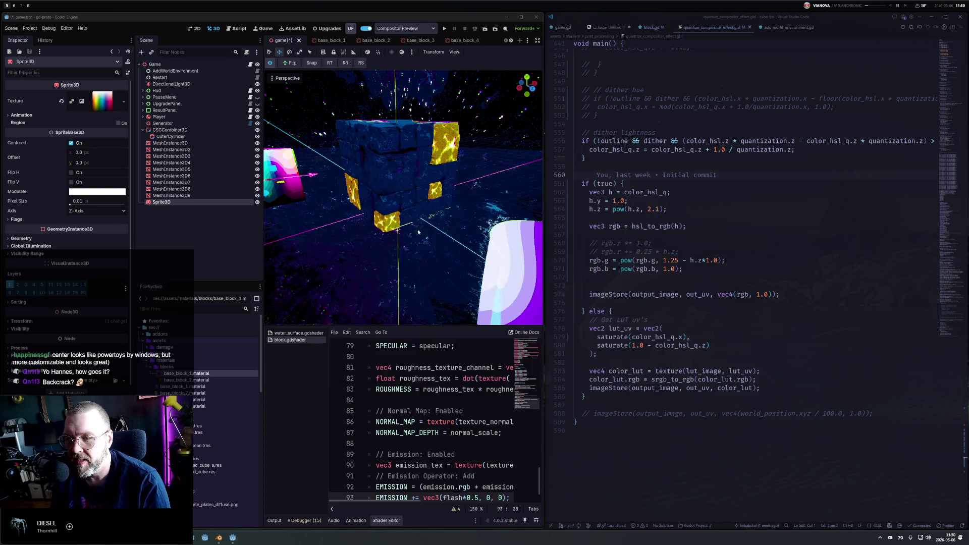
{"action": "scroll", "coordinate": [428, 181], "scroll_direction": "up", "scroll_amount": 5}
{"action": "left_click_drag", "start_coordinate": [428, 181], "coordinate": [362, 119]}
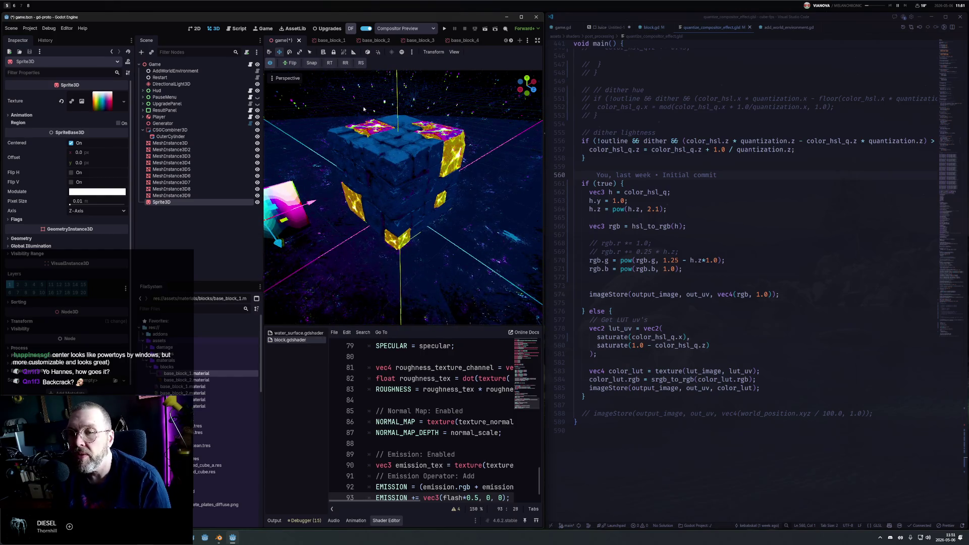
Toggle the compositor preview off and on twice, leaving the dark blue quantized cube showing.
{"action": "left_click", "coordinate": [270, 62]}
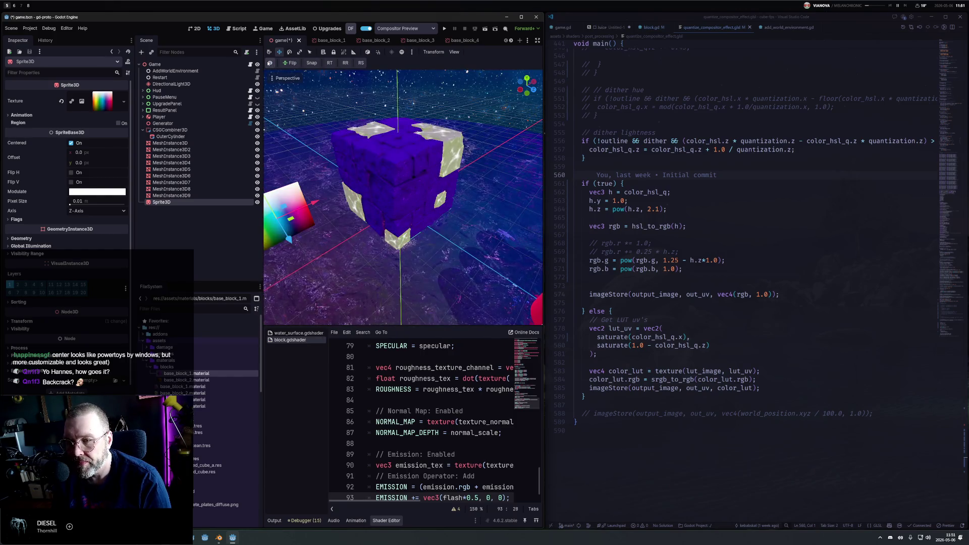
{"action": "left_click", "coordinate": [270, 63]}
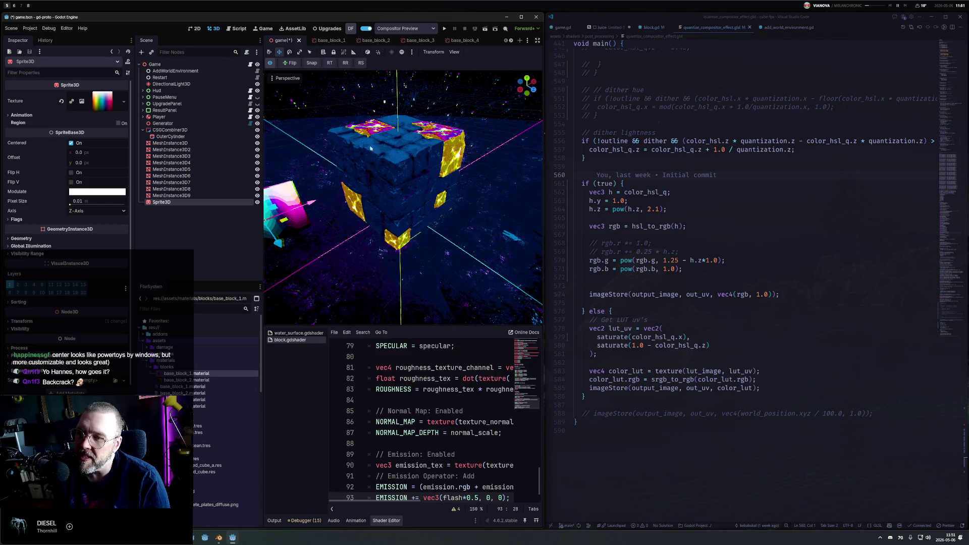
{"action": "left_click", "coordinate": [270, 63]}
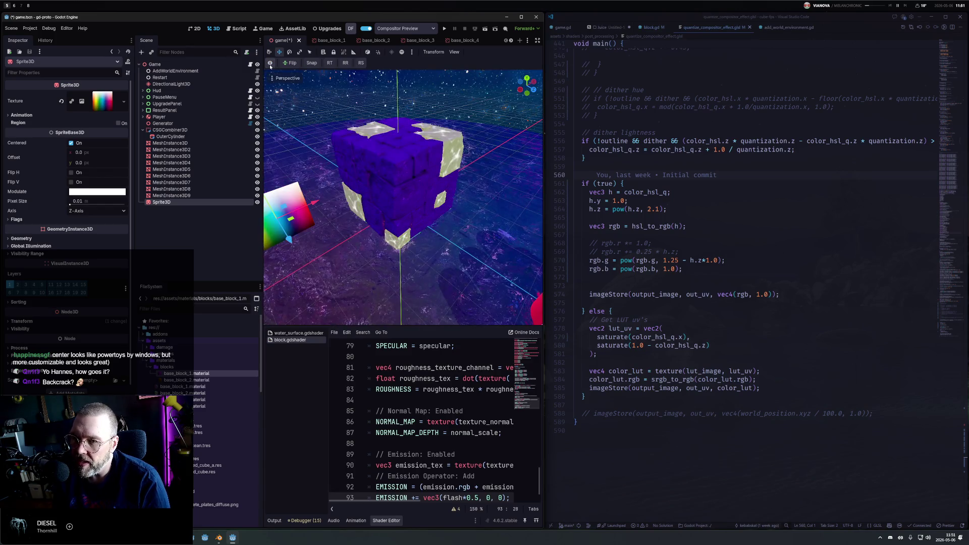
{"action": "left_click", "coordinate": [270, 63]}
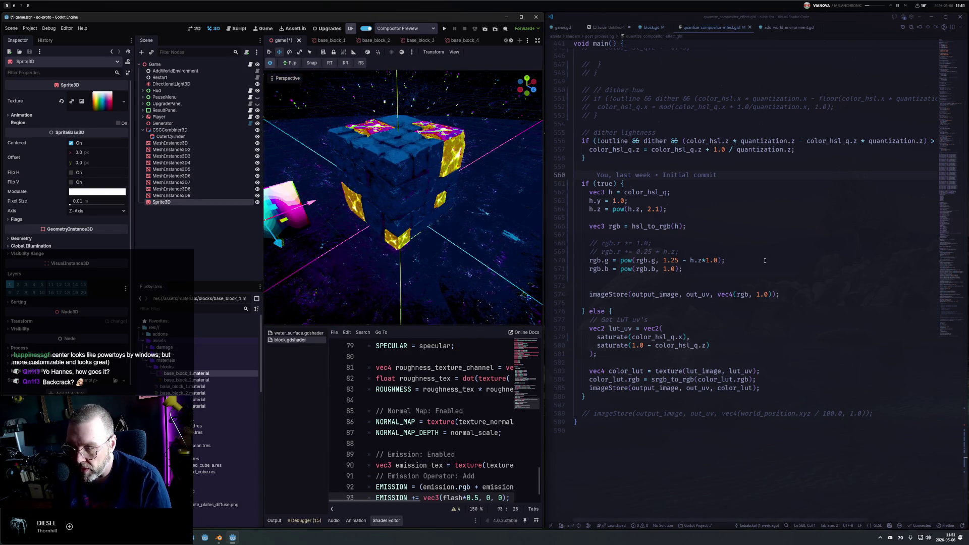
{"action": "scroll", "coordinate": [654, 310], "scroll_direction": "down", "scroll_amount": 3}
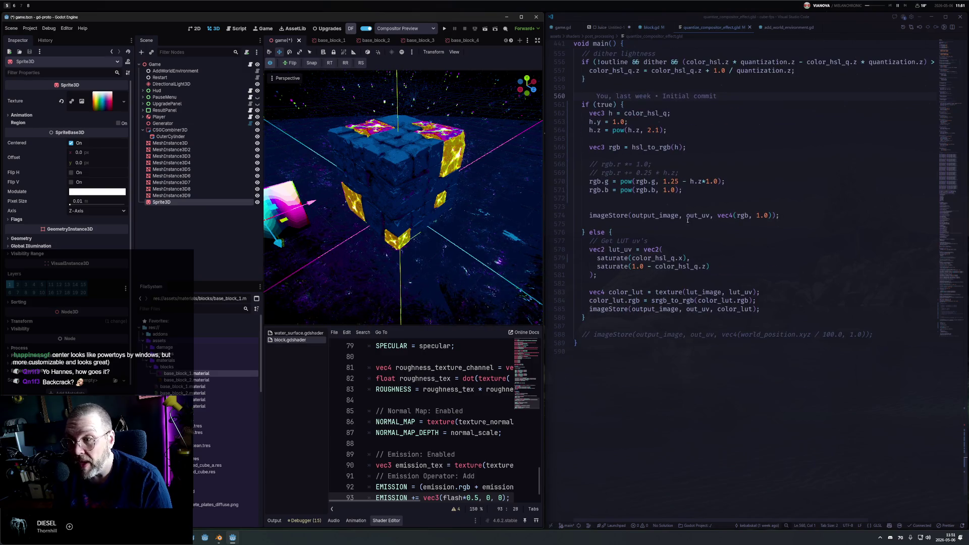
{"action": "left_click", "coordinate": [720, 171]}
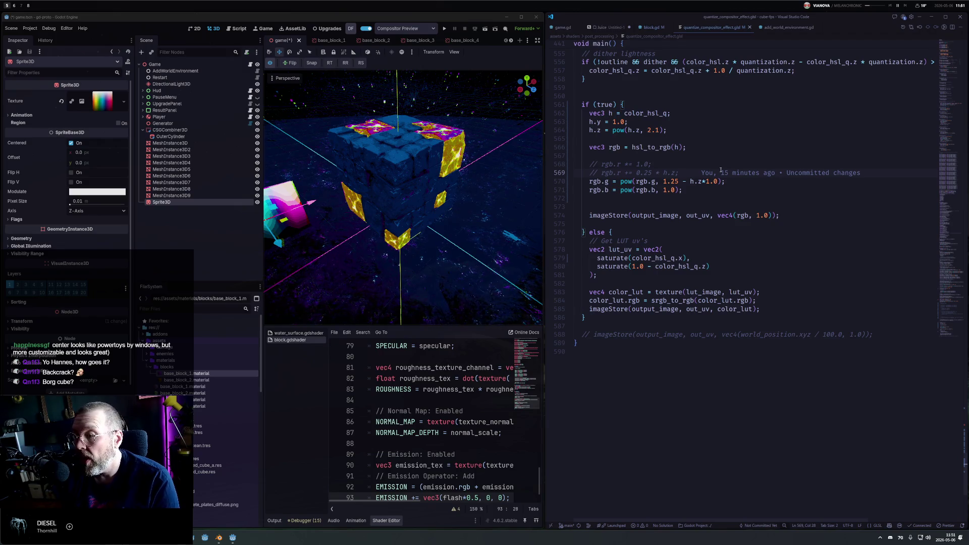
Add 'rgb.r += rgb.b*0.25;' below line 569, trying 0.5 first, and save the shader.
{"action": "key", "text": "Return"}
{"action": "type", "text": "r"}
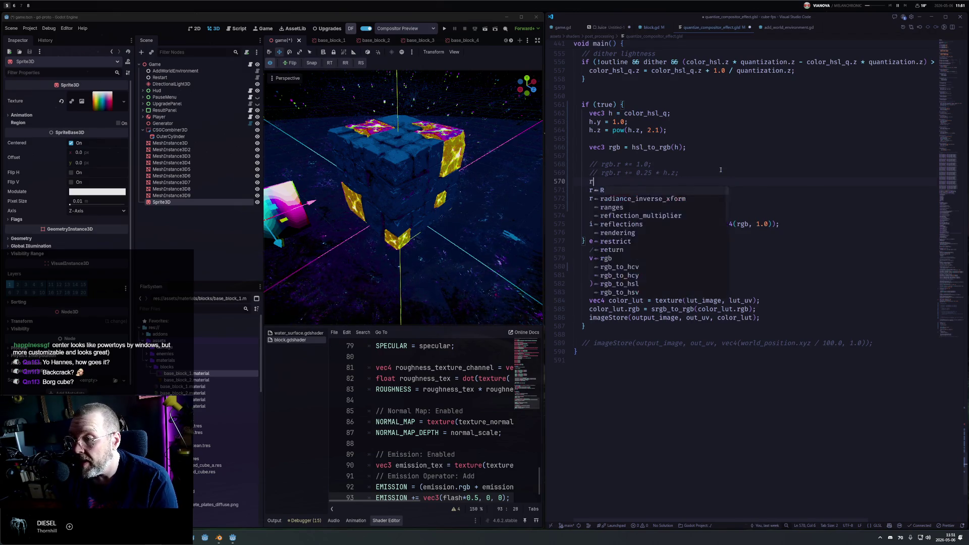
{"action": "type", "text": "gb.r +"}
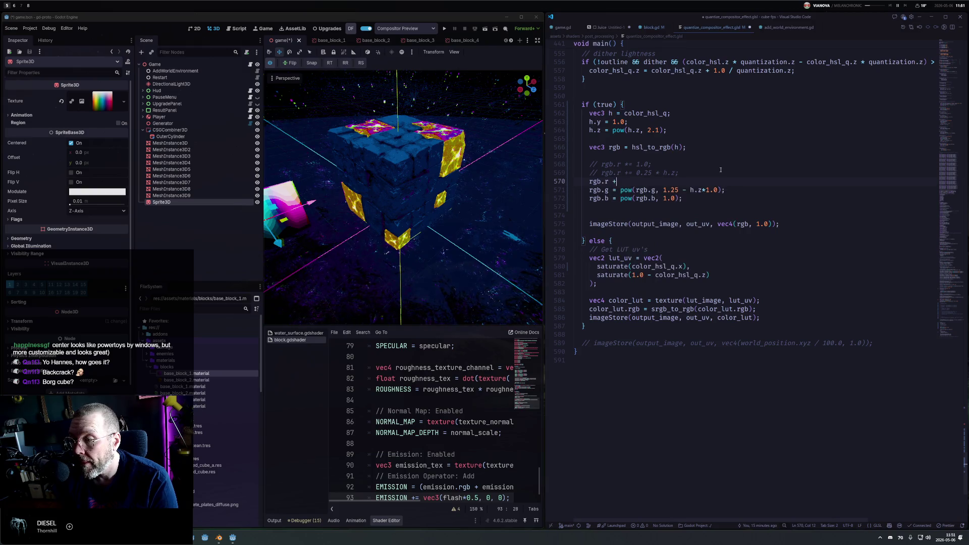
{"action": "type", "text": "= rgb"}
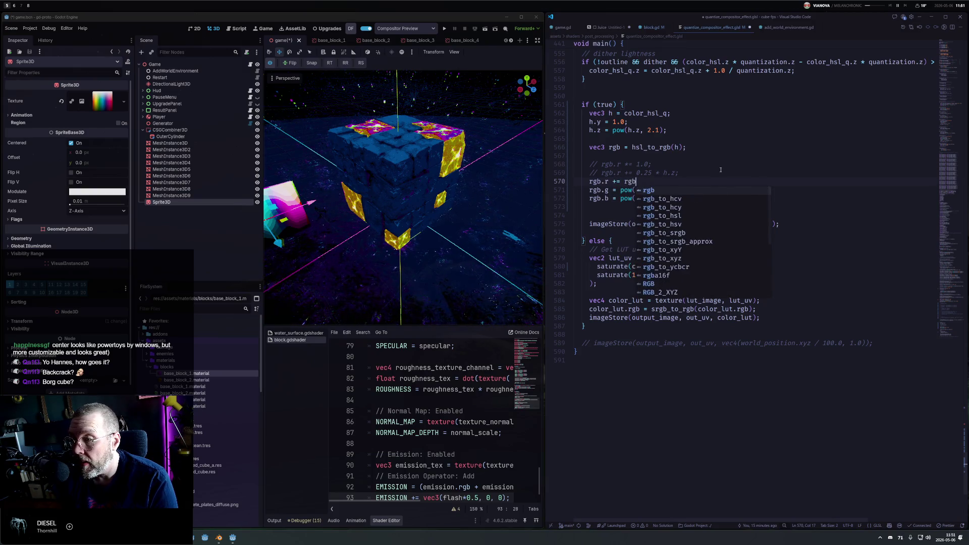
{"action": "type", "text": ".b;"}
{"action": "key", "text": "ctrl+s"}
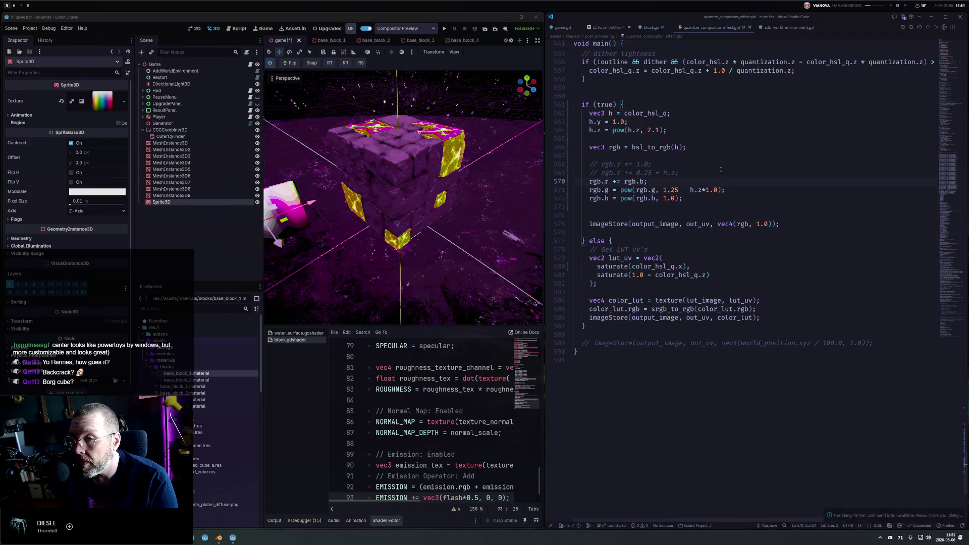
{"action": "type", "text": "*"}
{"action": "key", "text": "ctrl+s"}
{"action": "key", "text": "Left"}
{"action": "key", "text": "BackSpace"}
{"action": "key", "text": "ctrl+s"}
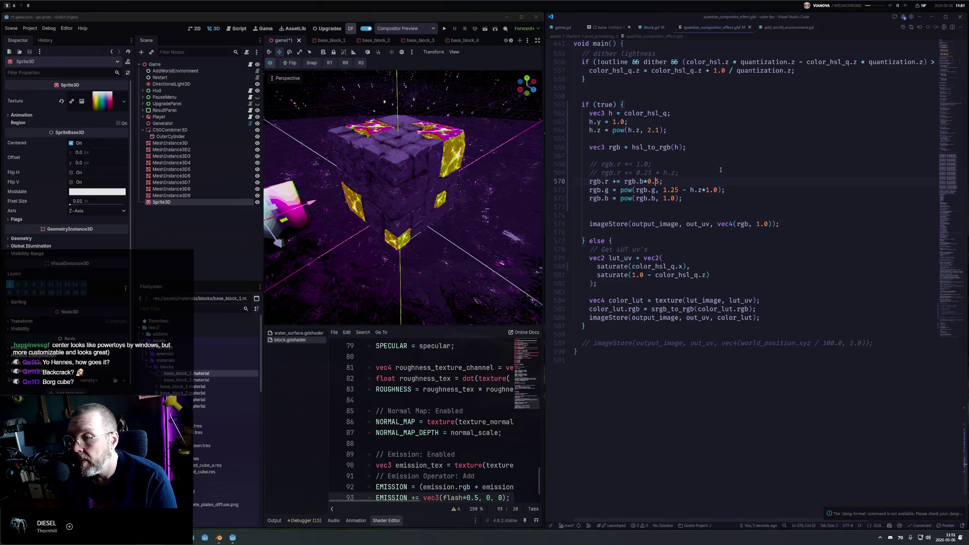
{"action": "key", "text": "ctrl+s"}
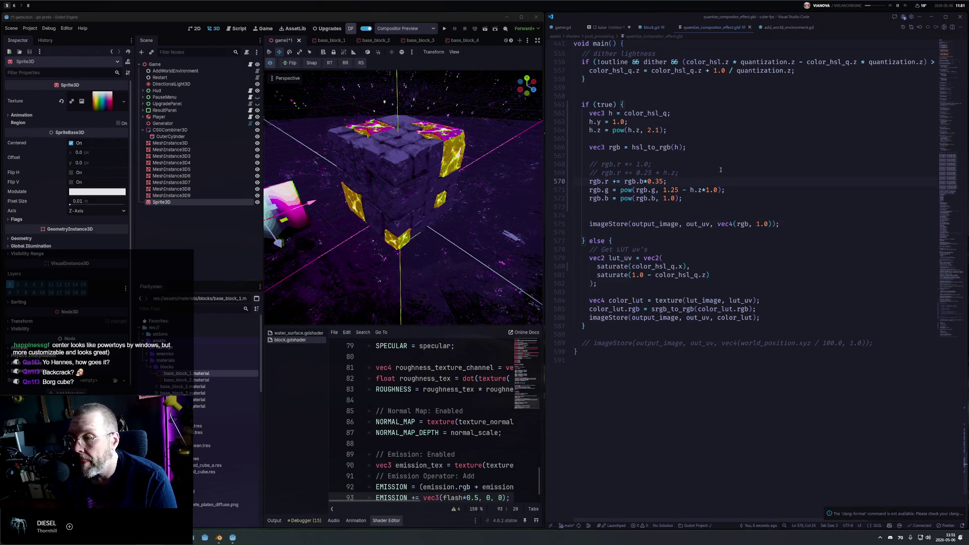
{"action": "type", "text": "2"}
{"action": "key", "text": "ctrl+s"}
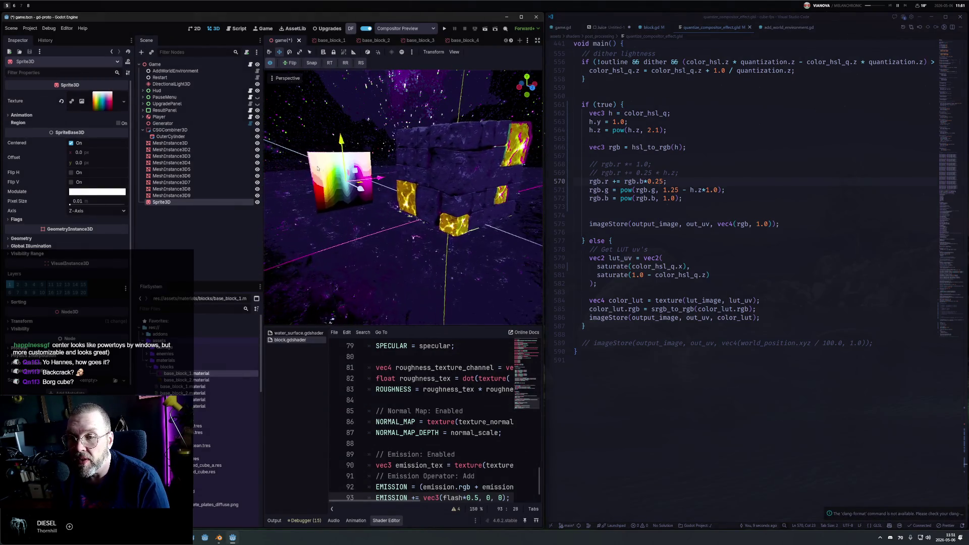
Orbit and zoom the 3D viewport to inspect the coloured cylinders under the purple tint.
{"action": "scroll", "coordinate": [371, 192], "scroll_direction": "down", "scroll_amount": 5}
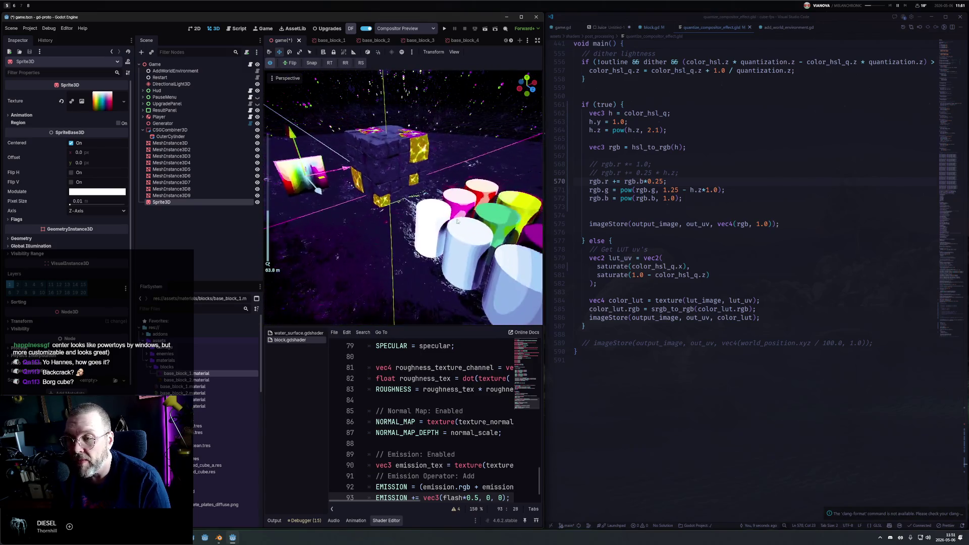
{"action": "scroll", "coordinate": [429, 182], "scroll_direction": "up", "scroll_amount": 5}
{"action": "mouse_move", "coordinate": [443, 164]}
{"action": "left_mouse_down"}
{"action": "mouse_move", "coordinate": [427, 225]}
{"action": "mouse_move", "coordinate": [413, 208]}
{"action": "mouse_move", "coordinate": [472, 220]}
{"action": "left_mouse_up"}
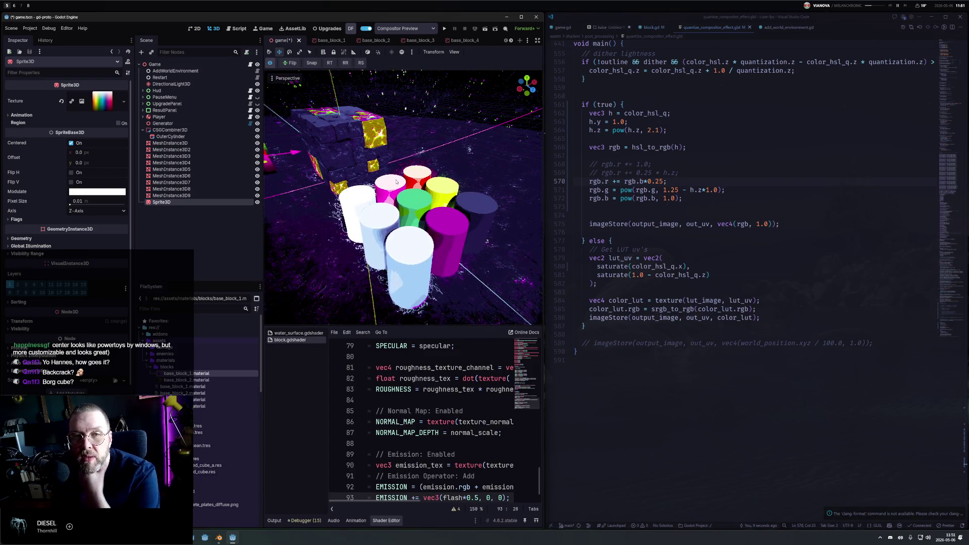
{"action": "mouse_move", "coordinate": [362, 174]}
{"action": "left_mouse_down"}
{"action": "mouse_move", "coordinate": [395, 174]}
{"action": "mouse_move", "coordinate": [389, 182]}
{"action": "mouse_move", "coordinate": [364, 174]}
{"action": "mouse_move", "coordinate": [382, 183]}
{"action": "mouse_move", "coordinate": [373, 179]}
{"action": "left_mouse_up"}
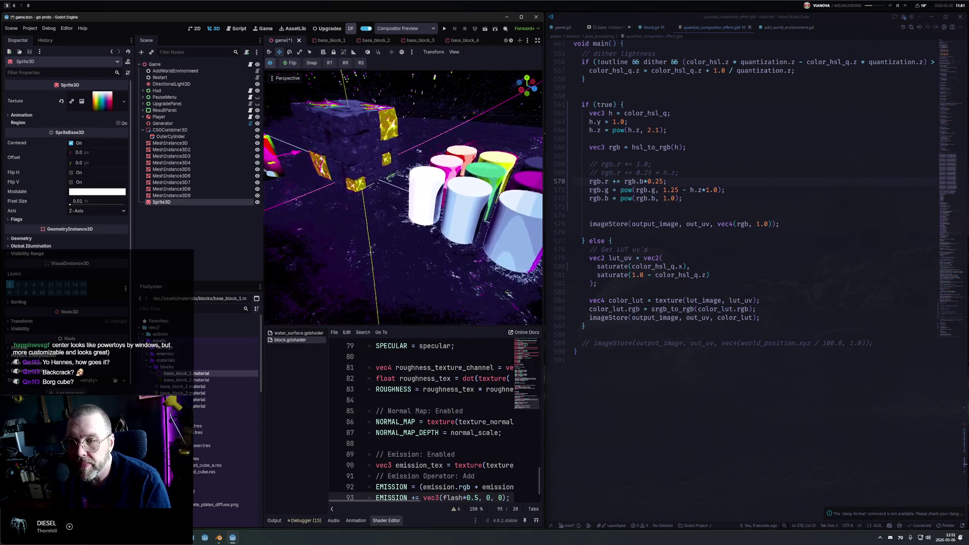
Delete the MeshInstance3D through Sprite3D nodes from the Scene tree.
{"action": "left_click", "coordinate": [176, 144], "text": "shift"}
{"action": "key", "text": "Delete"}
{"action": "key", "text": "Return"}
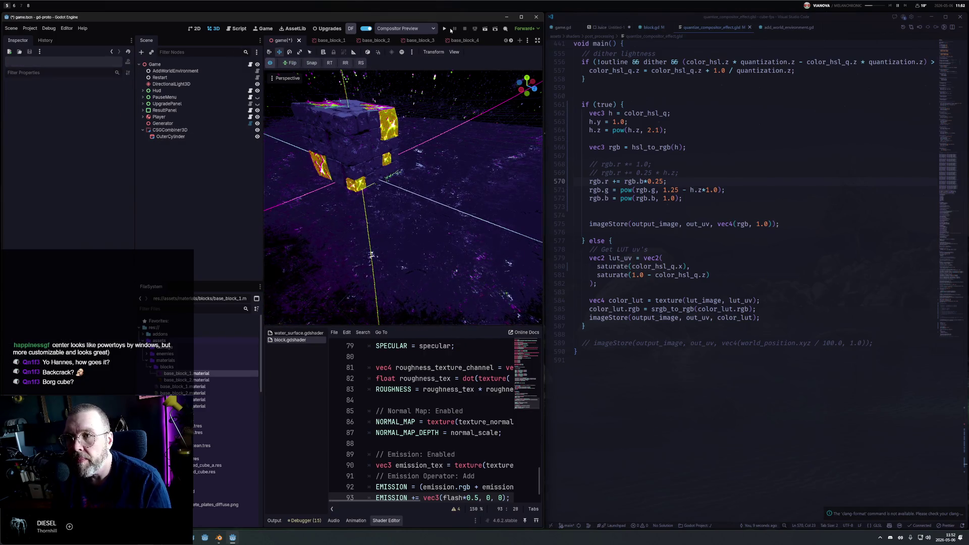
Widen the Godot window, run the game and start a round from the upgrade grid.
{"action": "key", "text": "super+Right"}
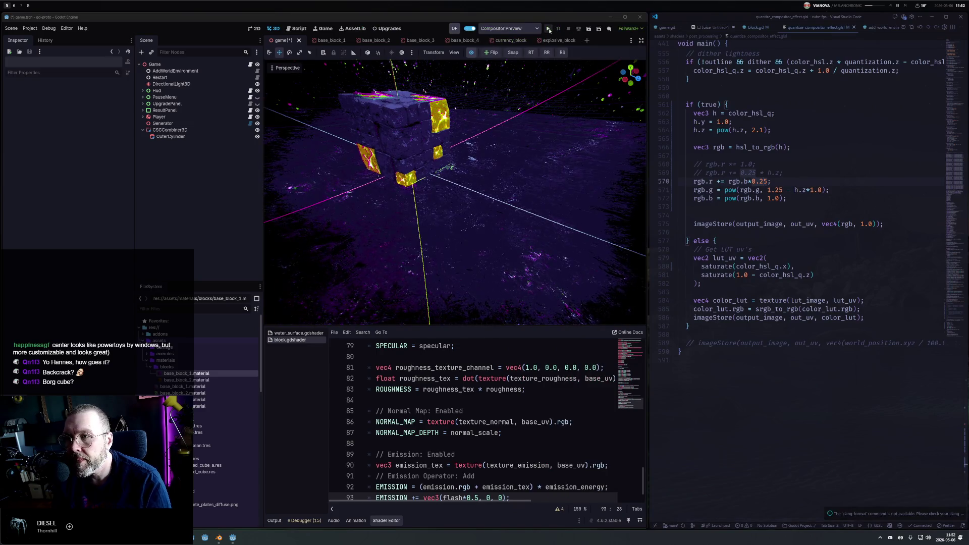
{"action": "left_click", "coordinate": [549, 29]}
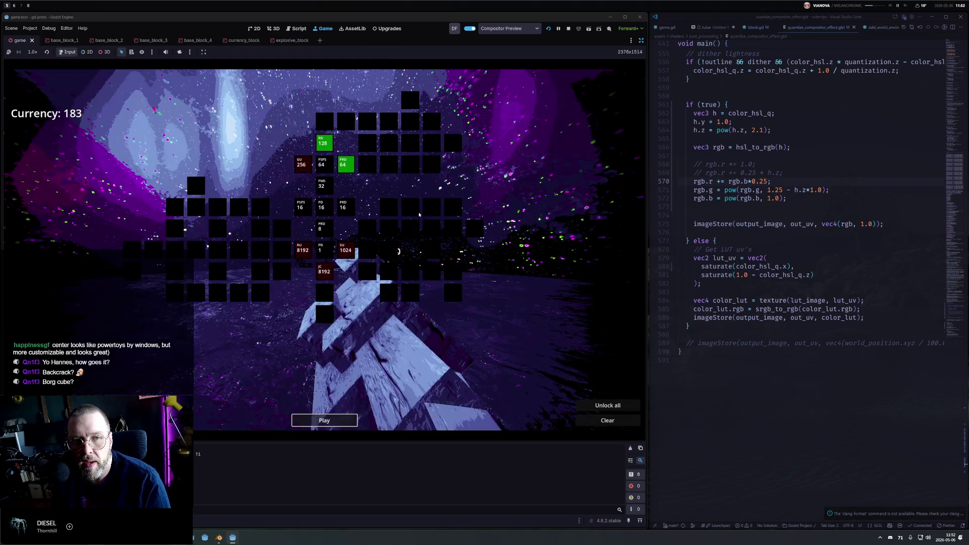
{"action": "left_click", "coordinate": [323, 420]}
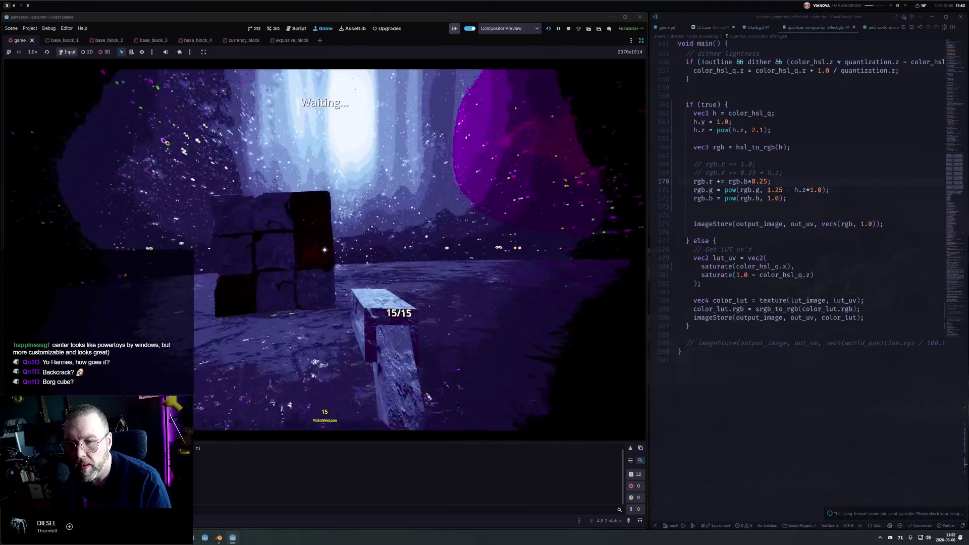
Shoot the stone and red blocks through the round, reloading the pistol once.
{"action": "left_click", "coordinate": [325, 249]}
{"action": "left_click", "coordinate": [324, 249]}
{"action": "left_click", "coordinate": [324, 249]}
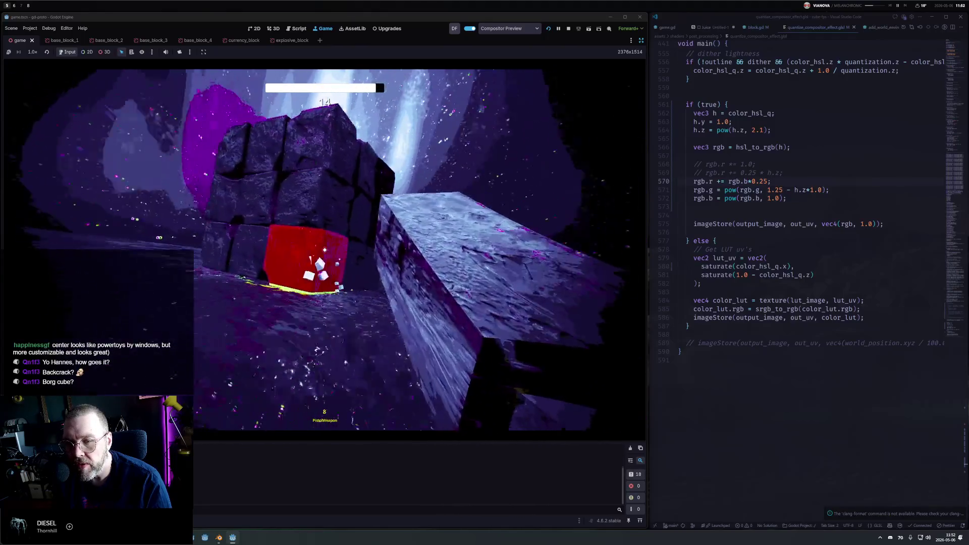
{"action": "left_click", "coordinate": [325, 250]}
{"action": "key", "text": "r"}
{"action": "left_click", "coordinate": [325, 249]}
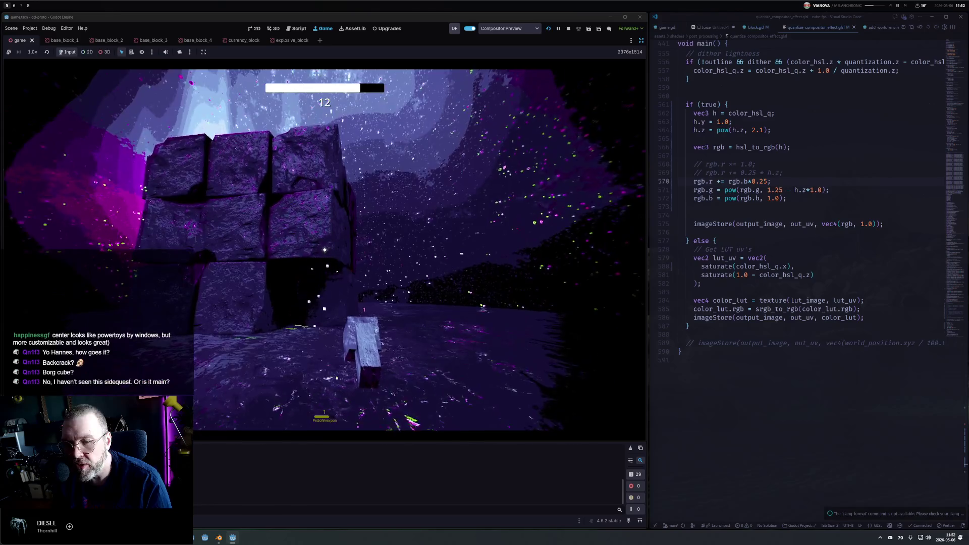
{"action": "left_click", "coordinate": [324, 250]}
{"action": "left_click", "coordinate": [324, 249]}
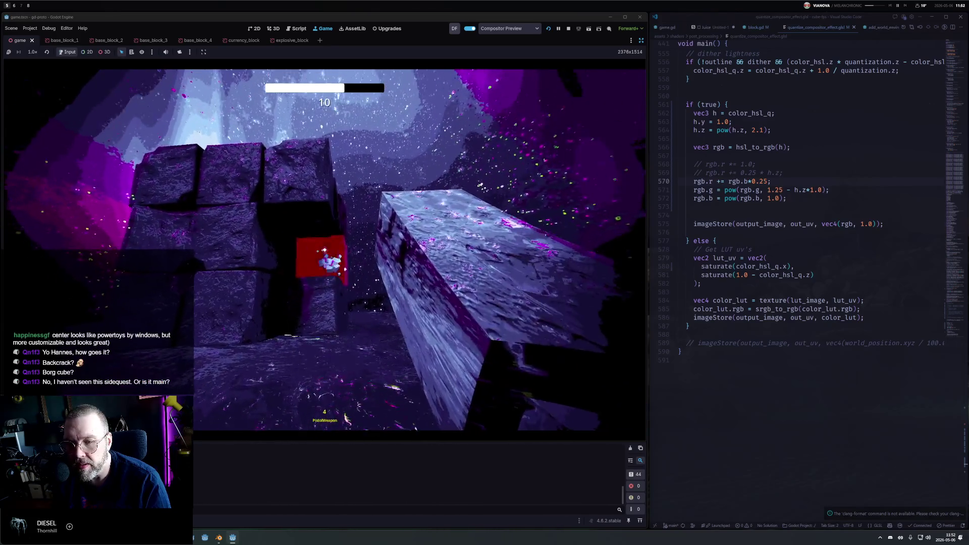
{"action": "left_click", "coordinate": [325, 249]}
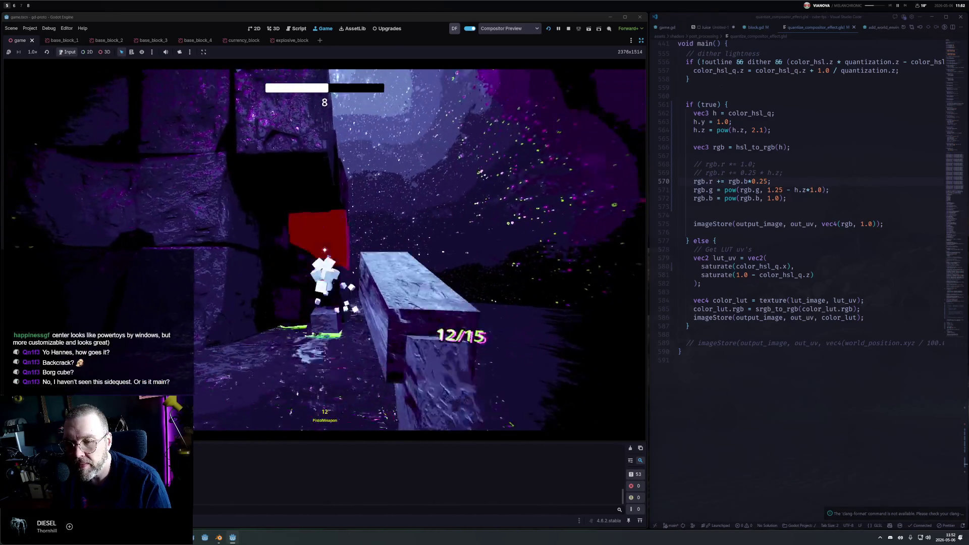
{"action": "left_click", "coordinate": [325, 250]}
{"action": "left_click", "coordinate": [325, 249]}
{"action": "left_click", "coordinate": [324, 249]}
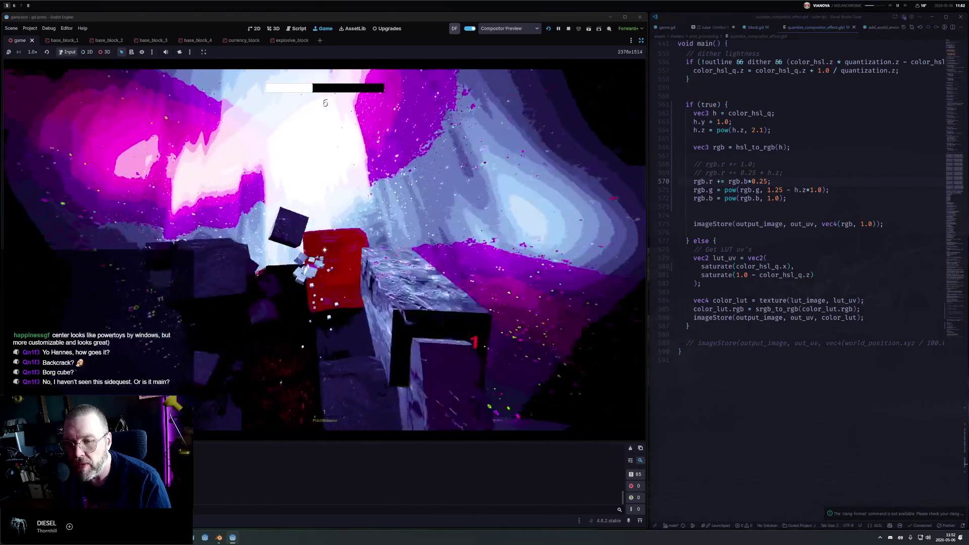
{"action": "left_click", "coordinate": [325, 249]}
{"action": "left_click", "coordinate": [325, 249]}
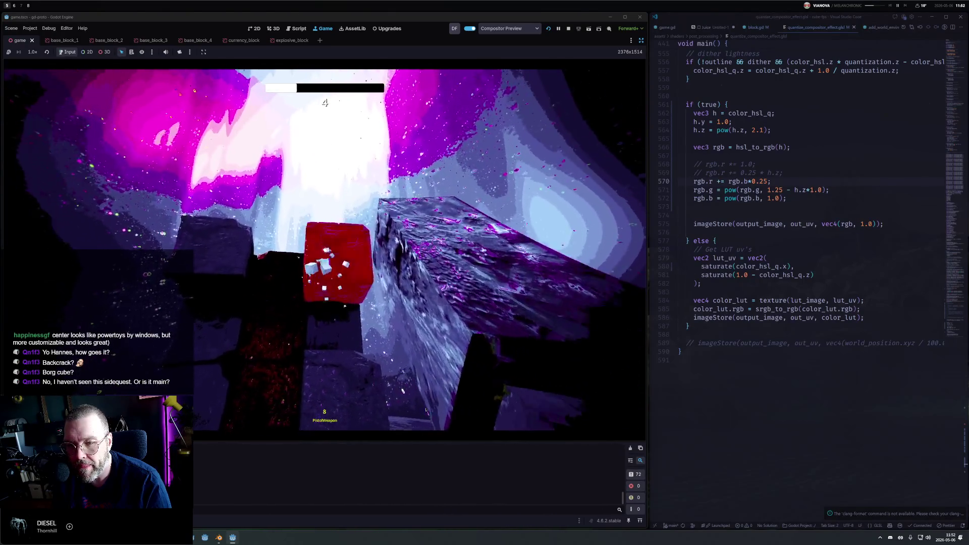
{"action": "left_click", "coordinate": [325, 249]}
{"action": "left_click", "coordinate": [324, 249]}
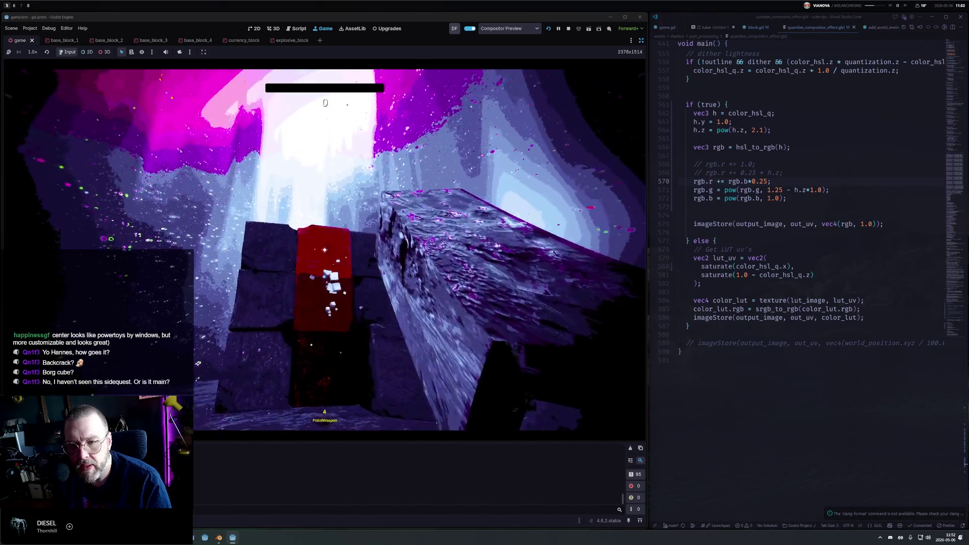
Continue into the next level, shoot its red and remaining blocks, and close the level 3 results.
{"action": "key", "text": "Return"}
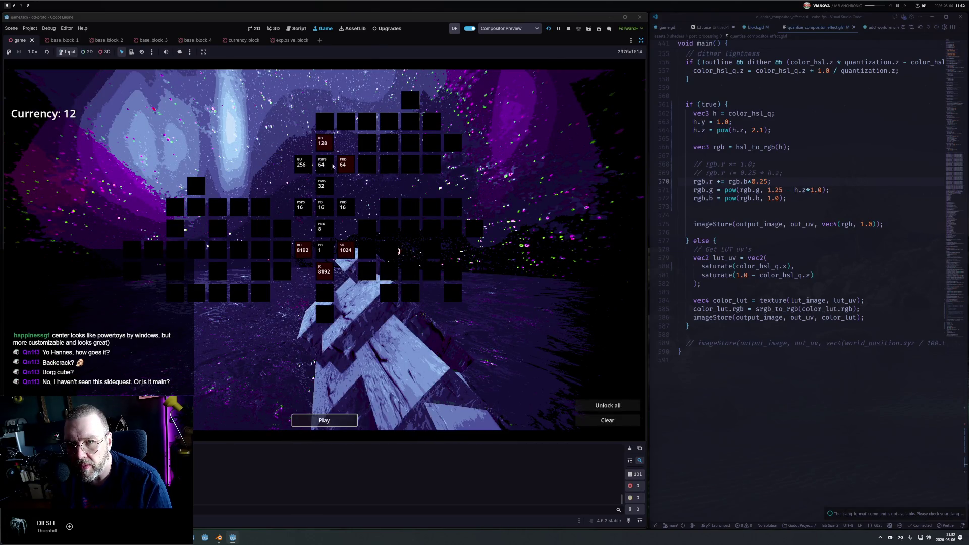
{"action": "key", "text": "Return"}
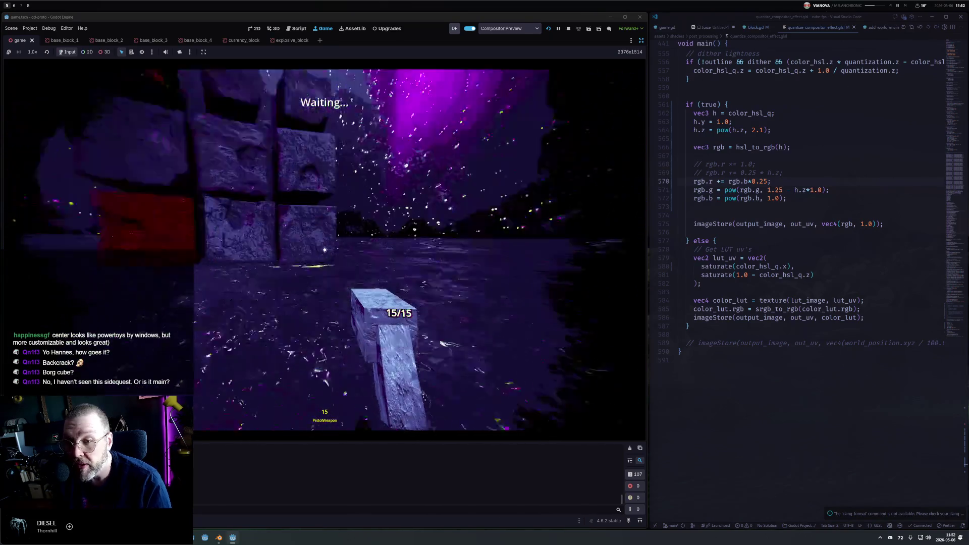
{"action": "left_click", "coordinate": [325, 250]}
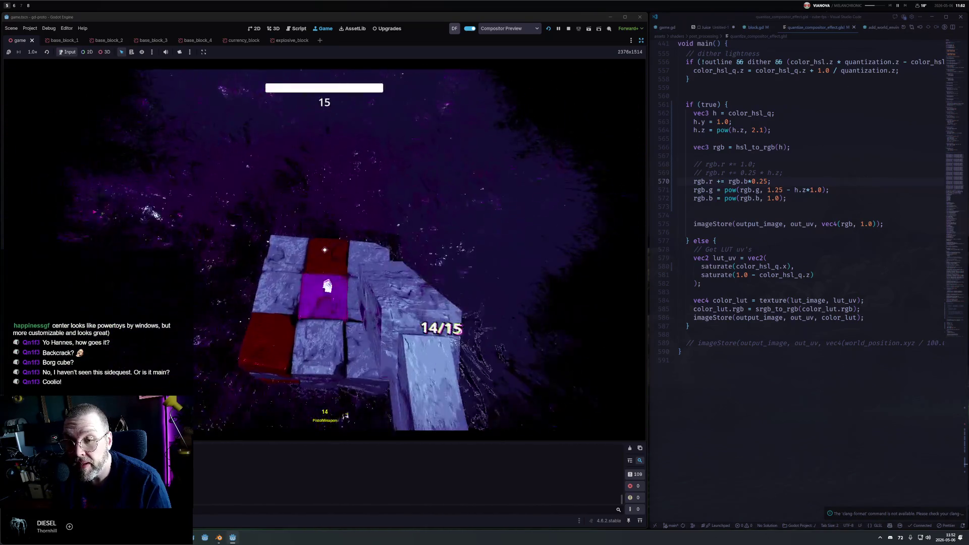
{"action": "left_click", "coordinate": [325, 249]}
{"action": "left_click", "coordinate": [324, 249]}
{"action": "left_click", "coordinate": [325, 249]}
{"action": "left_click", "coordinate": [324, 249]}
{"action": "left_click", "coordinate": [324, 249]}
{"action": "left_click", "coordinate": [324, 249]}
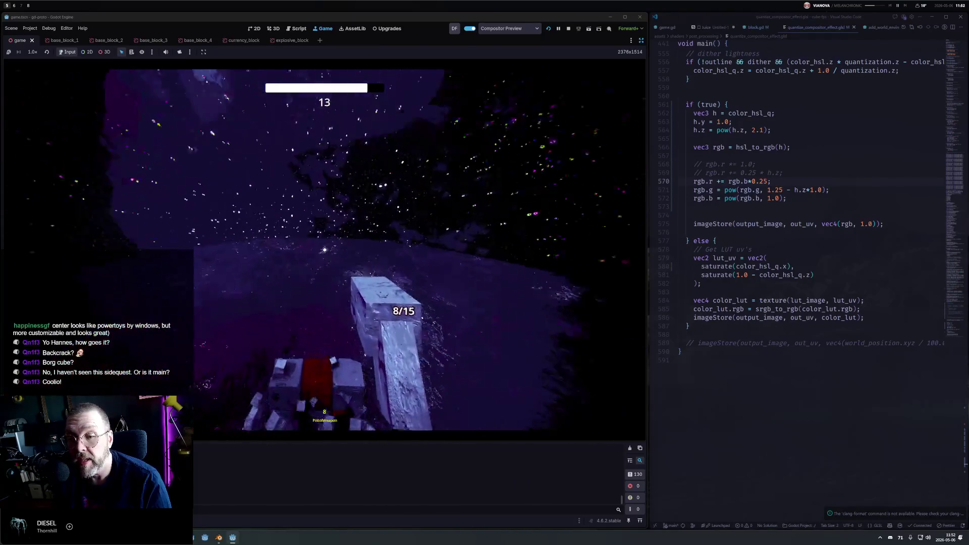
{"action": "left_click", "coordinate": [324, 250]}
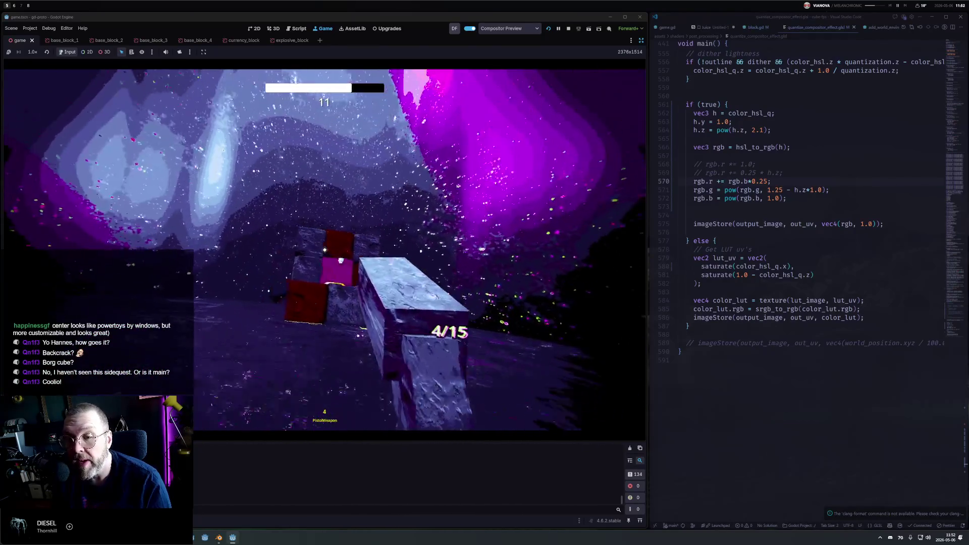
{"action": "left_click", "coordinate": [324, 249]}
{"action": "left_click", "coordinate": [324, 250]}
{"action": "left_click", "coordinate": [325, 249]}
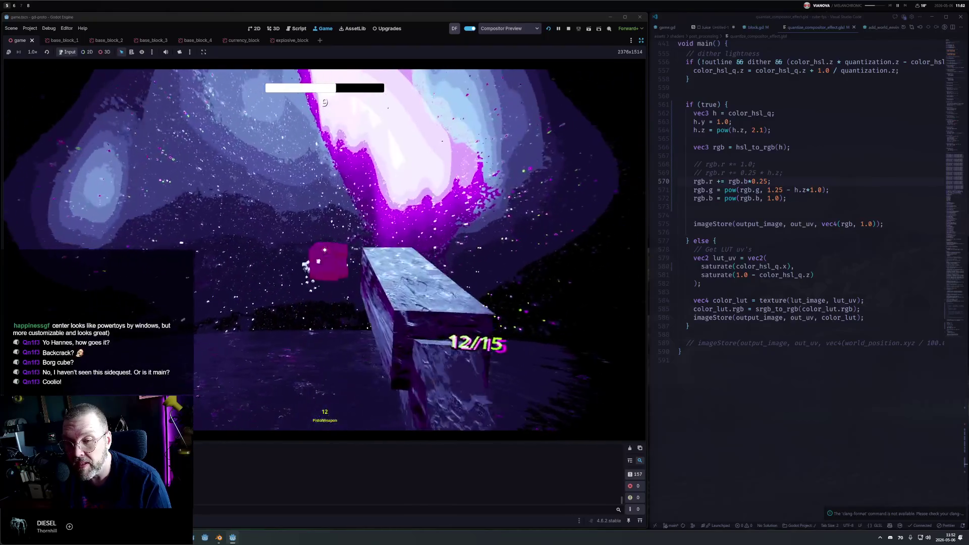
{"action": "key", "text": "Return"}
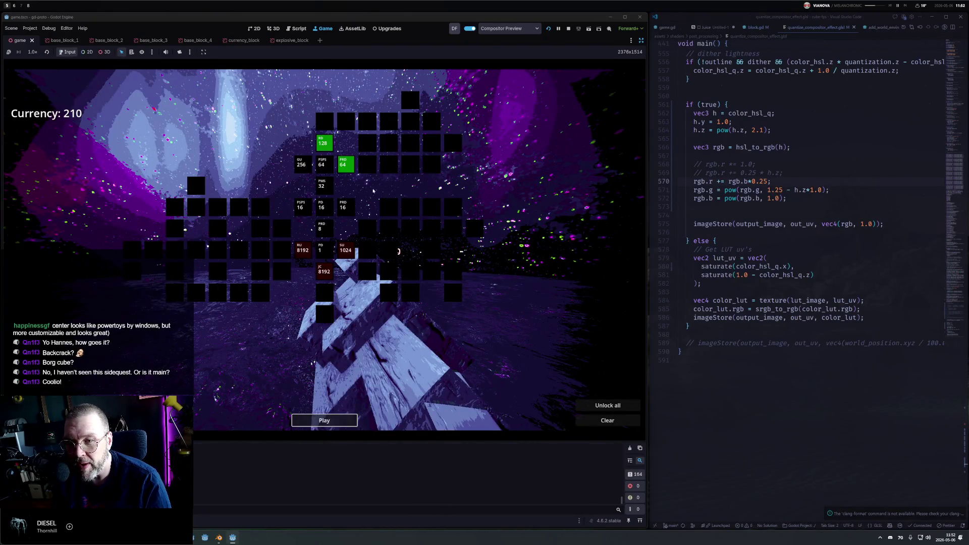
Start level 4 and shoot the cubes and red blocks along the wall.
{"action": "left_click", "coordinate": [336, 420]}
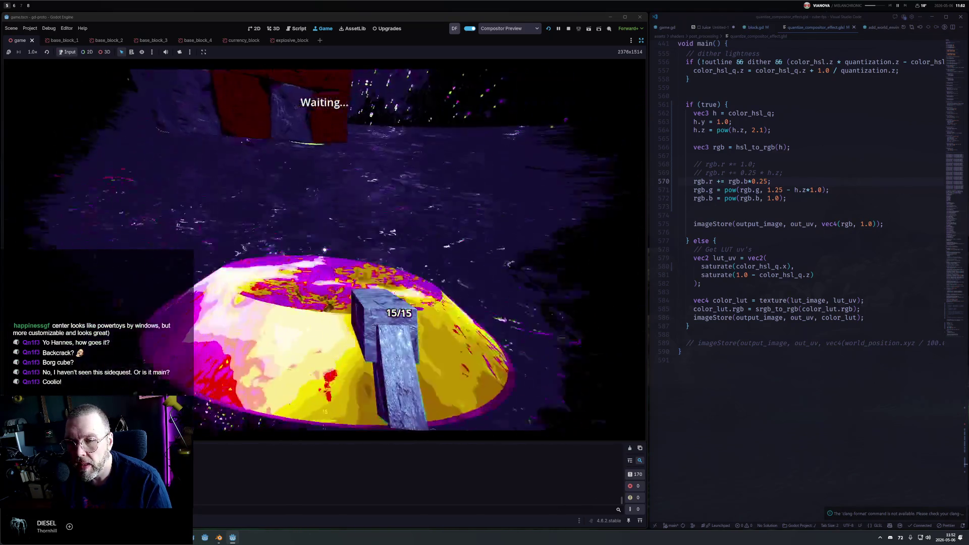
{"action": "left_click", "coordinate": [325, 249]}
{"action": "left_click", "coordinate": [324, 249]}
{"action": "left_click", "coordinate": [325, 249]}
{"action": "left_click", "coordinate": [324, 249]}
{"action": "left_click", "coordinate": [325, 249]}
{"action": "left_click", "coordinate": [325, 250]}
{"action": "left_click", "coordinate": [325, 249]}
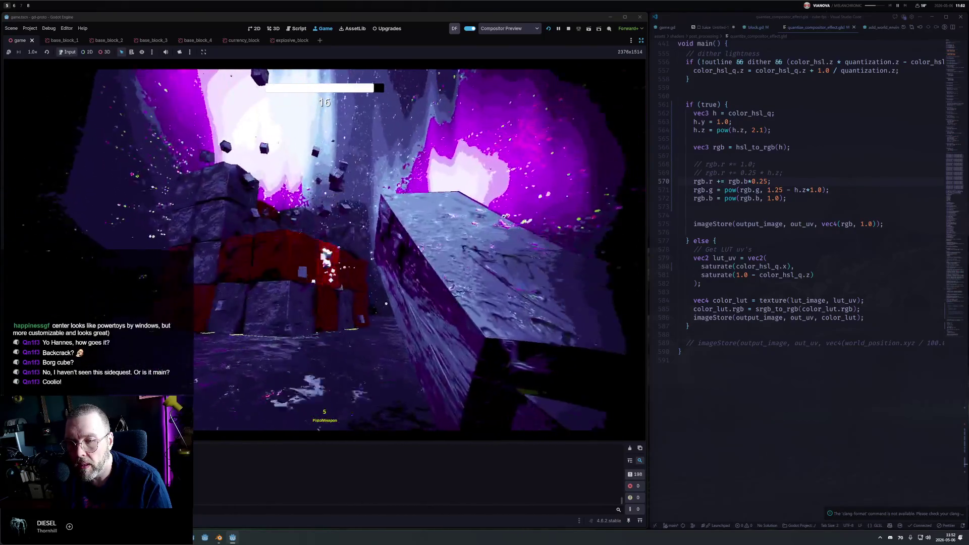
{"action": "left_click", "coordinate": [325, 249]}
{"action": "left_click", "coordinate": [324, 249]}
{"action": "left_click", "coordinate": [325, 249]}
{"action": "left_click", "coordinate": [325, 250]}
{"action": "left_click", "coordinate": [324, 249]}
{"action": "left_click", "coordinate": [324, 250]}
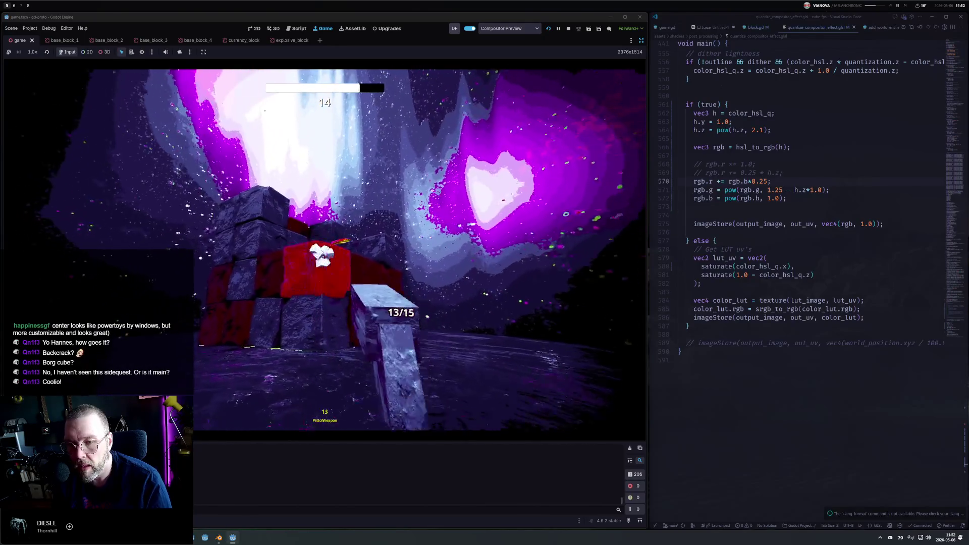
{"action": "left_click", "coordinate": [325, 249]}
{"action": "left_click", "coordinate": [325, 249]}
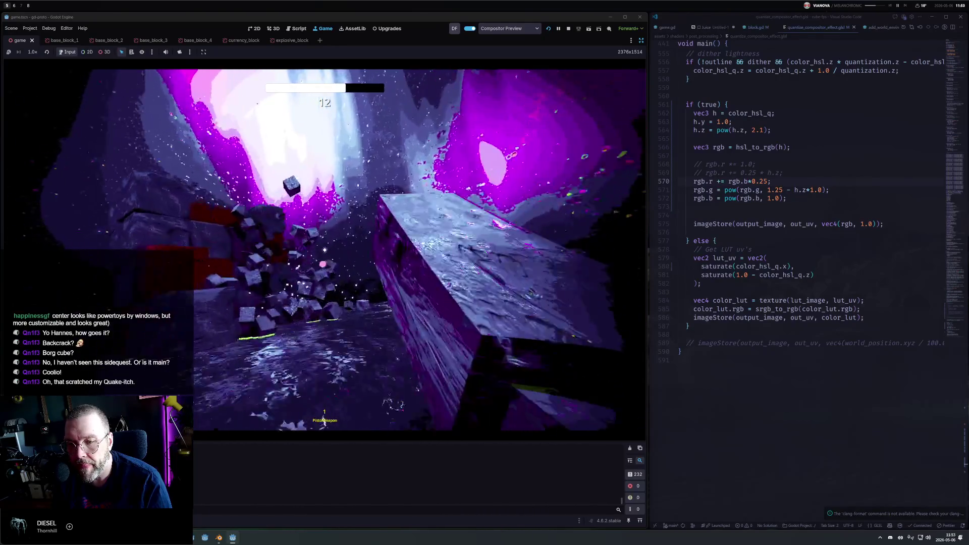
{"action": "left_click", "coordinate": [325, 249]}
{"action": "left_click", "coordinate": [324, 249]}
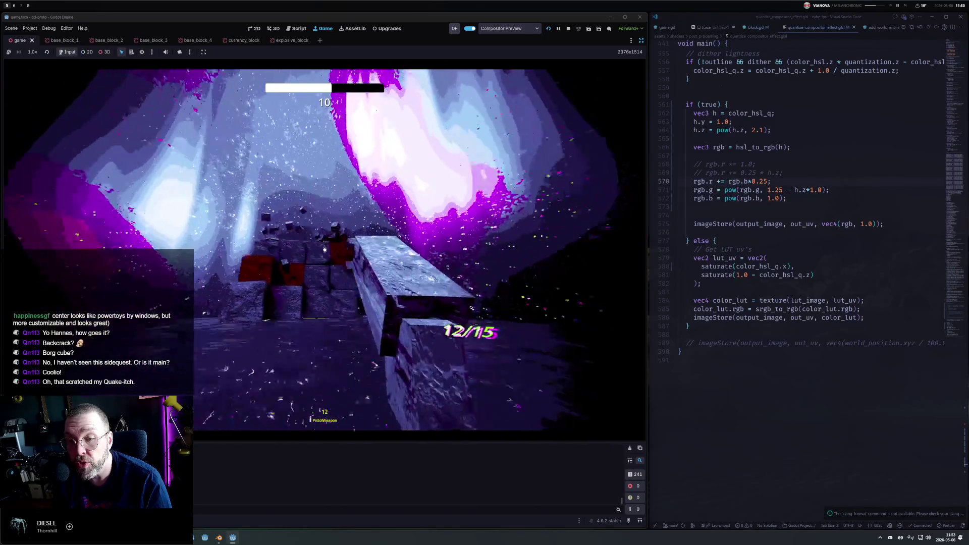
{"action": "left_click", "coordinate": [324, 249]}
{"action": "left_click", "coordinate": [324, 249]}
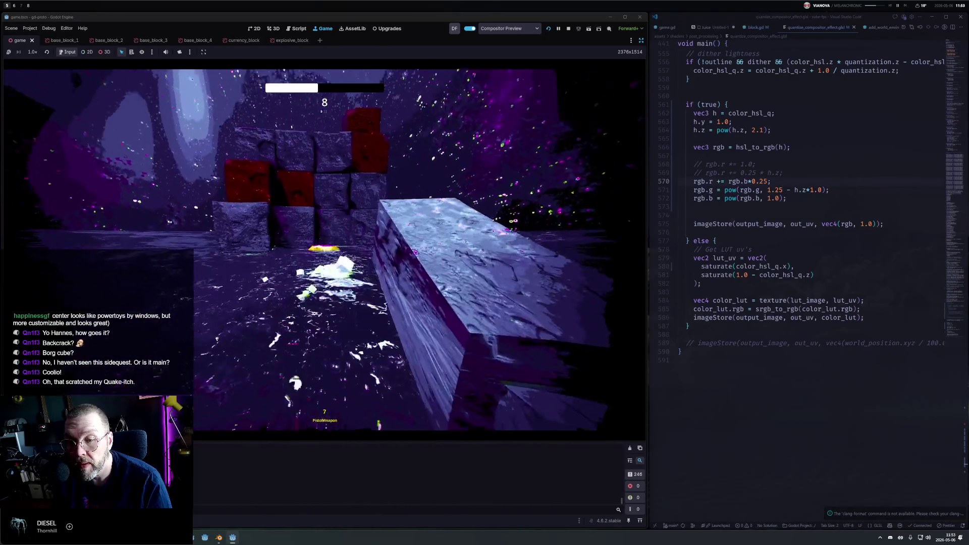
{"action": "left_click", "coordinate": [324, 249]}
Reload twice while clearing the red block cluster and remaining wall blocks until results appear.
{"action": "left_click", "coordinate": [324, 249]}
{"action": "key", "text": "r"}
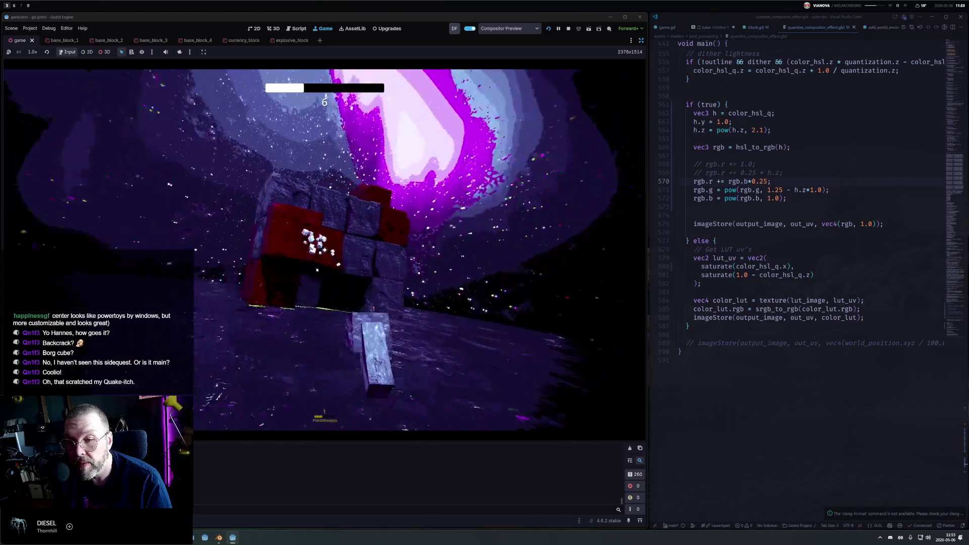
{"action": "left_click", "coordinate": [324, 249]}
{"action": "left_click", "coordinate": [325, 249]}
{"action": "left_click", "coordinate": [324, 250]}
{"action": "left_click", "coordinate": [325, 250]}
{"action": "left_click", "coordinate": [324, 249]}
{"action": "left_click", "coordinate": [324, 249]}
{"action": "left_click", "coordinate": [324, 249]}
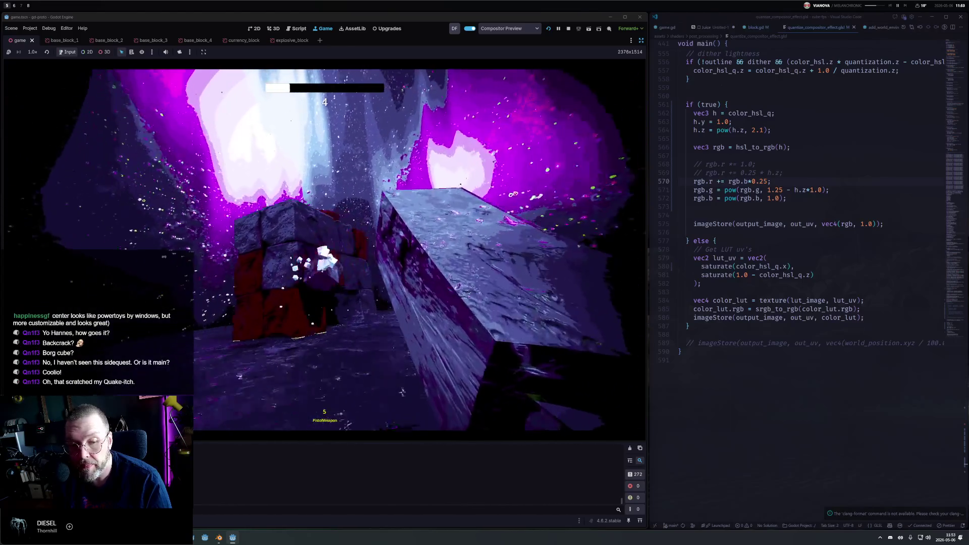
{"action": "left_click", "coordinate": [324, 250]}
{"action": "left_click", "coordinate": [324, 249]}
{"action": "left_click", "coordinate": [324, 249]}
{"action": "left_click", "coordinate": [324, 250]}
{"action": "key", "text": "r"}
{"action": "left_click", "coordinate": [324, 249]}
{"action": "left_click", "coordinate": [325, 250]}
{"action": "left_click", "coordinate": [324, 249]}
{"action": "left_click", "coordinate": [324, 250]}
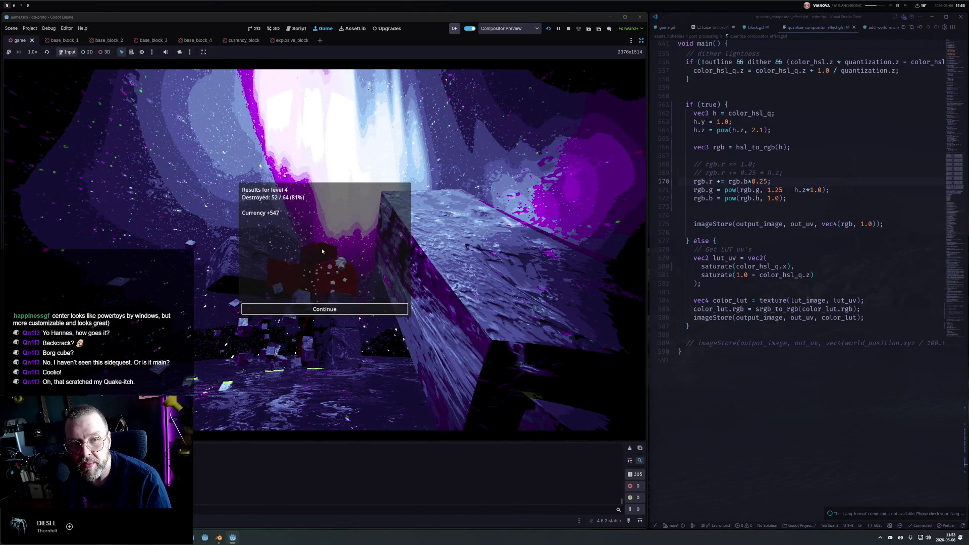
Skip past the level 4 results, pause and stop the game, then orbit around the violet block cube.
{"action": "key", "text": "Return"}
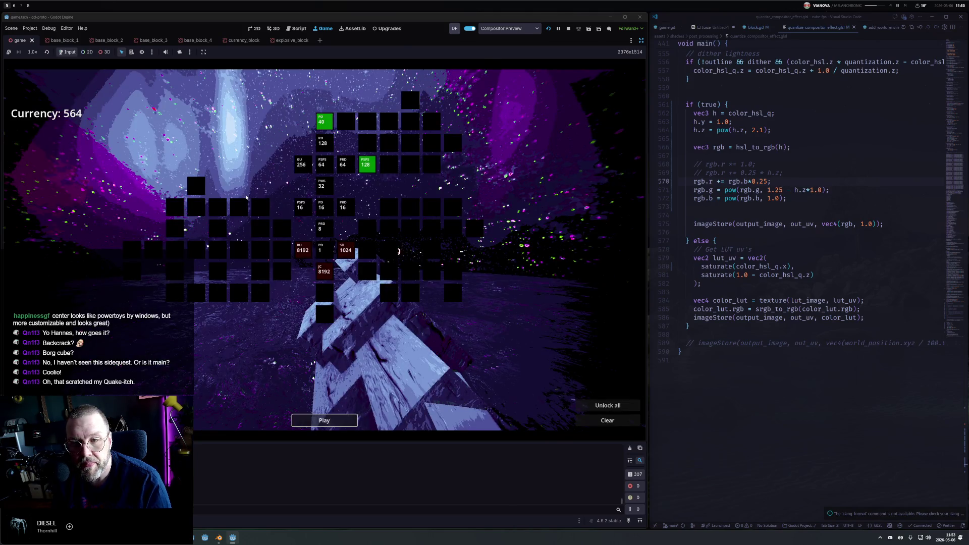
{"action": "key", "text": "Return"}
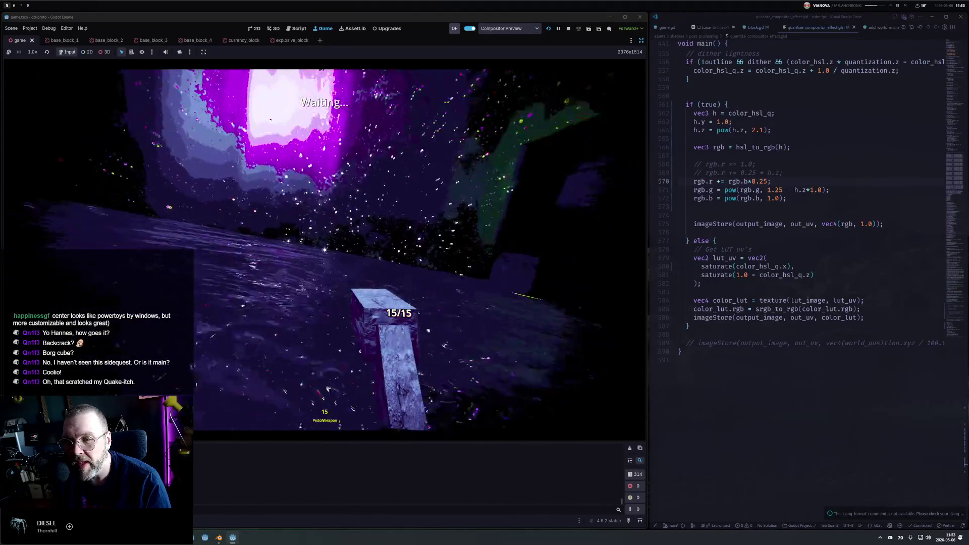
{"action": "key", "text": "Escape"}
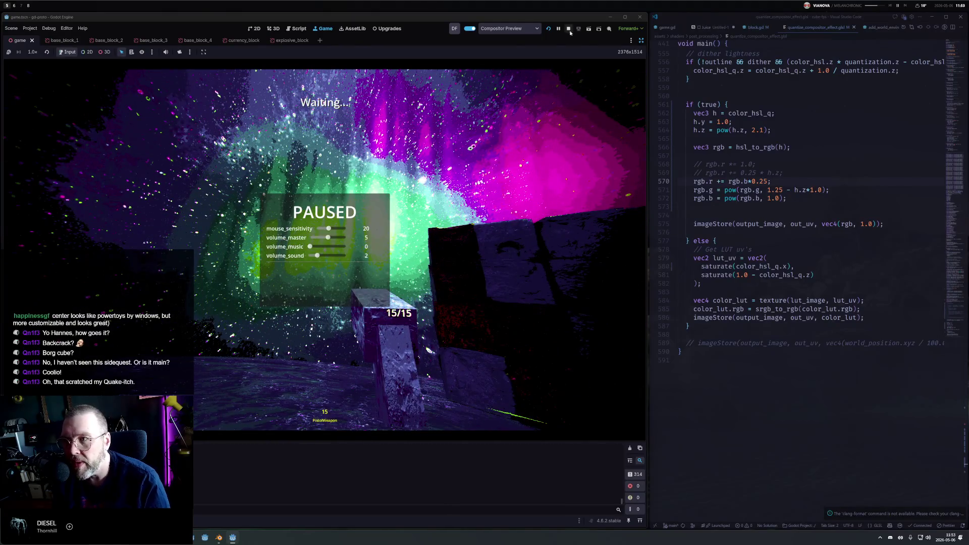
{"action": "left_click", "coordinate": [569, 29]}
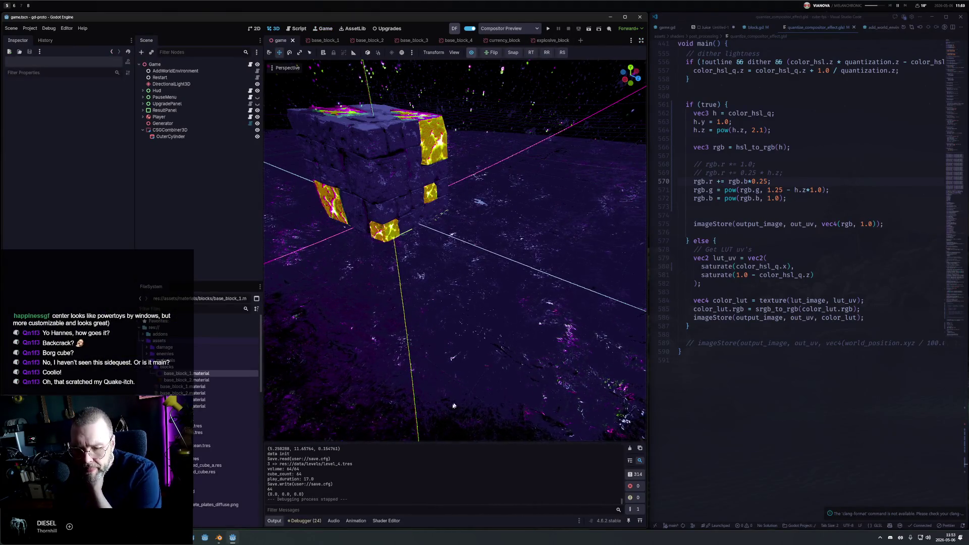
{"action": "mouse_move", "coordinate": [398, 361]}
{"action": "left_mouse_down"}
{"action": "mouse_move", "coordinate": [394, 199]}
{"action": "mouse_move", "coordinate": [447, 221]}
{"action": "left_mouse_up"}
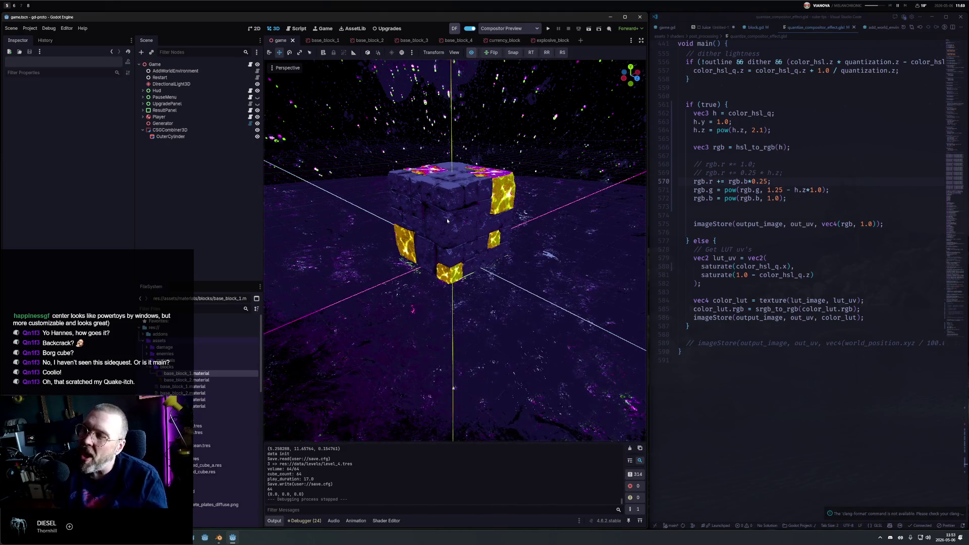
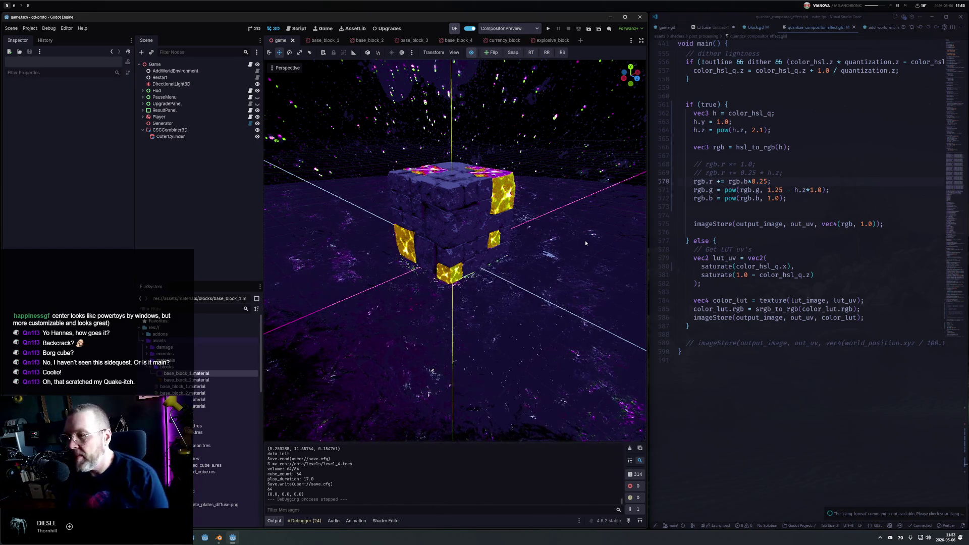
Undo the node removal to restore the nine cylinders and gradient sprite, viewed from ground level.
{"action": "left_click", "coordinate": [750, 181]}
{"action": "left_click", "coordinate": [507, 220]}
{"action": "key", "text": "ctrl+z"}
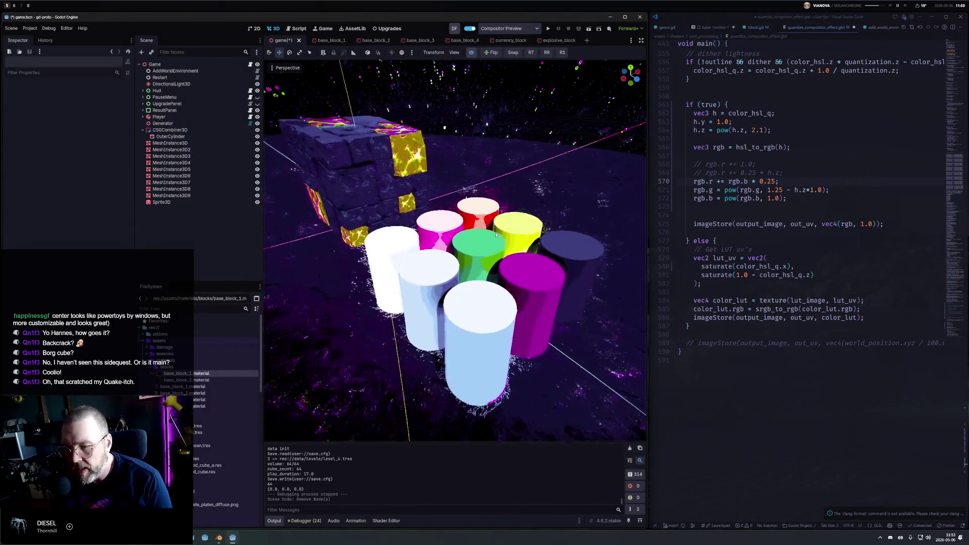
{"action": "scroll", "coordinate": [470, 228], "scroll_direction": "down", "scroll_amount": 3}
{"action": "mouse_move", "coordinate": [470, 227]}
{"action": "left_mouse_down"}
{"action": "mouse_move", "coordinate": [340, 164]}
{"action": "mouse_move", "coordinate": [546, 193]}
{"action": "mouse_move", "coordinate": [720, 178]}
{"action": "left_mouse_up"}
{"action": "left_click", "coordinate": [841, 180]}
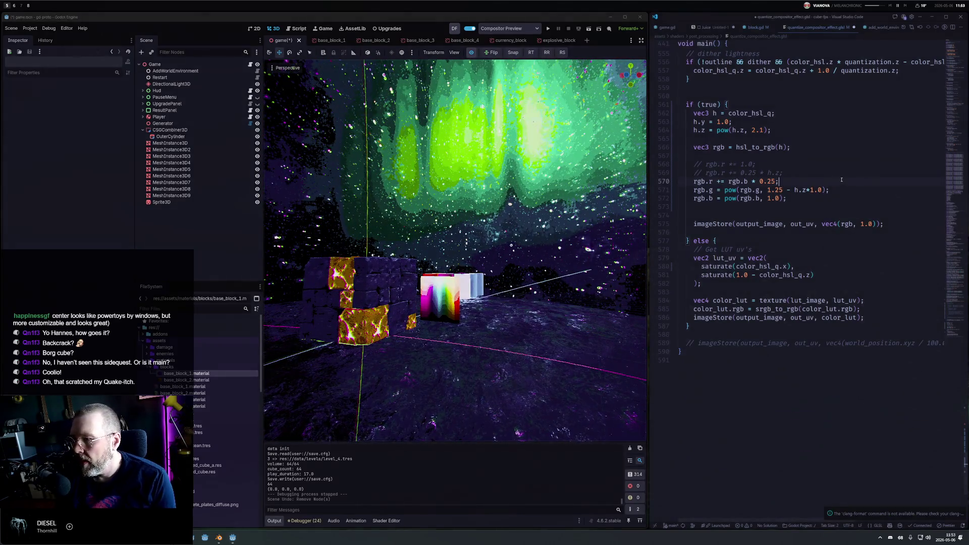
Clean up line 570 and duplicate the red-channel mix line, switching its channel to g.
{"action": "type", "text": "j"}
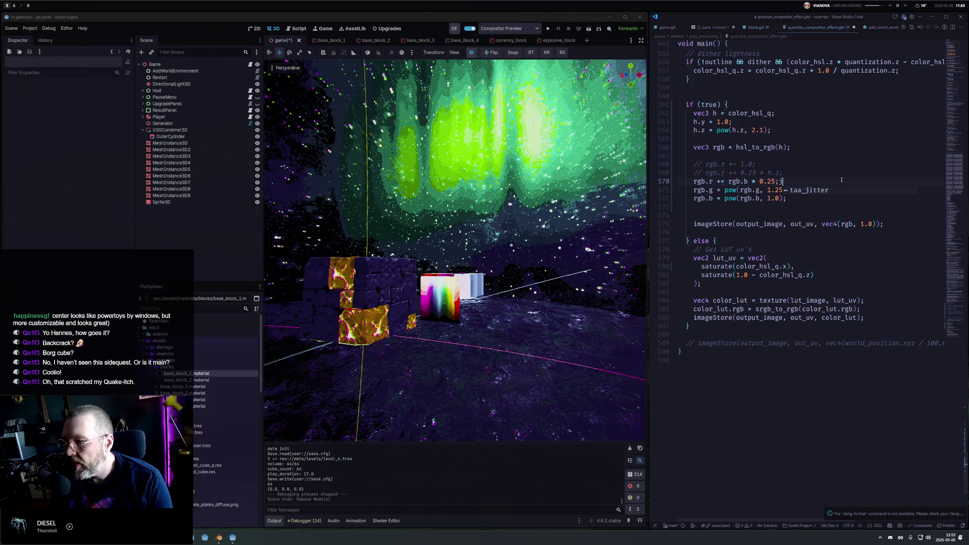
{"action": "key", "text": "ctrl+z"}
{"action": "key", "text": "ctrl+z"}
{"action": "key", "text": "ctrl+s"}
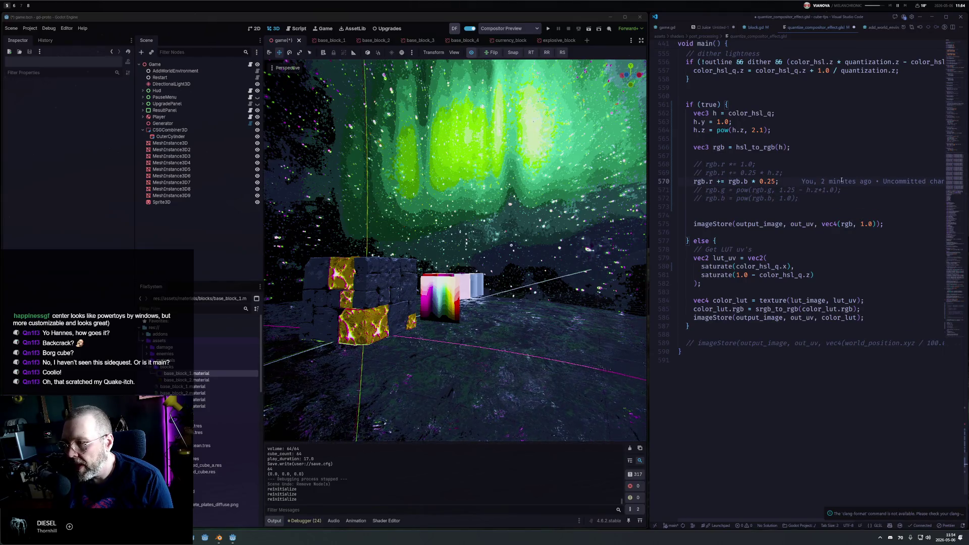
{"action": "key", "text": "shift+alt+Down"}
{"action": "key", "text": "Left"}
{"action": "key", "text": "Left"}
{"action": "key", "text": "Left"}
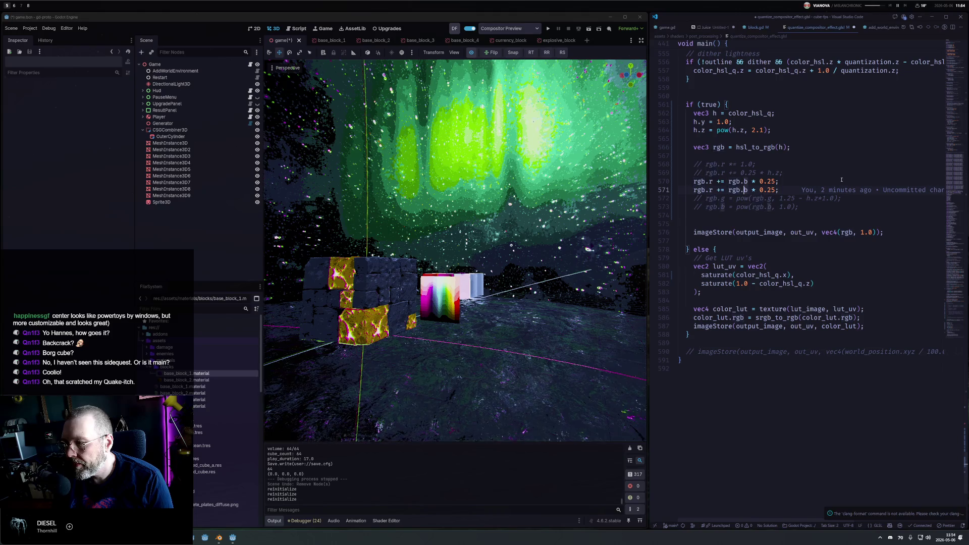
{"action": "key", "text": "BackSpace"}
{"action": "type", "text": "g"}
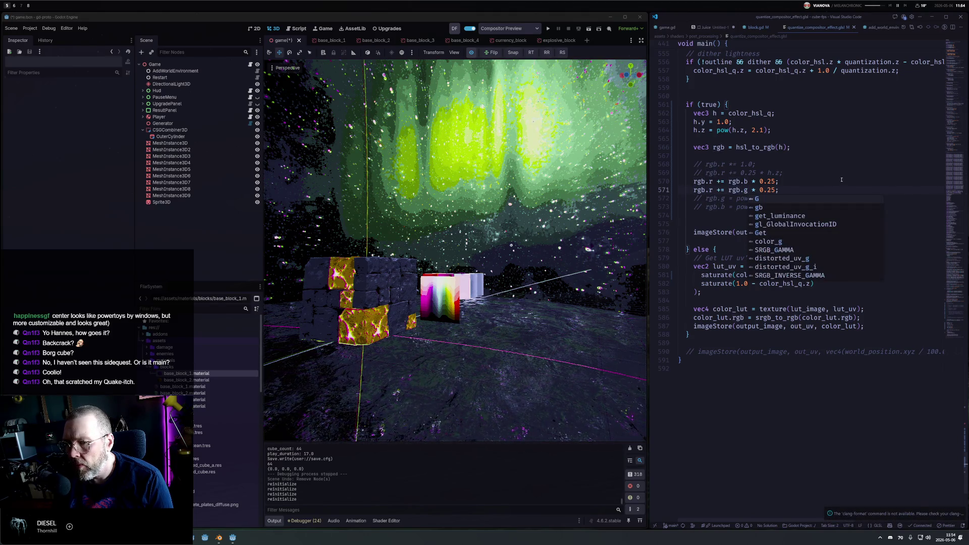
{"action": "key", "text": "Return"}
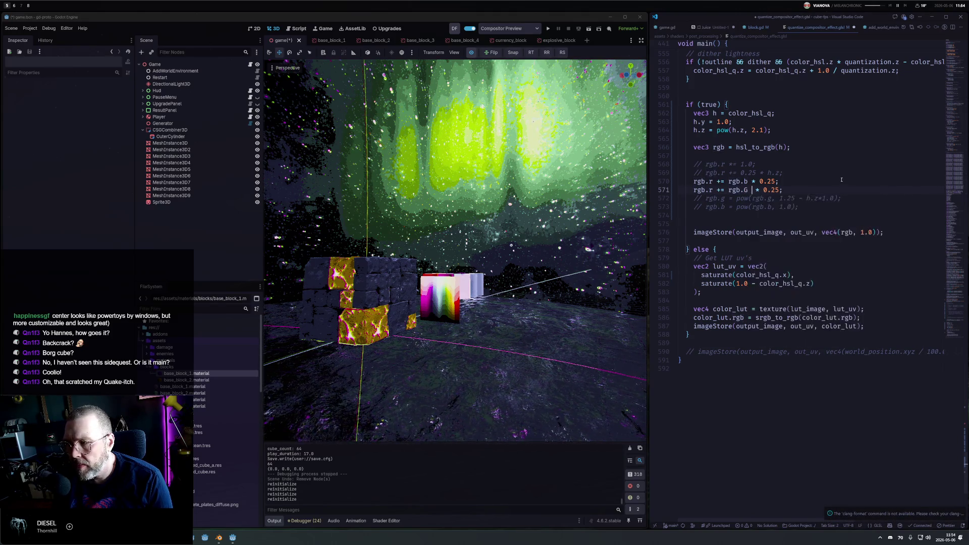
Uncomment the blue pow line and set its exponent to 1.5.
{"action": "type", "text": "b"}
{"action": "key", "text": "Escape"}
{"action": "key", "text": "Down"}
{"action": "key", "text": "Down"}
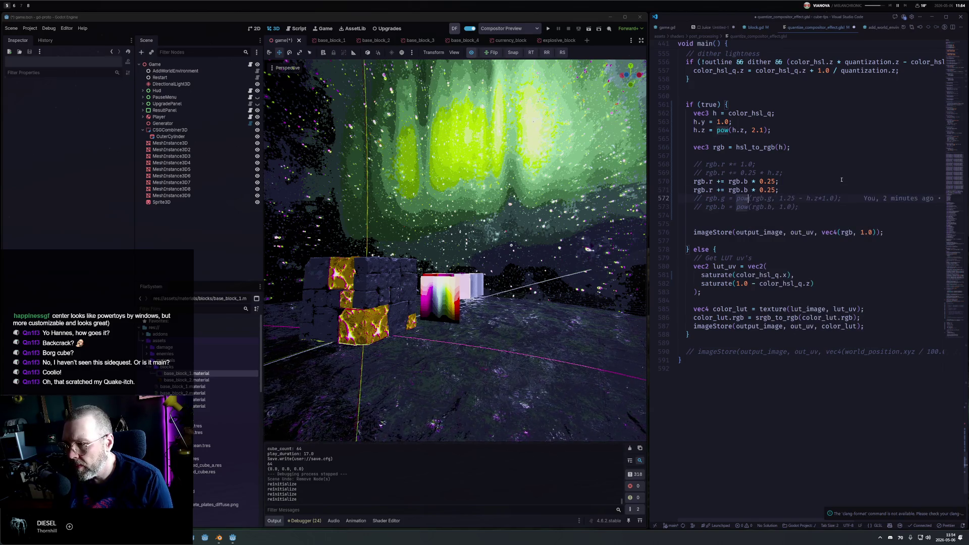
{"action": "key", "text": "ctrl+slash"}
{"action": "key", "text": "End"}
{"action": "key", "text": "Left"}
{"action": "key", "text": "Left"}
{"action": "key", "text": "BackSpace"}
{"action": "type", "text": "h"}
{"action": "key", "text": "BackSpace"}
{"action": "type", "text": "5"}
{"action": "key", "text": "ctrl+s"}
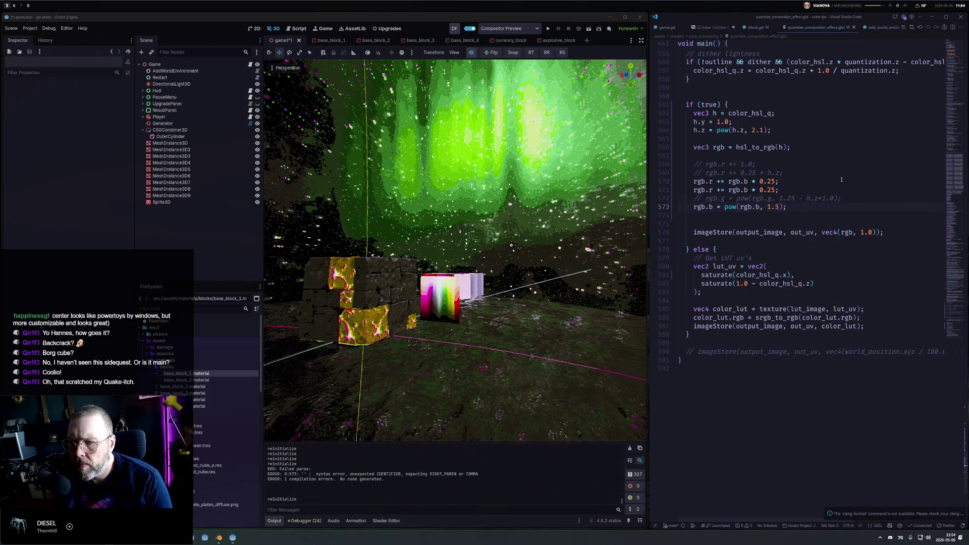
Make the copied line add rgb.g to red and uncomment the green pow line.
{"action": "key", "text": "Up"}
{"action": "key", "text": "Up"}
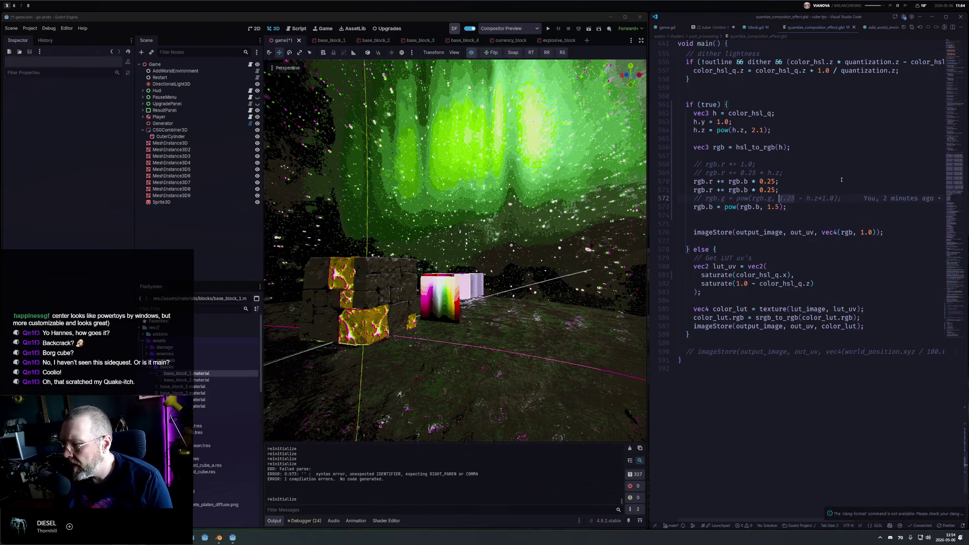
{"action": "key", "text": "Left"}
{"action": "key", "text": "Left"}
{"action": "key", "text": "Left"}
{"action": "key", "text": "BackSpace"}
{"action": "type", "text": "g"}
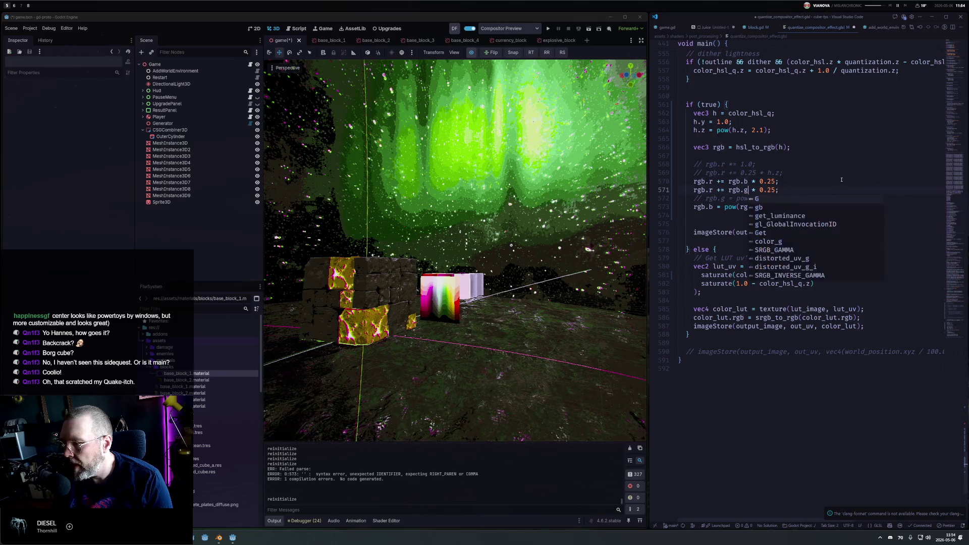
{"action": "key", "text": "ctrl+s"}
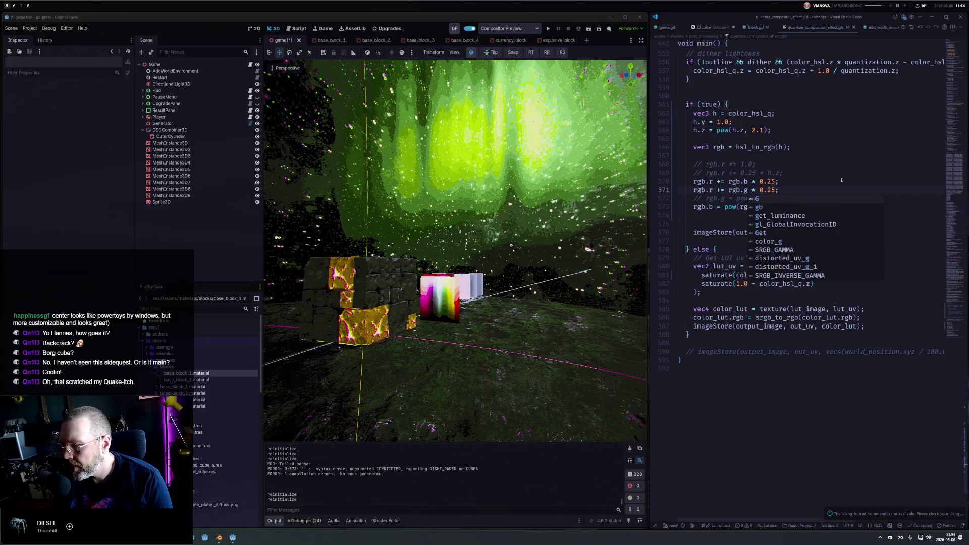
{"action": "key", "text": "Escape"}
{"action": "key", "text": "Down"}
{"action": "key", "text": "Home"}
{"action": "key", "text": "ctrl+slash"}
{"action": "key", "text": "ctrl+s"}
Compare the shader with the blue pow line commented out and then restored.
{"action": "key", "text": "Down"}
{"action": "key", "text": "ctrl+slash"}
{"action": "key", "text": "ctrl+s"}
{"action": "key", "text": "ctrl+slash"}
{"action": "key", "text": "ctrl+s"}
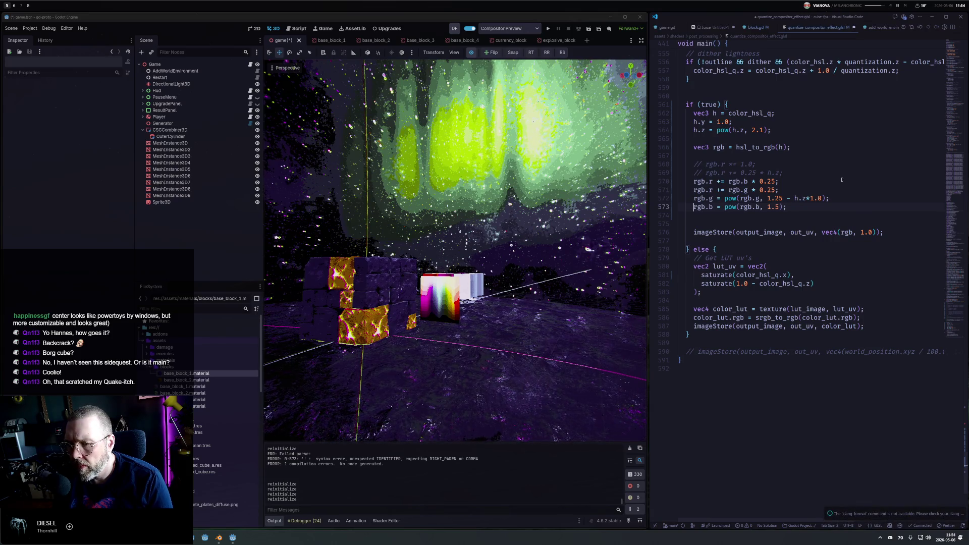
Try blue exponents 2.5 and 1.1, then comment out the blue pow line.
{"action": "type", "text": "2.5"}
{"action": "key", "text": "ctrl+s"}
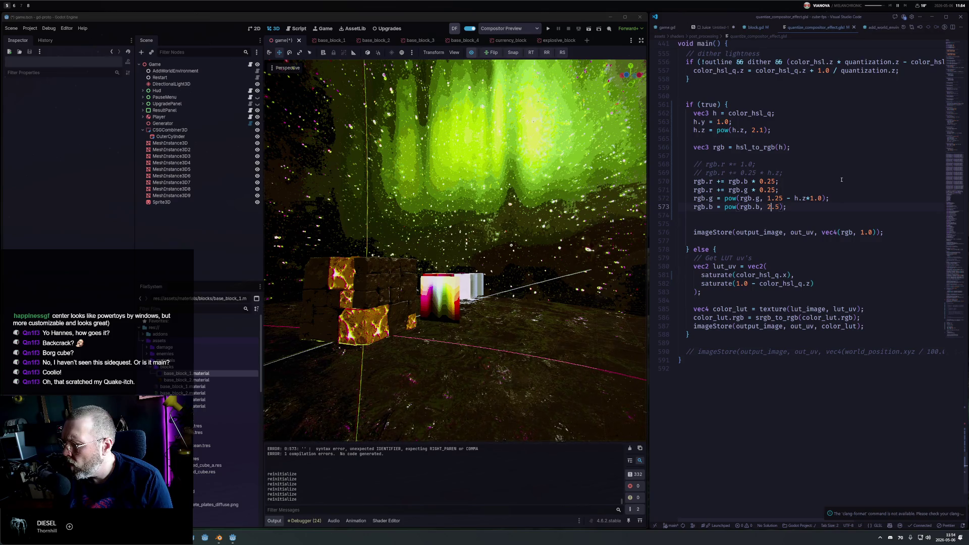
{"action": "key", "text": "ctrl+s"}
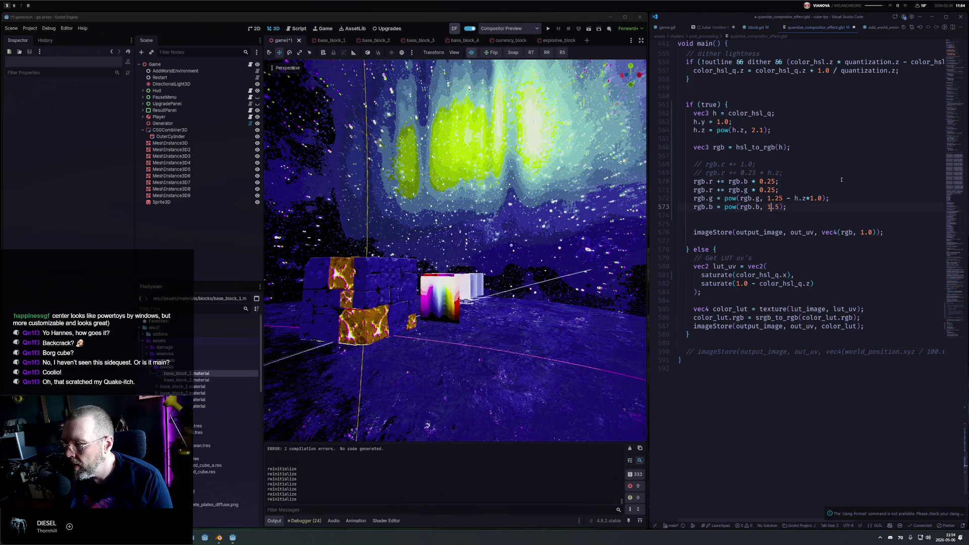
{"action": "type", "text": "1.1"}
{"action": "key", "text": "ctrl+s"}
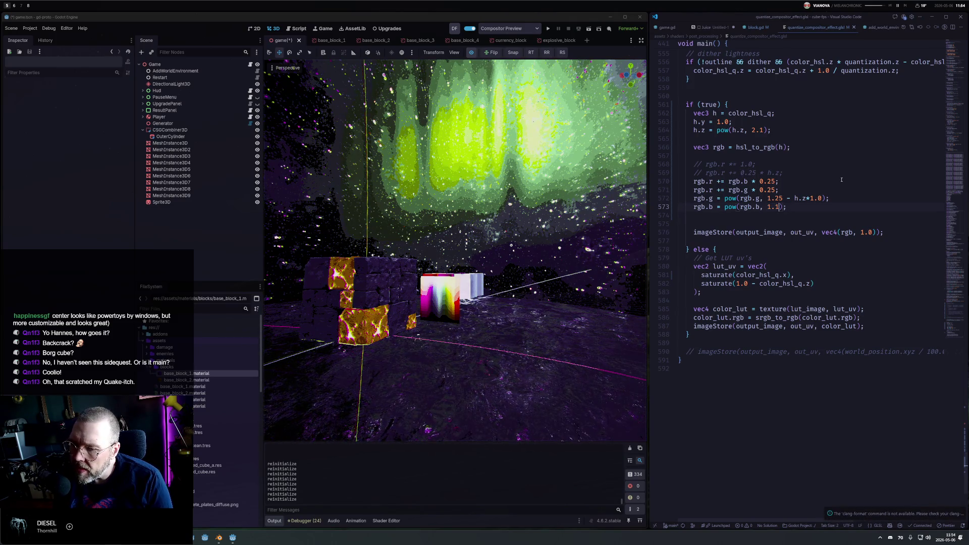
{"action": "key", "text": "ctrl+slash"}
{"action": "key", "text": "ctrl+s"}
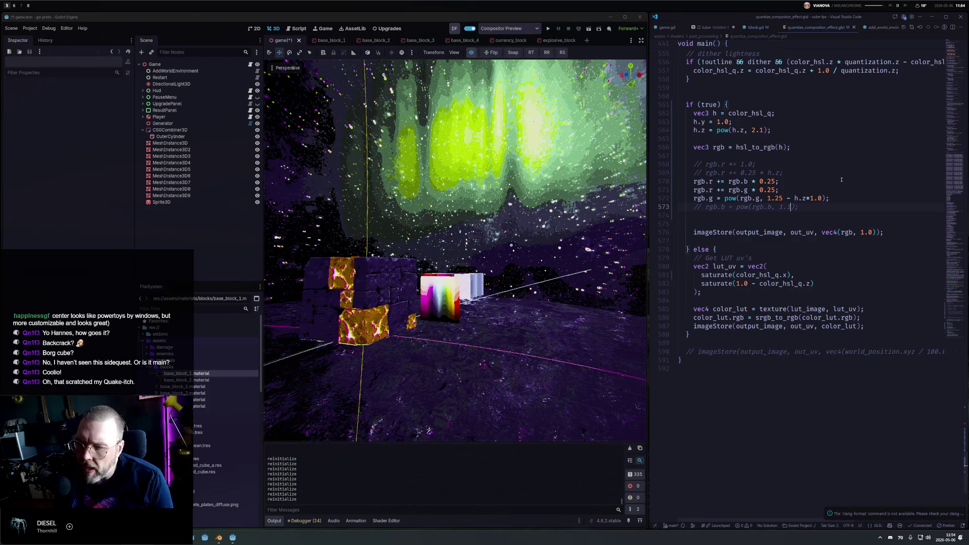
{"action": "mouse_move", "coordinate": [403, 252]}
{"action": "left_mouse_down"}
{"action": "mouse_move", "coordinate": [265, 266]}
{"action": "mouse_move", "coordinate": [474, 294]}
{"action": "left_mouse_up"}
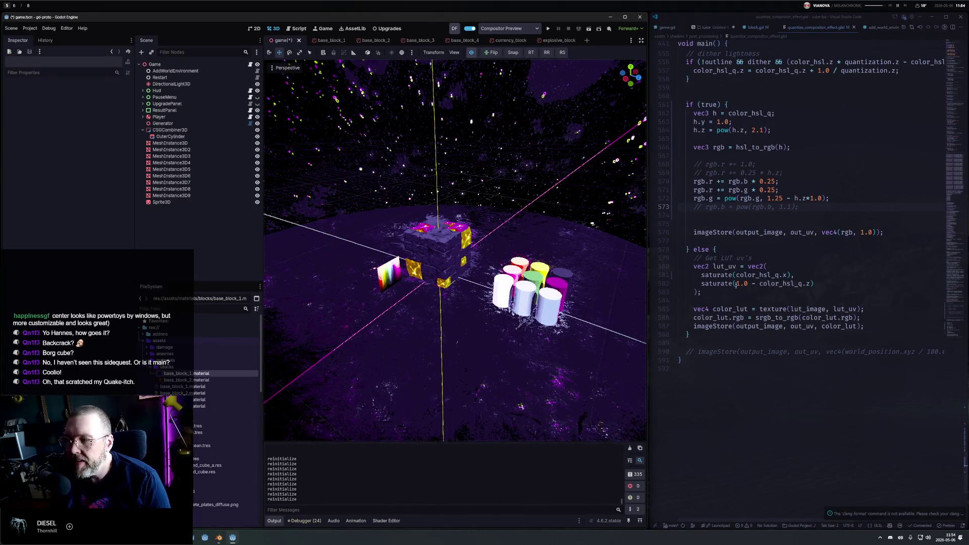
Uncomment the red hue-shift line, move it below the channel mixes, then comment it out.
{"action": "left_click", "coordinate": [705, 164]}
{"action": "key", "text": "ctrl+slash"}
{"action": "key", "text": "ctrl+slash"}
{"action": "key", "text": "ctrl+s"}
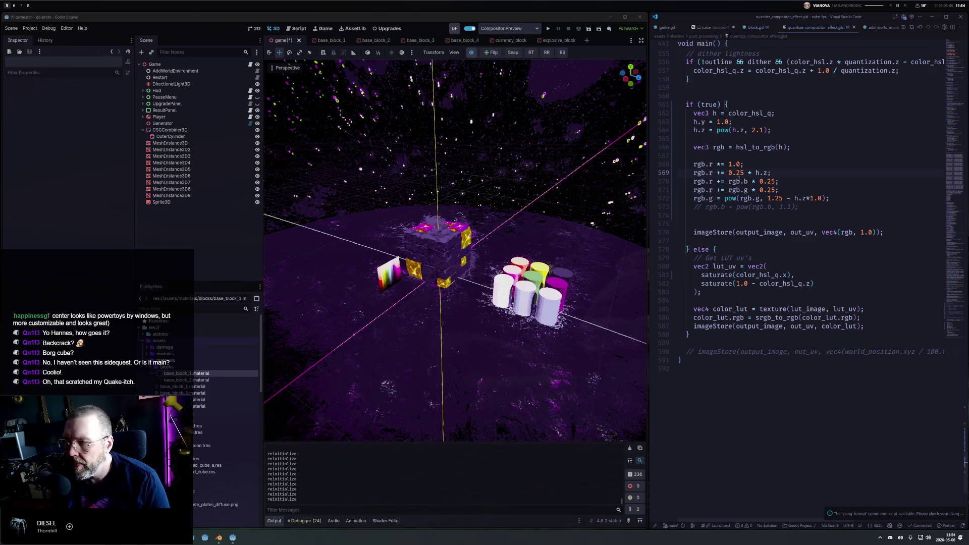
{"action": "scroll", "coordinate": [738, 179], "scroll_direction": "down", "scroll_amount": 1}
{"action": "key", "text": "alt+Down"}
{"action": "key", "text": "alt+Down"}
{"action": "key", "text": "alt+Down"}
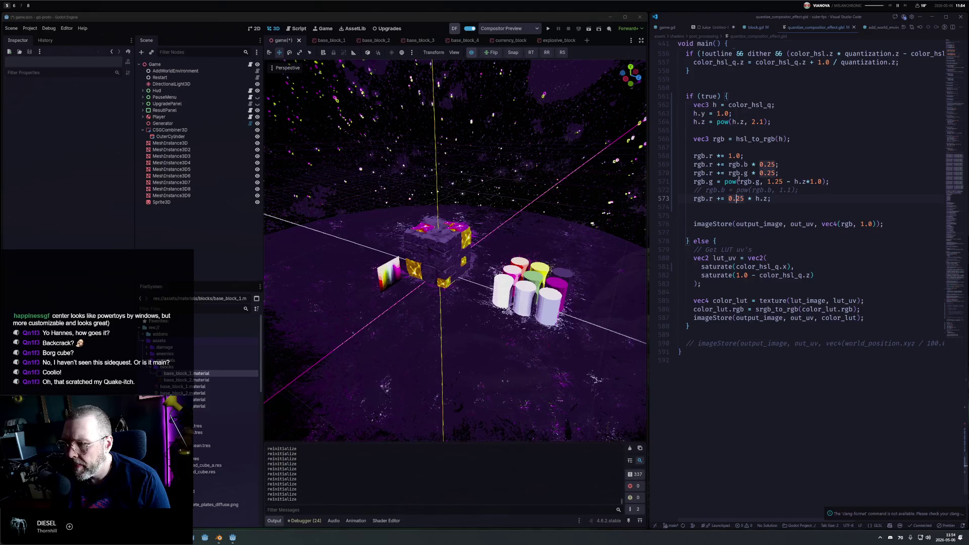
{"action": "key", "text": "ctrl+slash"}
{"action": "key", "text": "ctrl+s"}
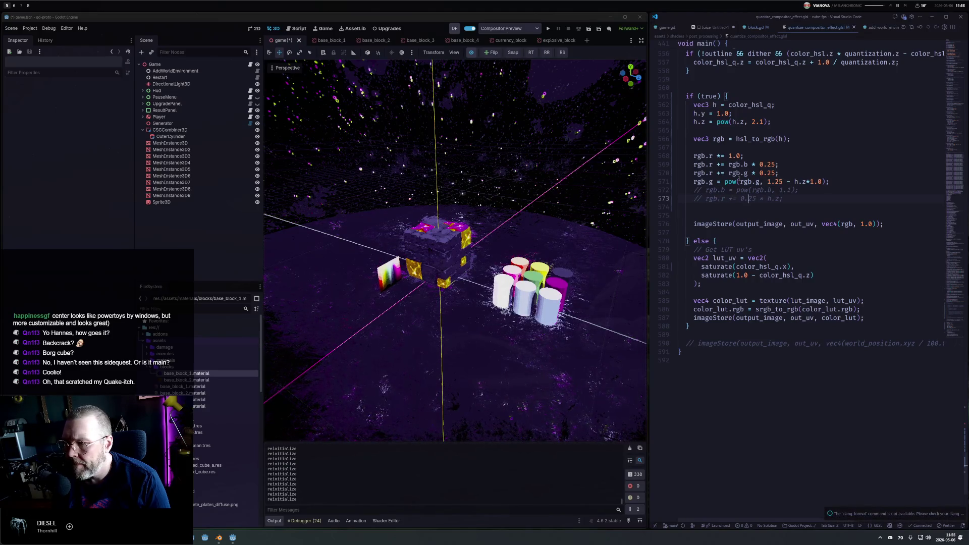
Invert the hue term to 1.0-h.z and re-enable the line to preview the red tint.
{"action": "key", "text": "Right"}
{"action": "key", "text": "Right"}
{"action": "key", "text": "Right"}
{"action": "type", "text": "1."}
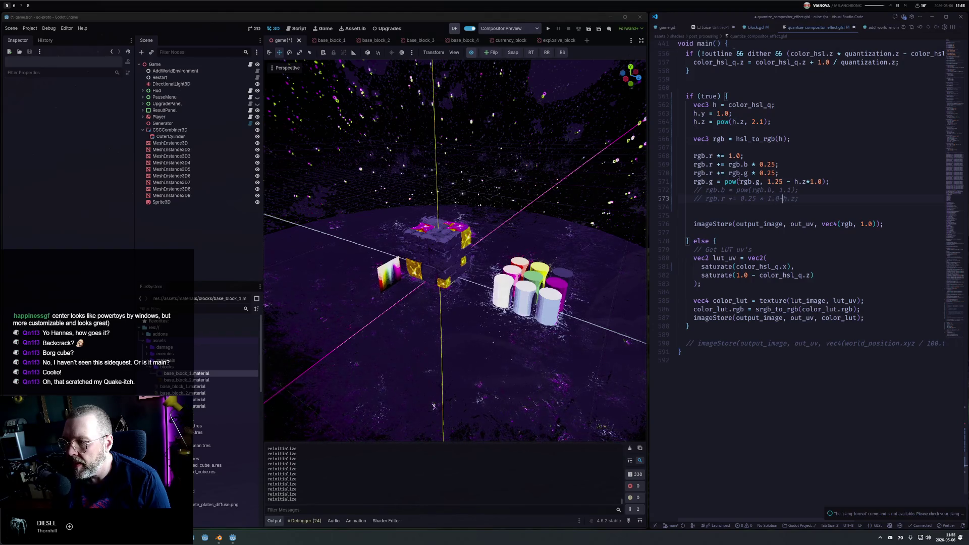
{"action": "type", "text": "-("}
{"action": "key", "text": "Home"}
{"action": "key", "text": "ctrl+slash"}
{"action": "key", "text": "ctrl+s"}
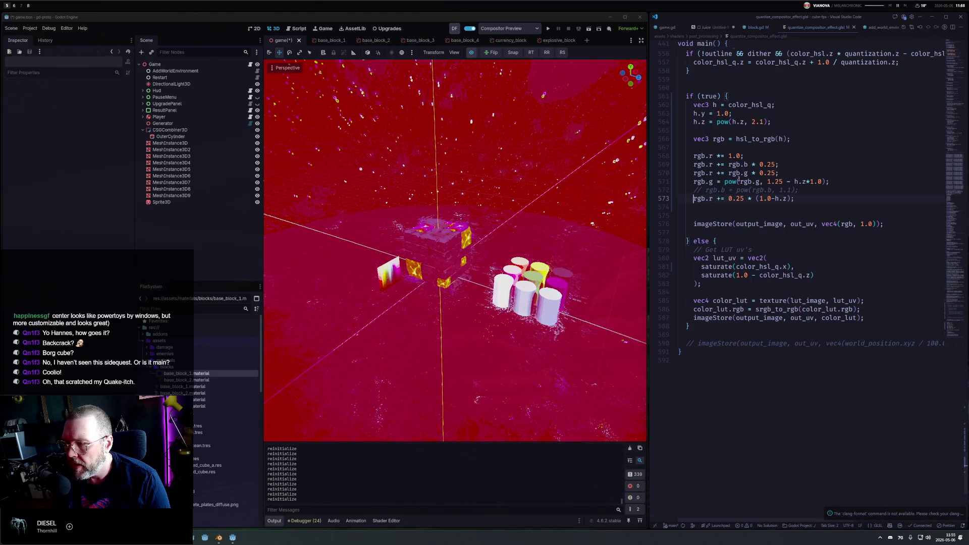
Reduce the hue-shift strength step by step, settling on 0.001.
{"action": "key", "text": "ctrl+Left"}
{"action": "key", "text": "ctrl+Left"}
{"action": "key", "text": "ctrl+Left"}
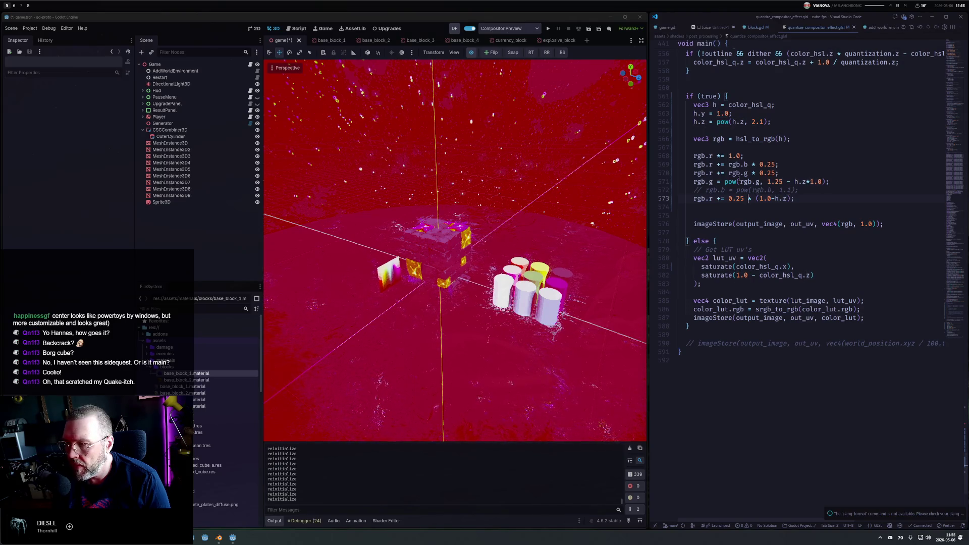
{"action": "type", "text": "00"}
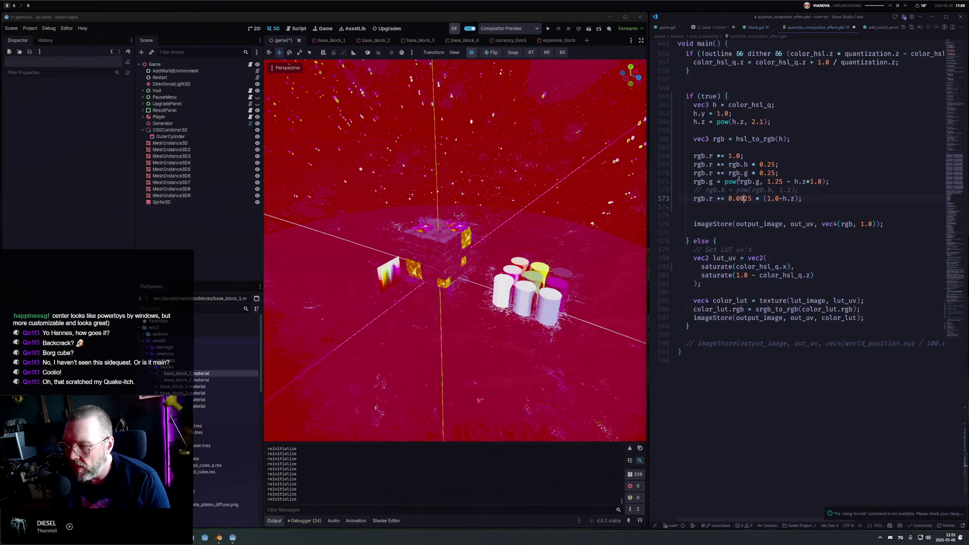
{"action": "key", "text": "ctrl+s"}
{"action": "key", "text": "BackSpace"}
{"action": "key", "text": "ctrl+s"}
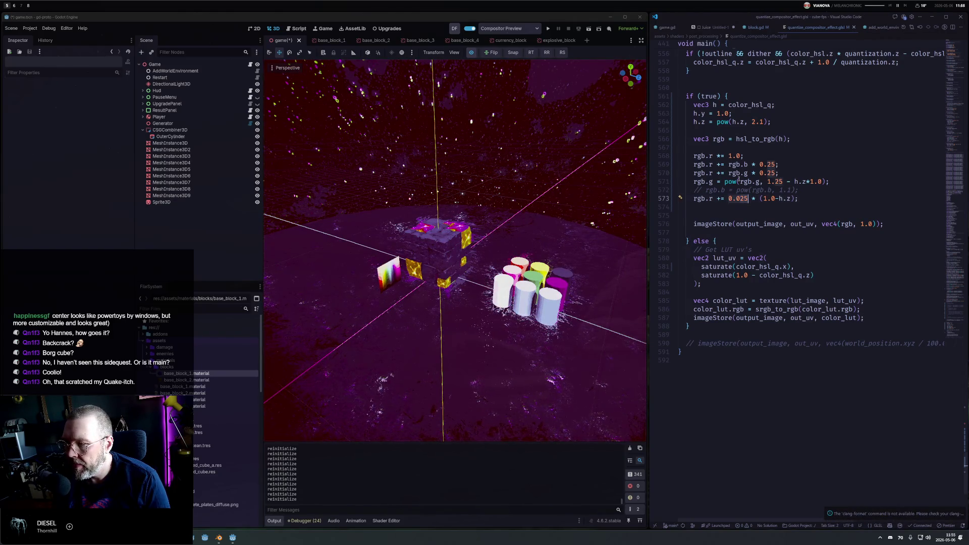
{"action": "type", "text": "0"}
{"action": "key", "text": "ctrl+s"}
{"action": "key", "text": "Delete"}
{"action": "key", "text": "Delete"}
{"action": "type", "text": "1"}
{"action": "key", "text": "ctrl+s"}
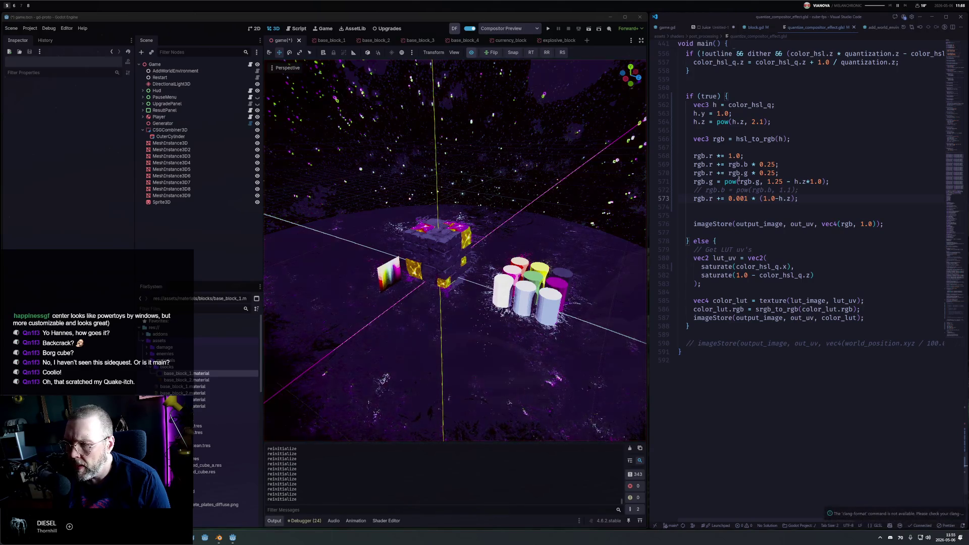
Wrap the inverted hue term in pow() and remove the doubled parentheses around 1.0-h.z.
{"action": "key", "text": "Right"}
{"action": "key", "text": "Right"}
{"action": "key", "text": "Right"}
{"action": "type", "text": "pow("}
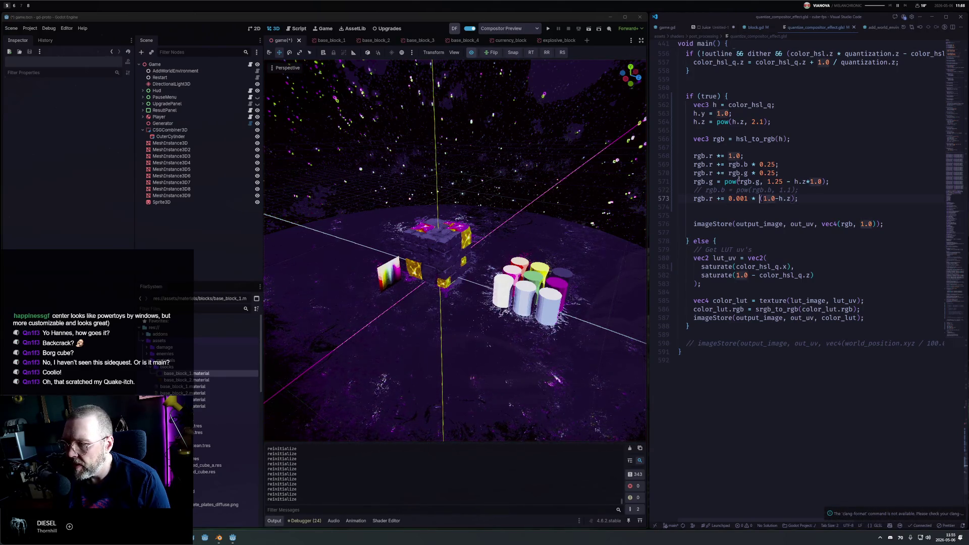
{"action": "key", "text": "End"}
{"action": "key", "text": "Left"}
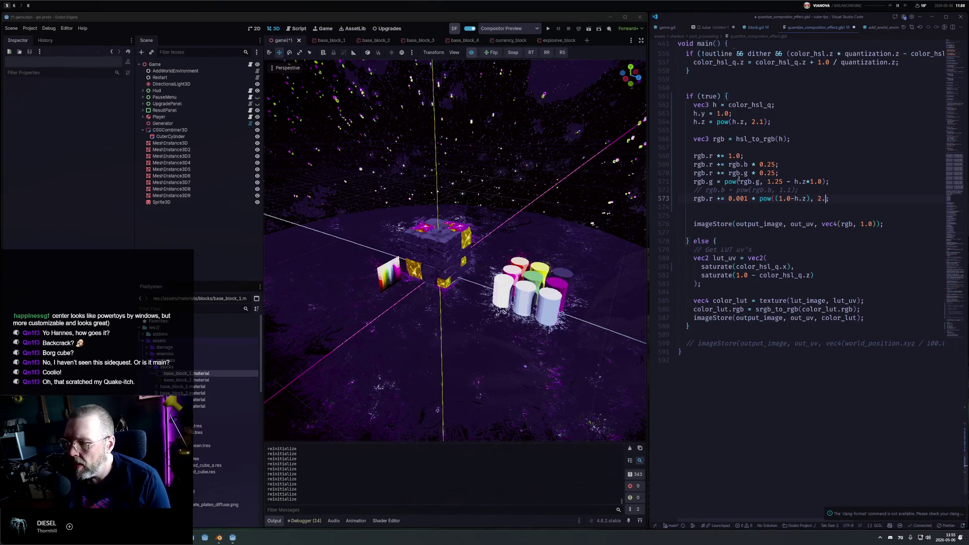
{"action": "key", "text": "Left"}
{"action": "key", "text": "Left"}
{"action": "key", "text": "Left"}
{"action": "key", "text": "BackSpace"}
{"action": "key", "text": "Left"}
{"action": "key", "text": "Left"}
{"action": "key", "text": "Left"}
{"action": "key", "text": "BackSpace"}
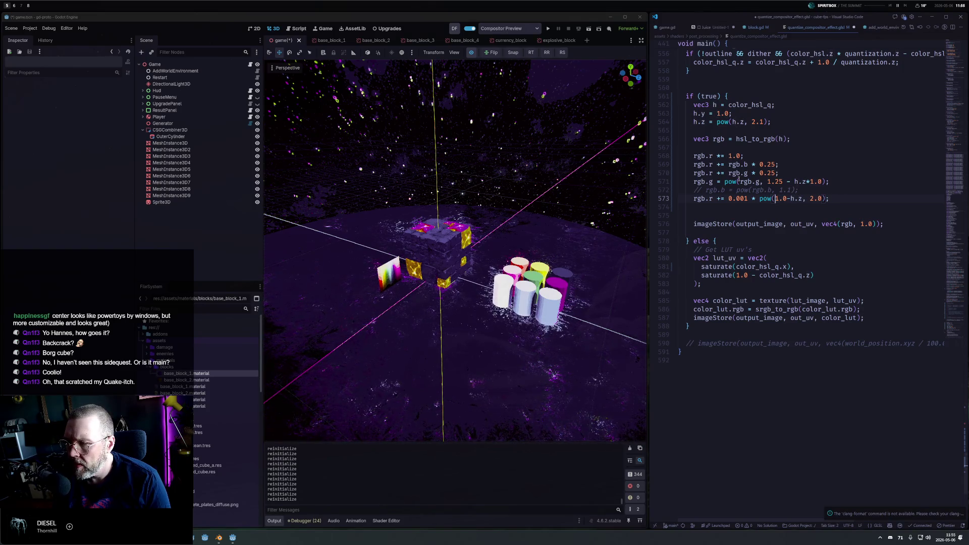
Change the red factor from 0.001 to 0.005.
{"action": "key", "text": "Left"}
{"action": "key", "text": "Left"}
{"action": "key", "text": "BackSpace"}
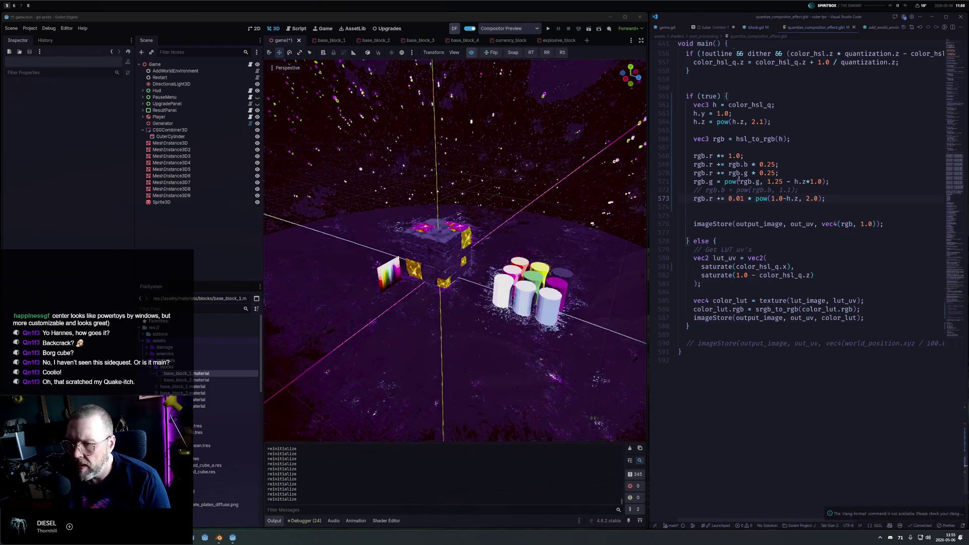
{"action": "key", "text": "Delete"}
{"action": "type", "text": "05"}
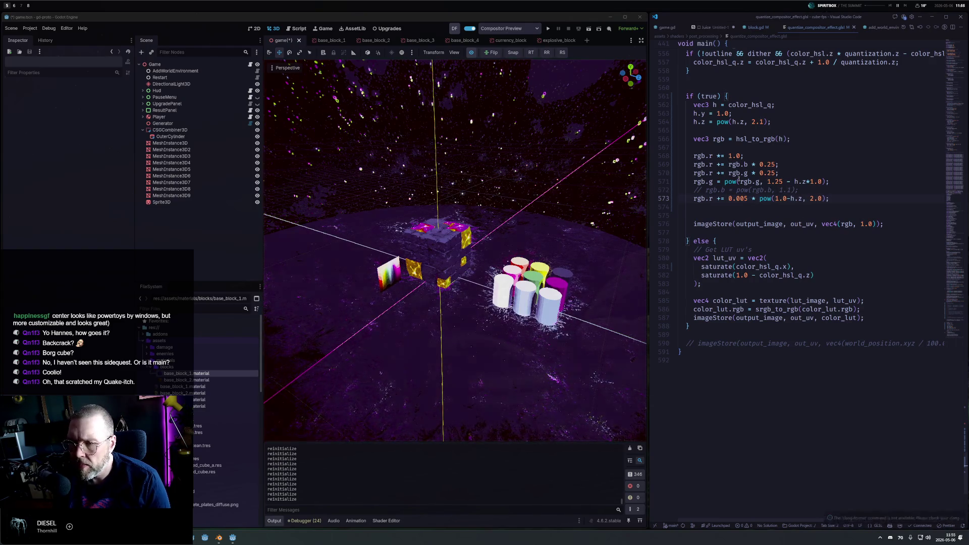
{"action": "mouse_move", "coordinate": [467, 182]}
{"action": "left_mouse_down"}
{"action": "mouse_move", "coordinate": [444, 195]}
{"action": "mouse_move", "coordinate": [337, 187]}
{"action": "left_mouse_up"}
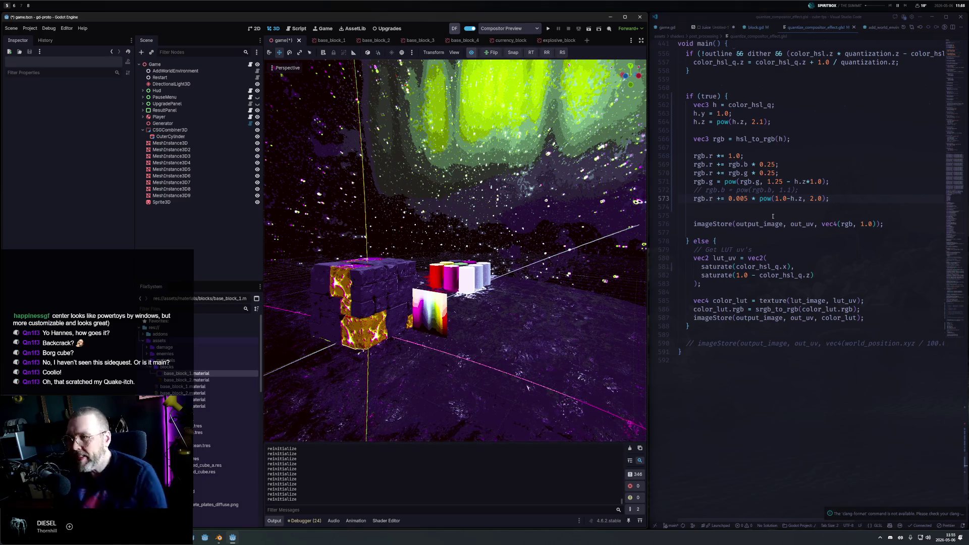
Duplicate the rgb.r += rgb.g * 0.25 line into a green line that cuts green by a quarter.
{"action": "left_click", "coordinate": [772, 173]}
{"action": "key", "text": "shift+alt+Down"}
{"action": "key", "text": "Home"}
{"action": "key", "text": "Right"}
{"action": "key", "text": "Right"}
{"action": "key", "text": "Right"}
{"action": "key", "text": "BackSpace"}
{"action": "type", "text": "g"}
{"action": "key", "text": "Right"}
{"action": "key", "text": "Right"}
{"action": "key", "text": "Right"}
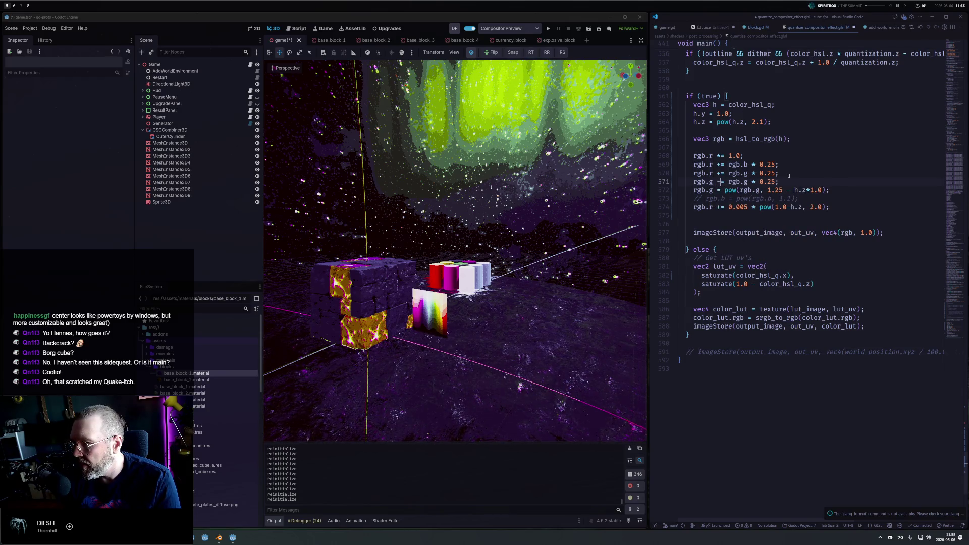
{"action": "key", "text": "Right"}
{"action": "key", "text": "Right"}
{"action": "key", "text": "Right"}
{"action": "key", "text": "ctrl+s"}
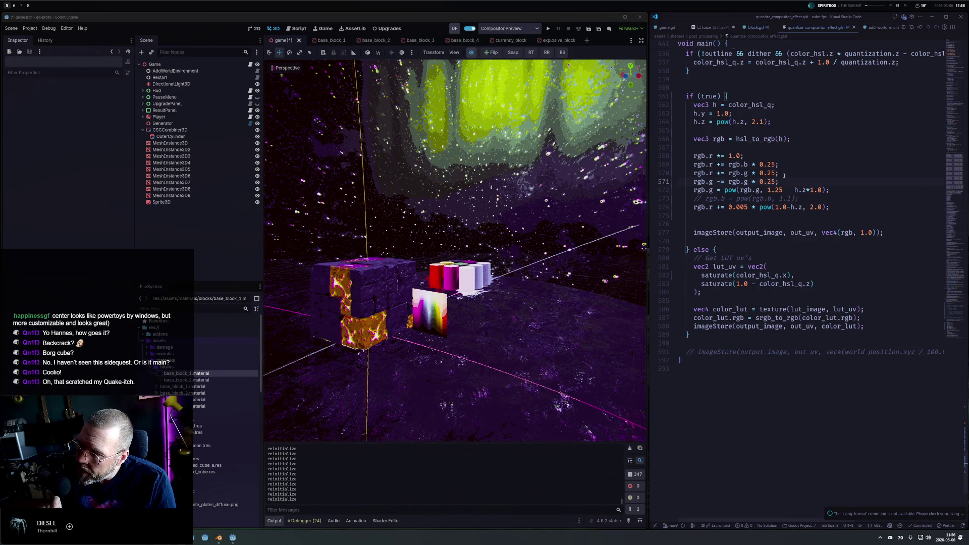
Add an rgb2 hsl_to_rgb conversion and a hue line h.x += rgb2.g below it.
{"action": "left_click", "coordinate": [794, 96]}
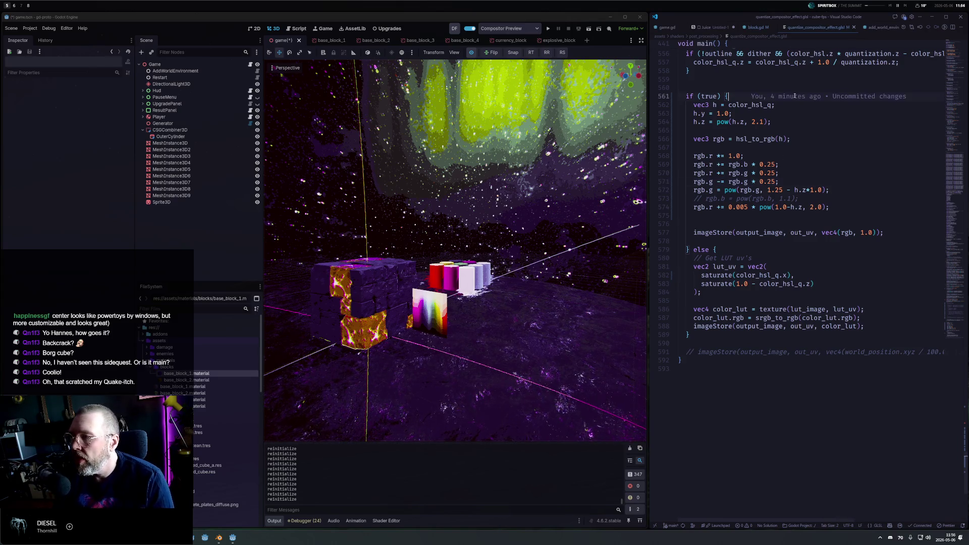
{"action": "key", "text": "Down"}
{"action": "key", "text": "Return"}
{"action": "type", "text": "h."}
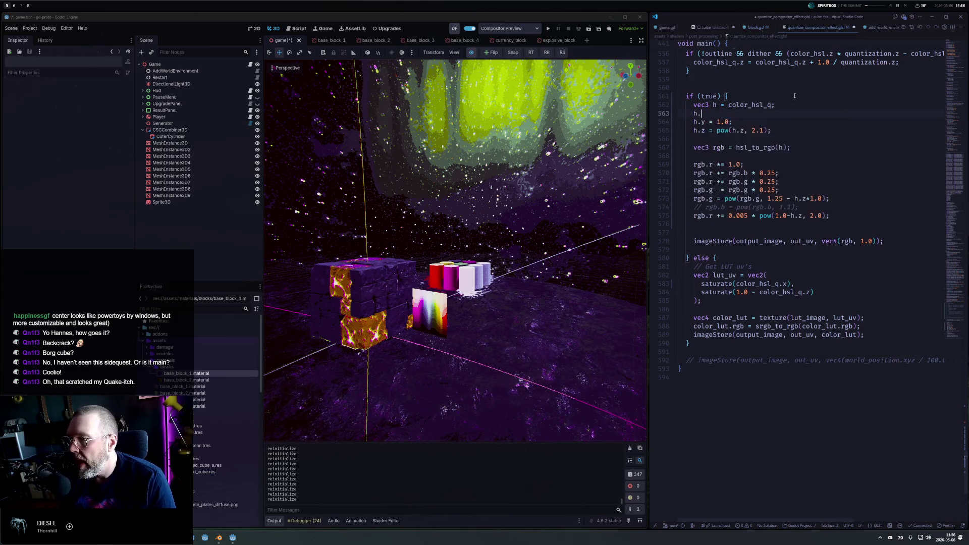
{"action": "type", "text": "x +="}
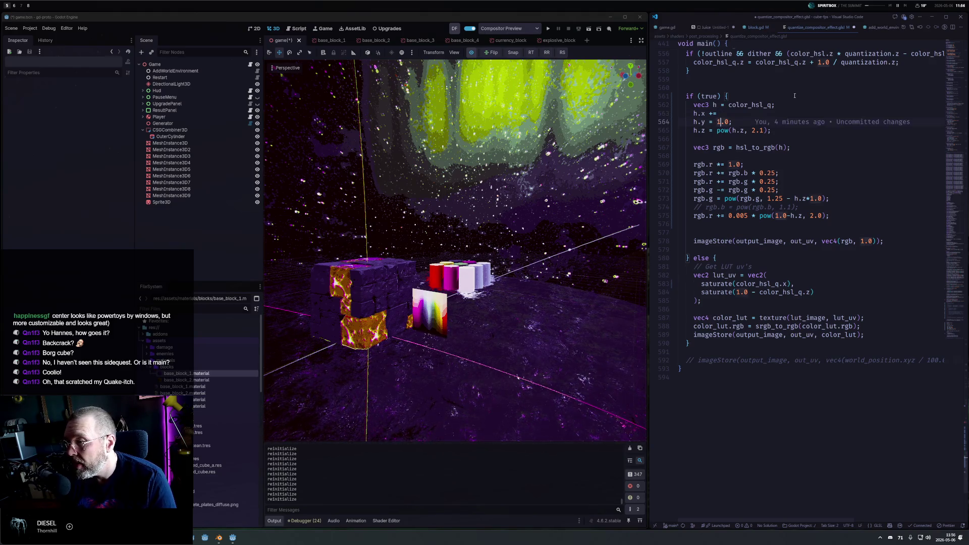
{"action": "key", "text": "Tab"}
{"action": "key", "text": "alt+Up"}
{"action": "key", "text": "alt+Up"}
{"action": "key", "text": "alt+Up"}
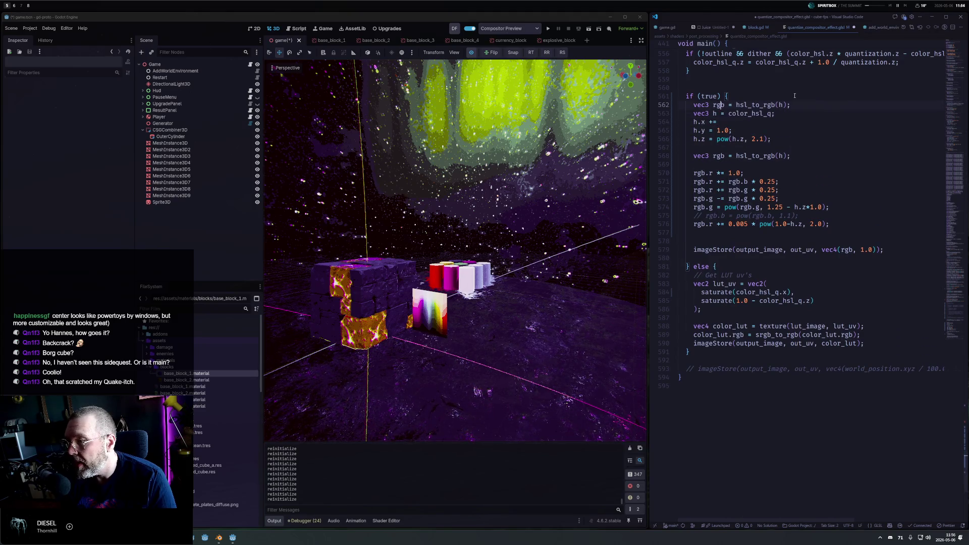
{"action": "type", "text": "2"}
{"action": "key", "text": "Down"}
{"action": "key", "text": "Down"}
{"action": "key", "text": "End"}
{"action": "type", "text": "rgb2"}
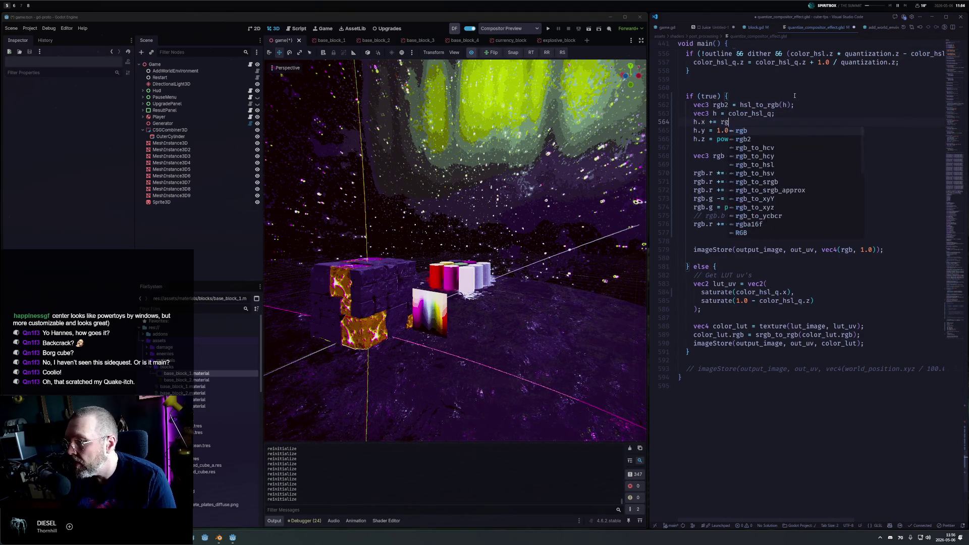
{"action": "type", "text": "."}
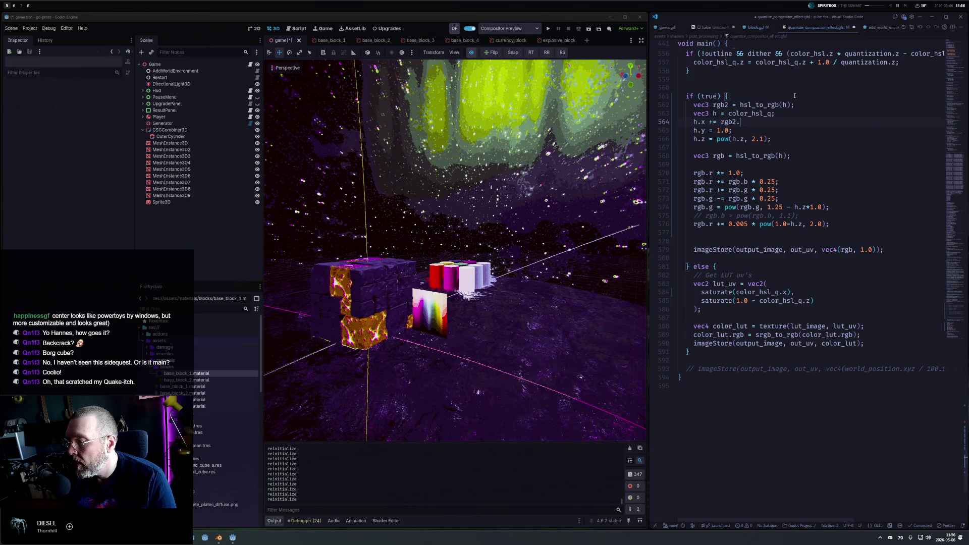
{"action": "type", "text": "g;"}
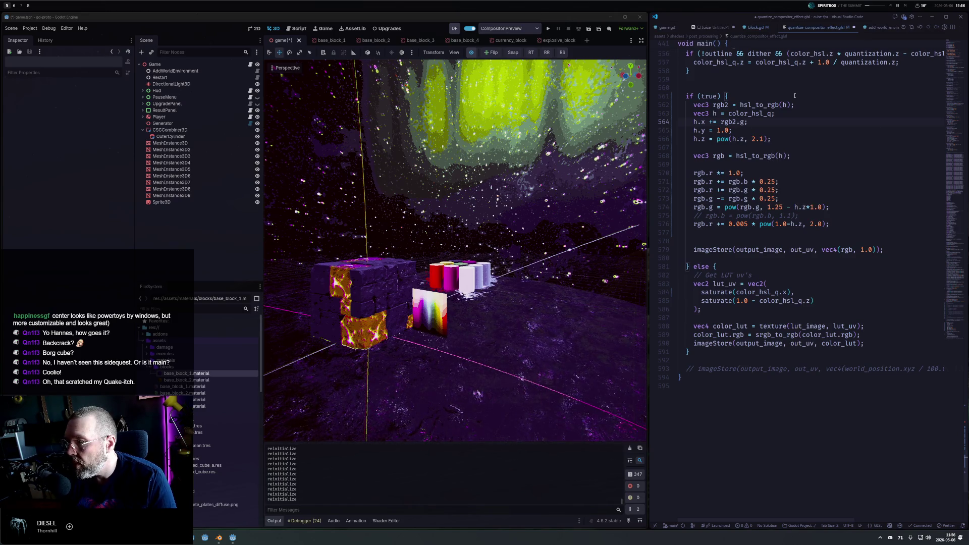
{"action": "key", "text": "ctrl+s"}
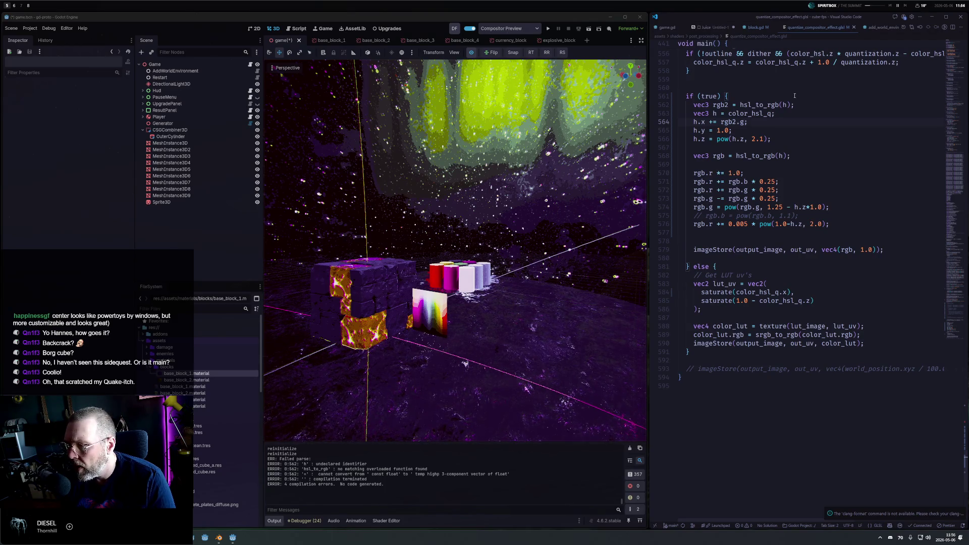
Feed color_hsl_q into the rgb2 conversion instead of h.
{"action": "key", "text": "Up"}
{"action": "key", "text": "Up"}
{"action": "key", "text": "ctrl+Right"}
{"action": "key", "text": "ctrl+Right"}
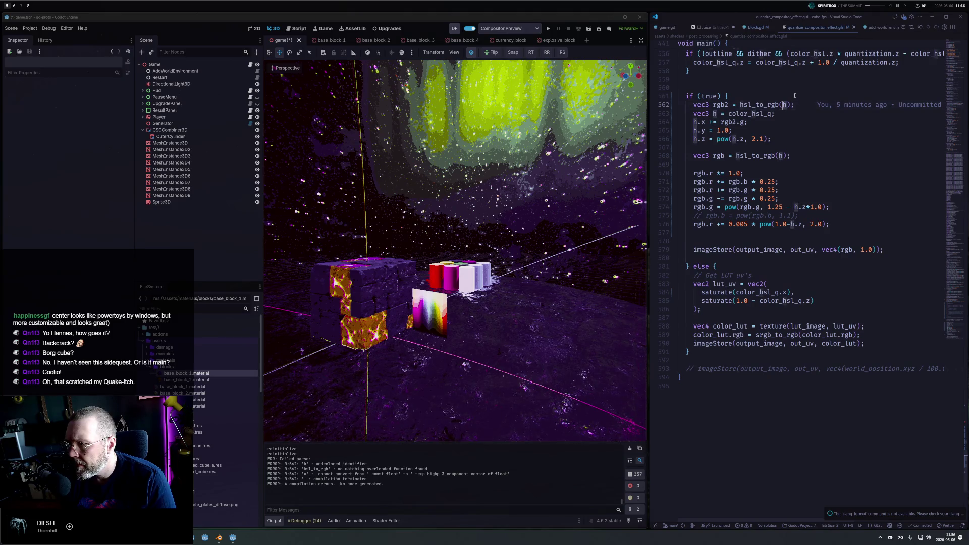
{"action": "key", "text": "Delete"}
{"action": "type", "text": "color_hsl_q"}
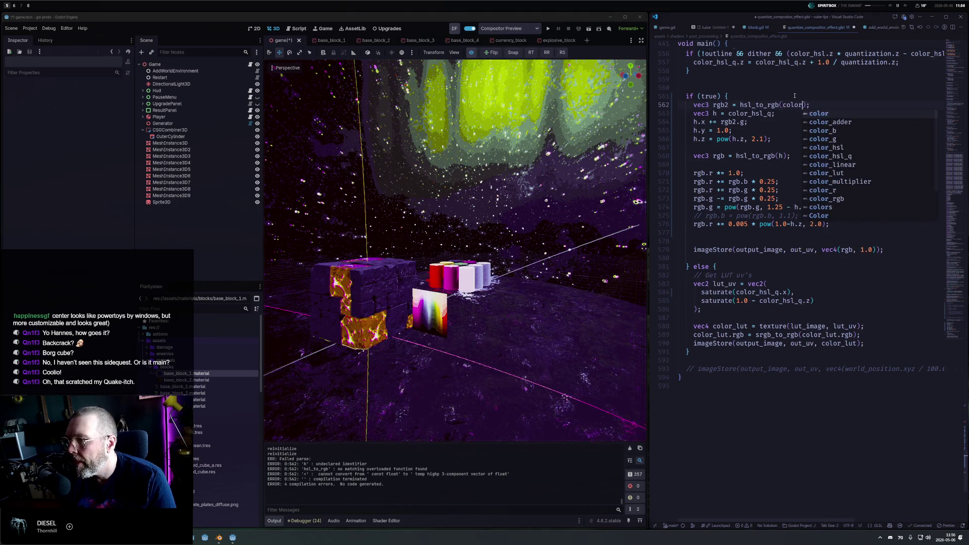
{"action": "key", "text": "ctrl+s"}
Multiply the hue shift by 0.25, then reduce the factor to 0.01.
{"action": "key", "text": "Down"}
{"action": "key", "text": "Down"}
{"action": "key", "text": "Left"}
{"action": "key", "text": "Left"}
{"action": "key", "text": "Left"}
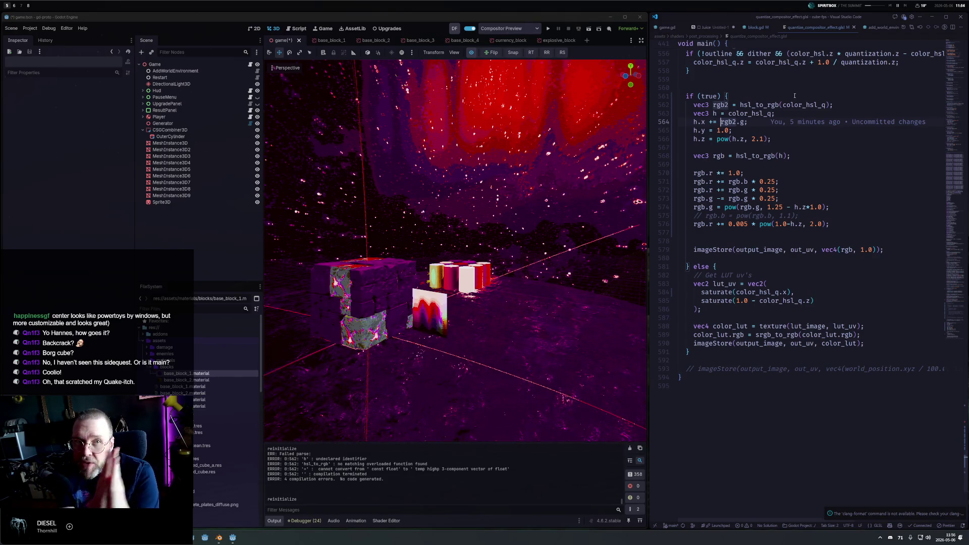
{"action": "key", "text": "Right"}
{"action": "key", "text": "Right"}
{"action": "key", "text": "Right"}
{"action": "type", "text": "0"}
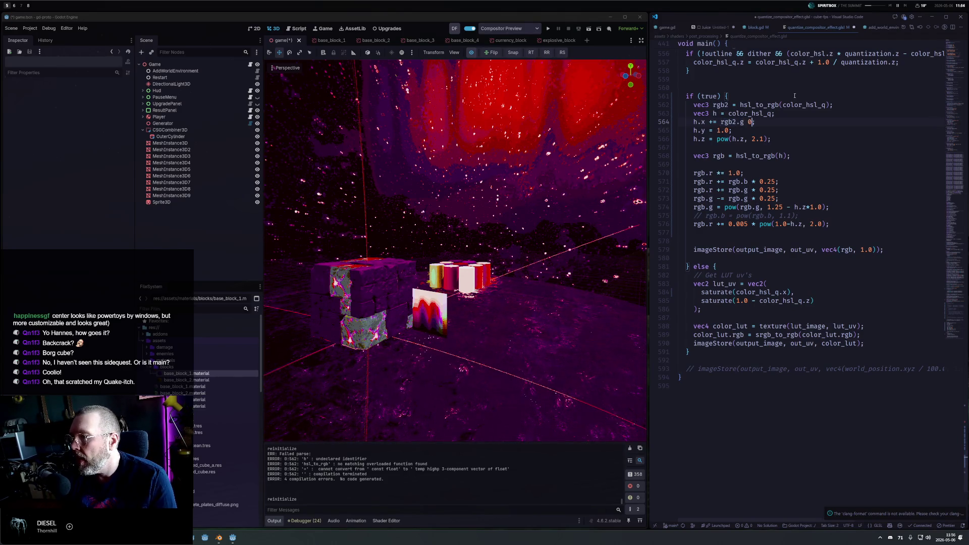
{"action": "type", "text": "* 0.25;"}
{"action": "key", "text": "ctrl+s"}
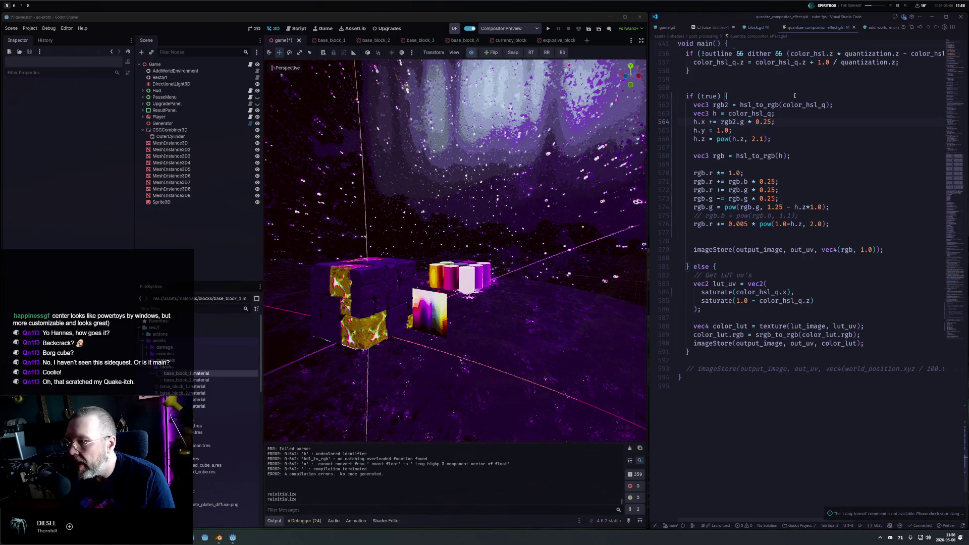
{"action": "key", "text": "Left"}
{"action": "type", "text": "0.01"}
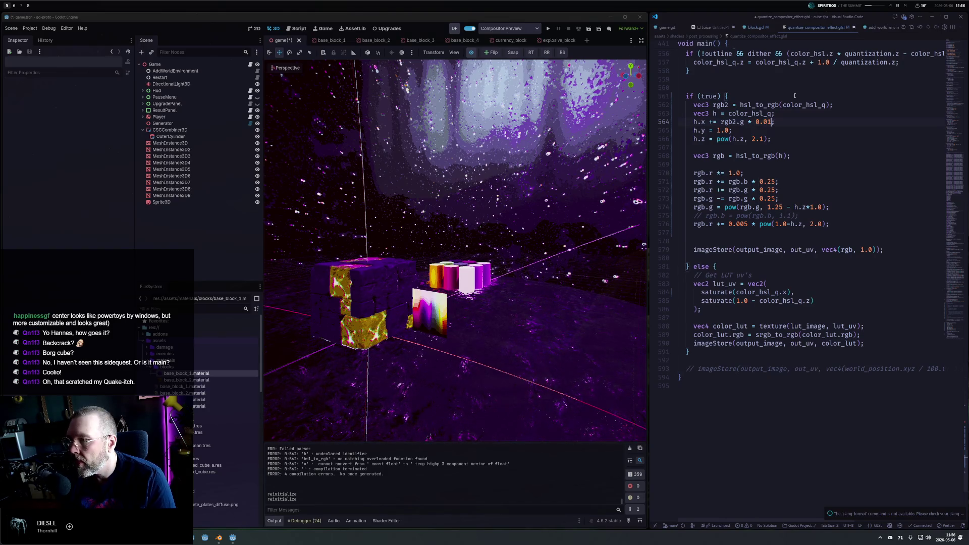
{"action": "key", "text": "ctrl+s"}
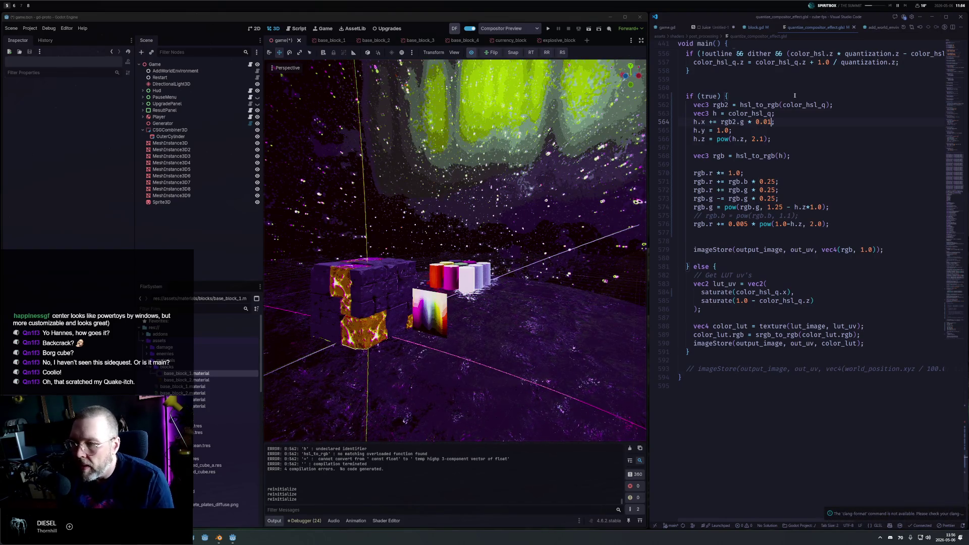
Flip the hue shift to subtraction with factor 0.05: h.x -= rgb2.g * 0.05.
{"action": "key", "text": "BackSpace"}
{"action": "type", "text": "-"}
{"action": "key", "text": "ctrl+s"}
{"action": "key", "text": "ctrl+Right"}
{"action": "key", "text": "ctrl+Right"}
{"action": "key", "text": "ctrl+Right"}
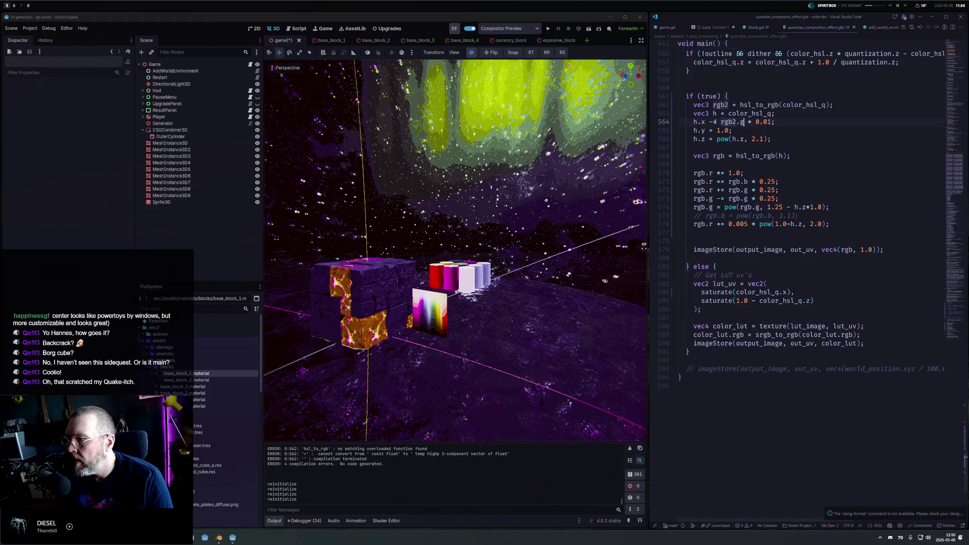
{"action": "key", "text": "BackSpace"}
{"action": "type", "text": "5"}
{"action": "key", "text": "ctrl+s"}
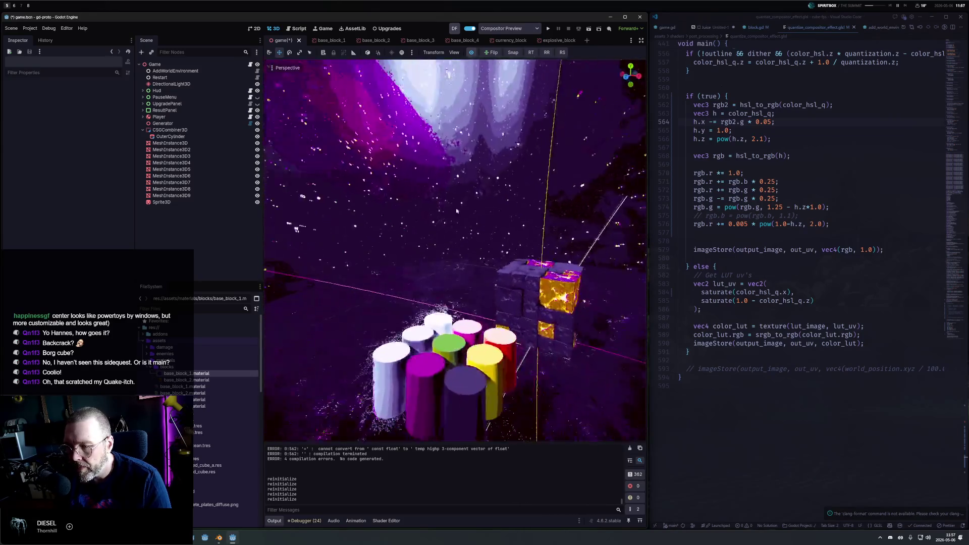
{"action": "scroll", "coordinate": [487, 254], "scroll_direction": "down", "scroll_amount": 5}
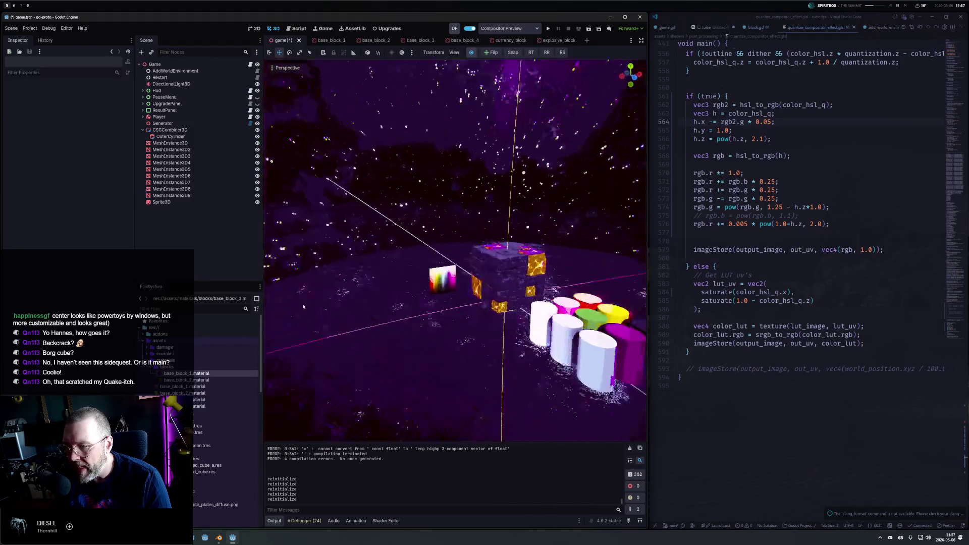
{"action": "scroll", "coordinate": [450, 242], "scroll_direction": "up", "scroll_amount": 5}
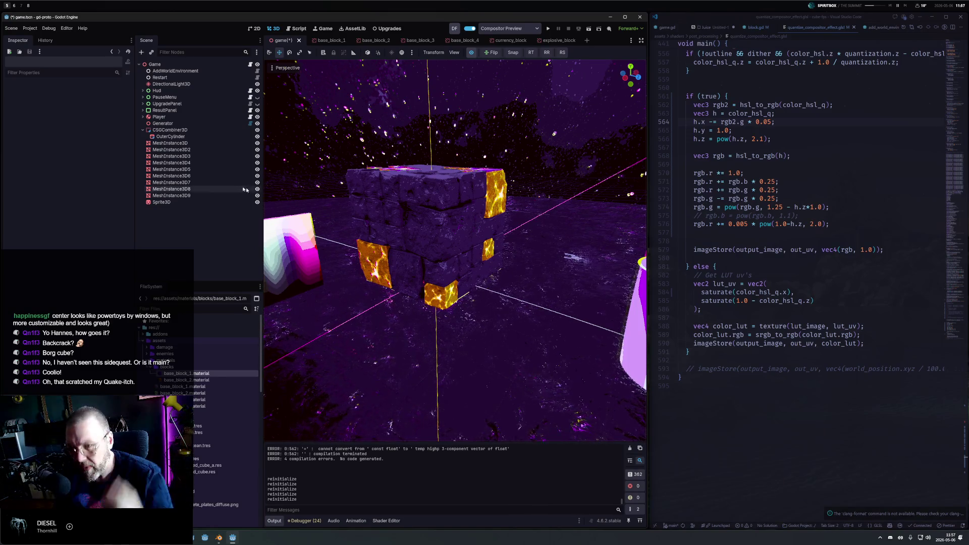
{"action": "left_click", "coordinate": [258, 131]}
{"action": "left_click", "coordinate": [258, 130]}
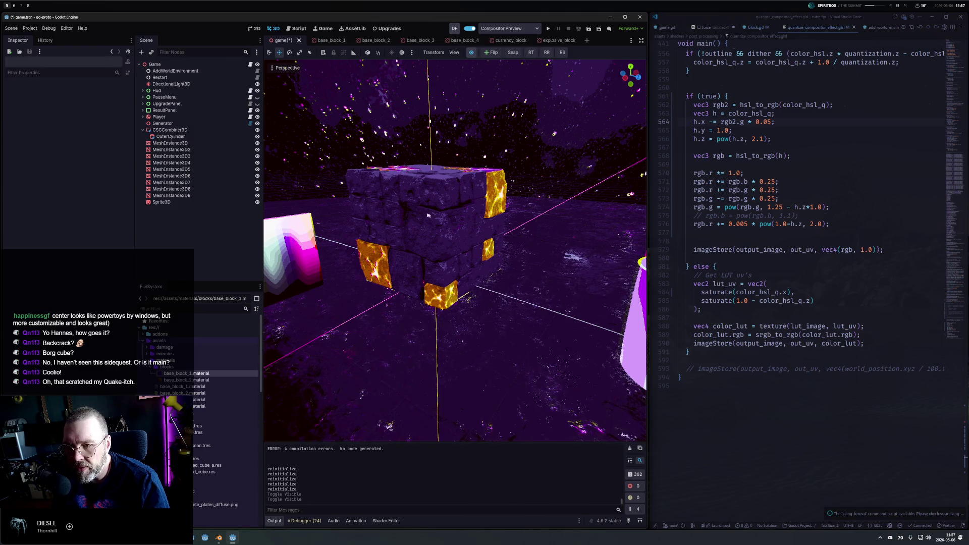
{"action": "left_click", "coordinate": [472, 53]}
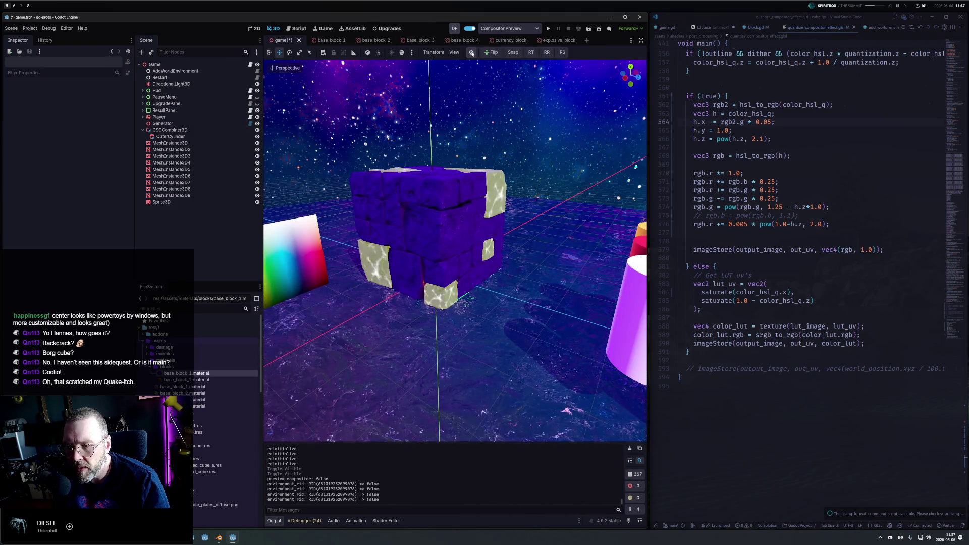
{"action": "left_click", "coordinate": [471, 53]}
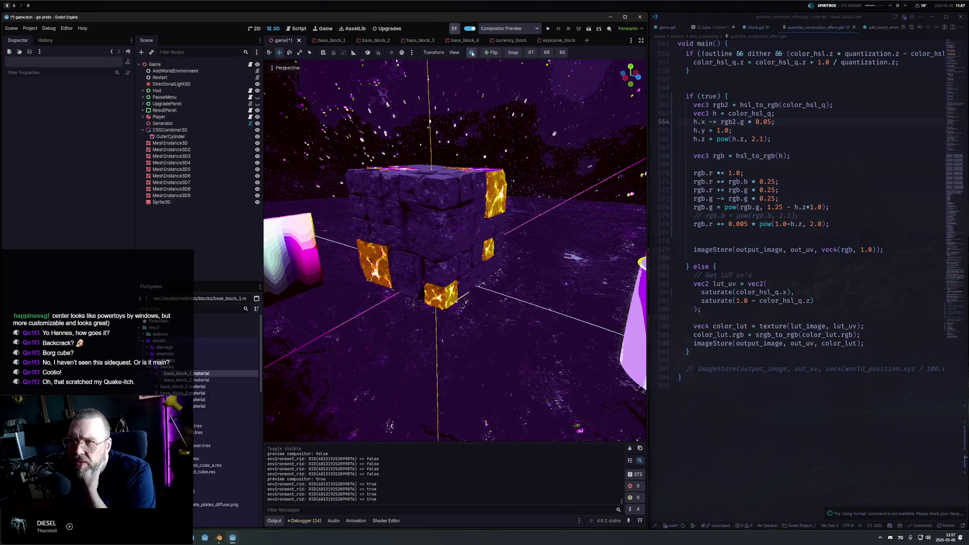
{"action": "left_click", "coordinate": [472, 53]}
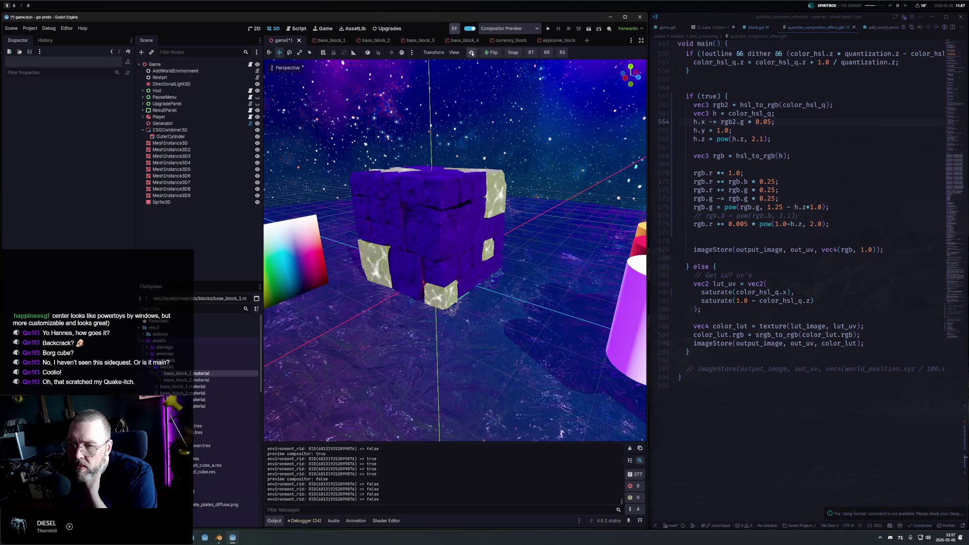
{"action": "left_click", "coordinate": [472, 53]}
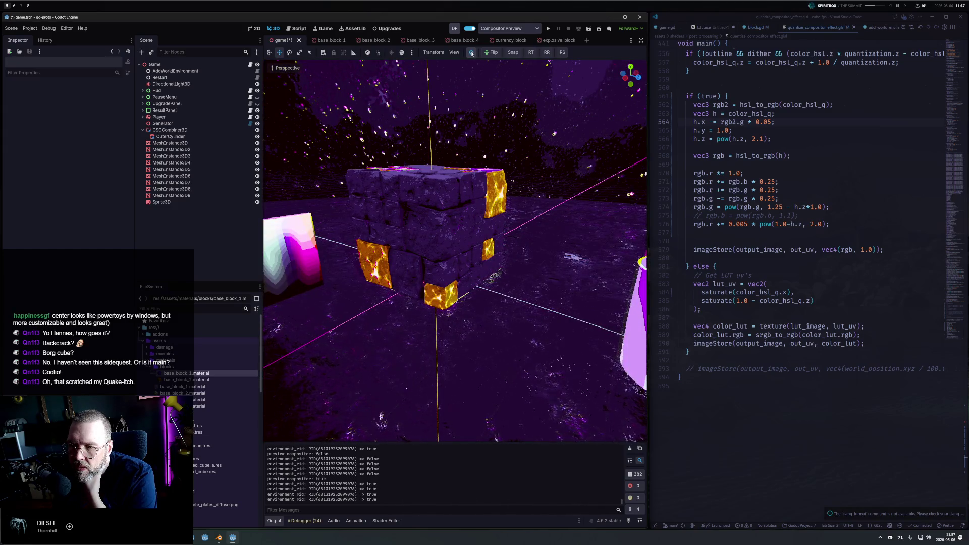
{"action": "left_click", "coordinate": [471, 53]}
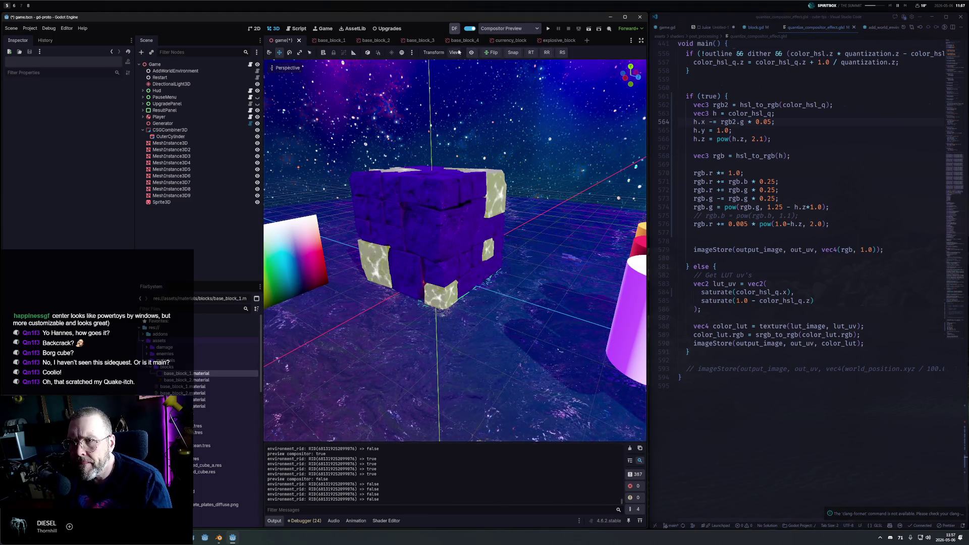
{"action": "left_click", "coordinate": [402, 52]}
{"action": "left_click", "coordinate": [402, 53]}
{"action": "left_click", "coordinate": [402, 52]}
{"action": "left_click", "coordinate": [401, 52]}
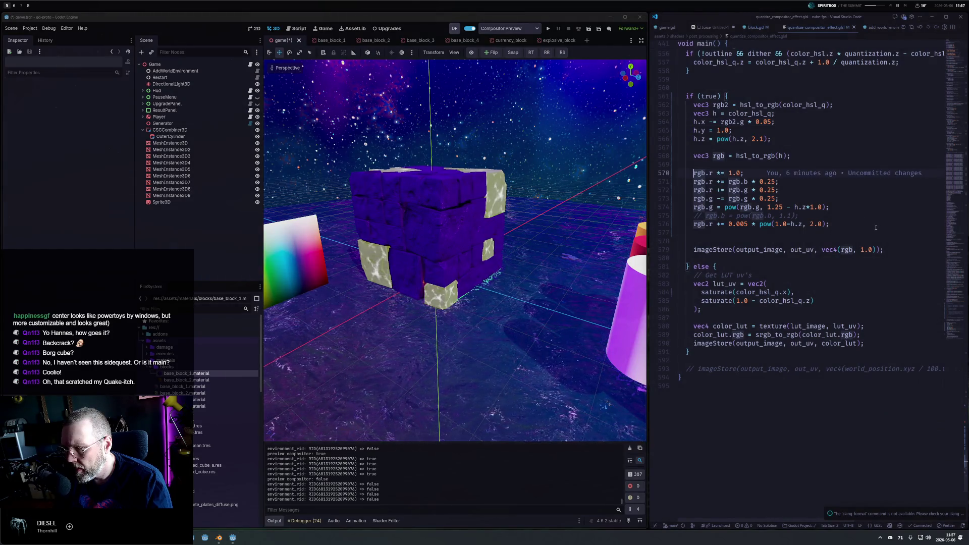
Comment out colour-grade lines 570–576 and toggle Compositor Preview in Godot to compare looks.
{"action": "left_click_drag", "start_coordinate": [690, 171], "coordinate": [875, 228]}
{"action": "key", "text": "ctrl+slash"}
{"action": "key", "text": "ctrl+s"}
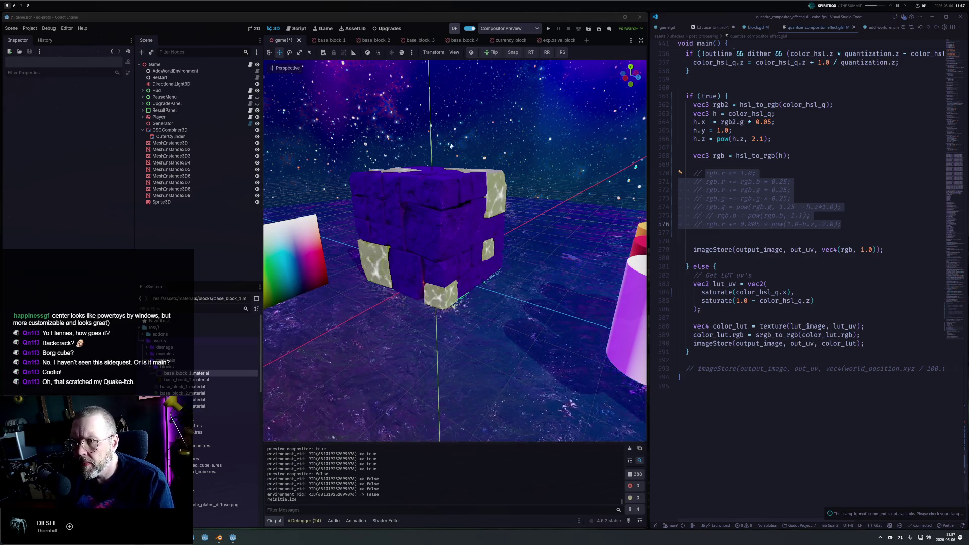
{"action": "left_click", "coordinate": [472, 52]}
{"action": "left_click", "coordinate": [472, 53]}
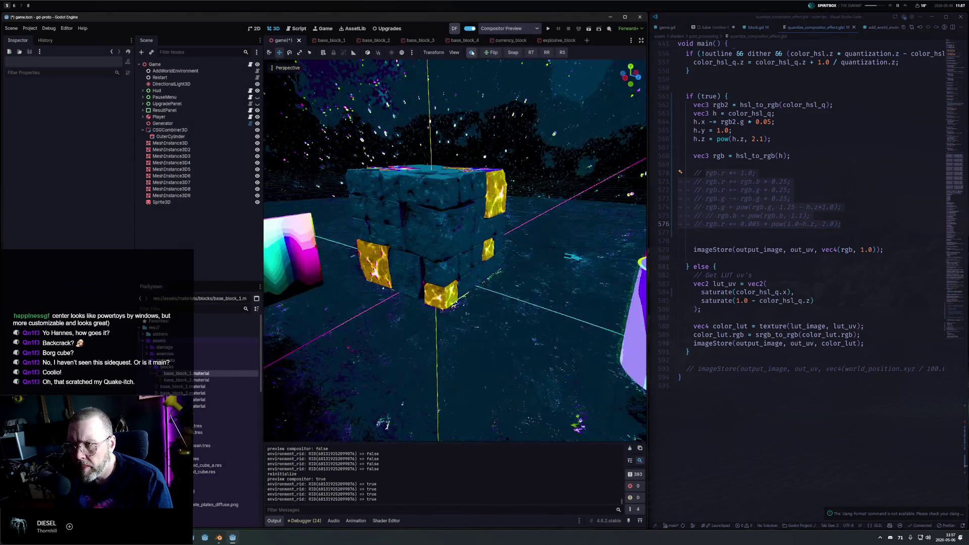
{"action": "left_click", "coordinate": [472, 52]}
{"action": "left_click", "coordinate": [472, 53]}
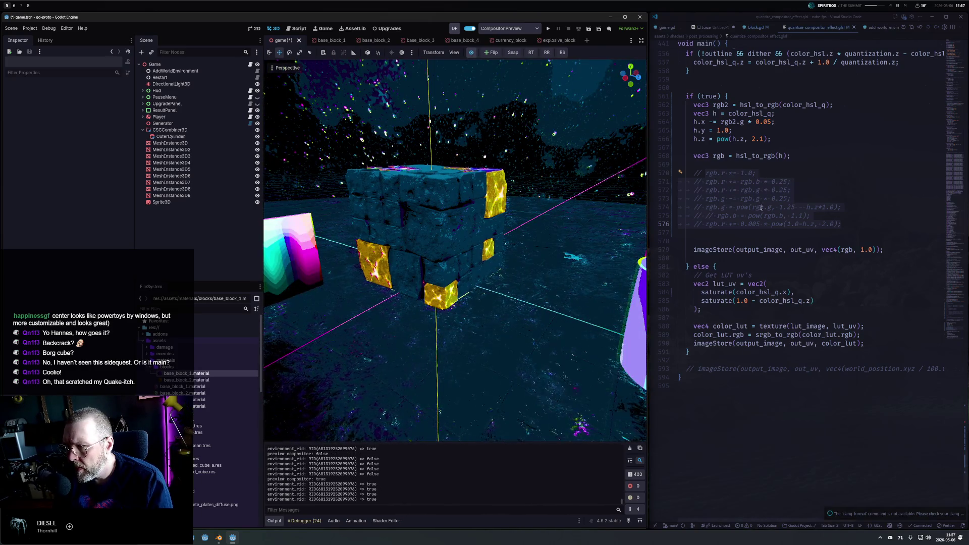
Uncomment lines 570–576 to restore the purple grade, viewing the cube up close.
{"action": "key", "text": "alt+Tab"}
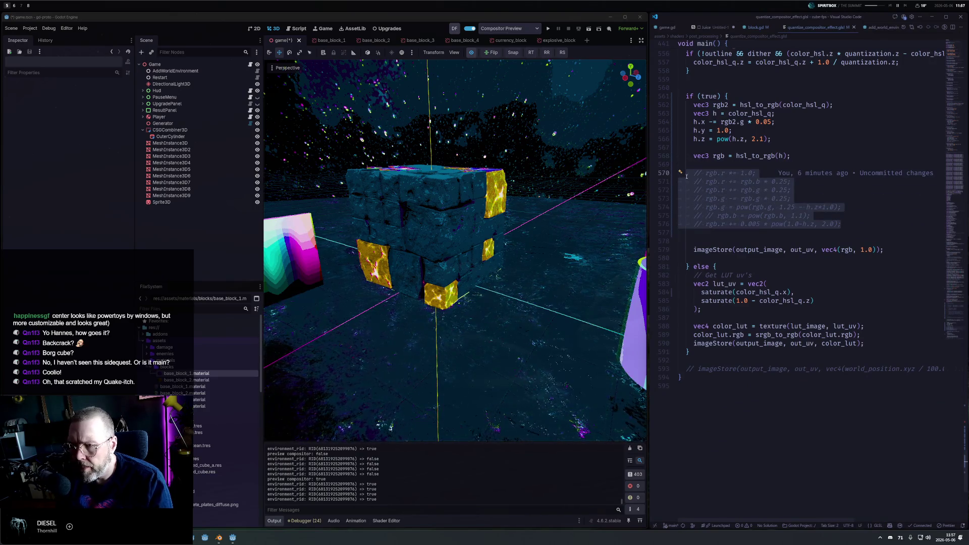
{"action": "key", "text": "ctrl+slash"}
{"action": "key", "text": "ctrl+s"}
{"action": "mouse_move", "coordinate": [504, 262]}
{"action": "left_mouse_down"}
{"action": "mouse_move", "coordinate": [480, 270]}
{"action": "mouse_move", "coordinate": [464, 254]}
{"action": "mouse_move", "coordinate": [520, 275]}
{"action": "left_mouse_up"}
{"action": "scroll", "coordinate": [520, 275], "scroll_direction": "down", "scroll_amount": 5}
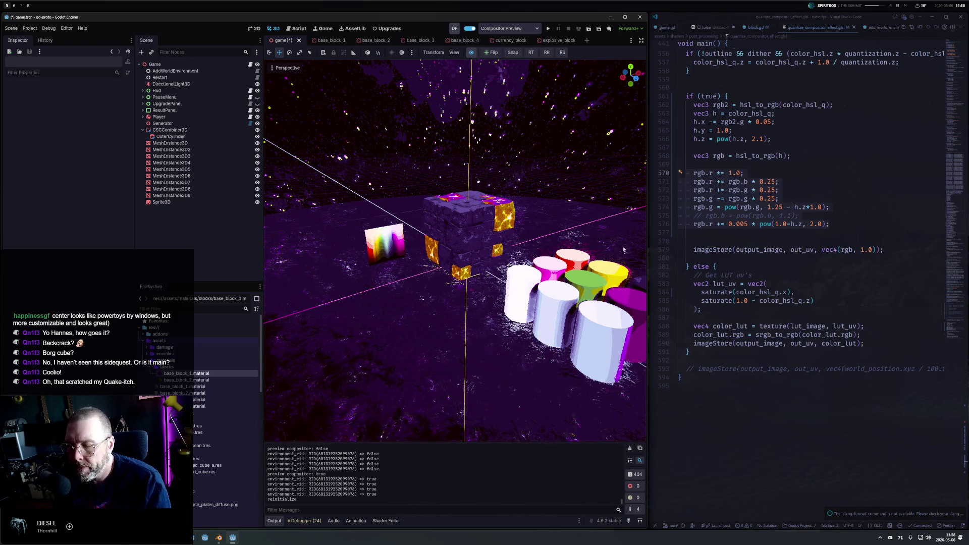
Open block.gdshader from the block material, brighten its Albedo, then select CSGCombiner3D.
{"action": "left_click_drag", "start_coordinate": [636, 243], "coordinate": [580, 210]}
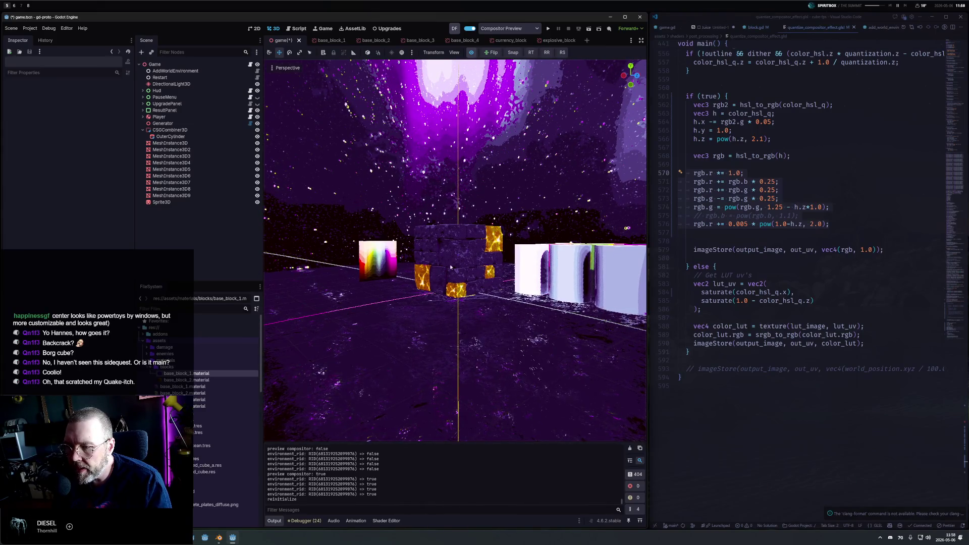
{"action": "double_click", "coordinate": [202, 373]}
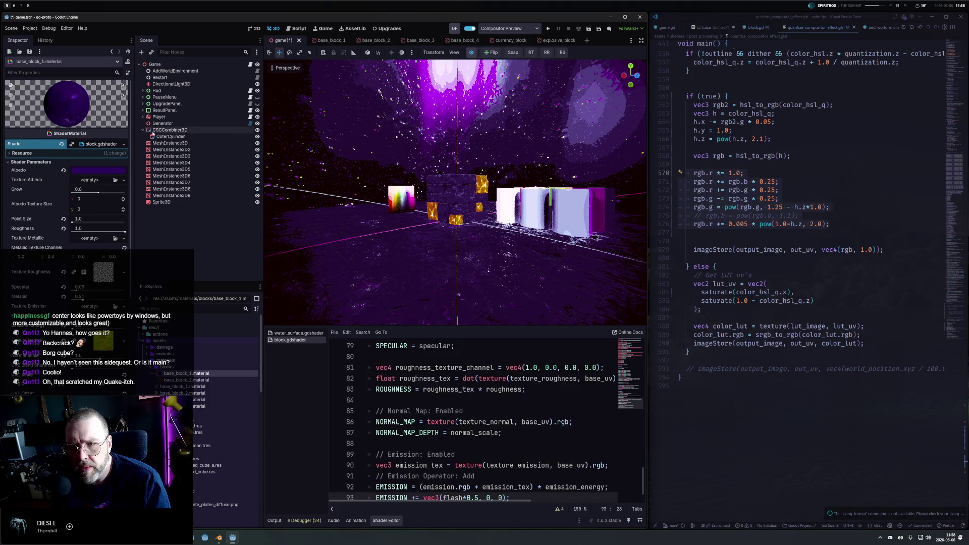
{"action": "left_click", "coordinate": [90, 170]}
{"action": "left_click_drag", "start_coordinate": [141, 244], "coordinate": [142, 230]}
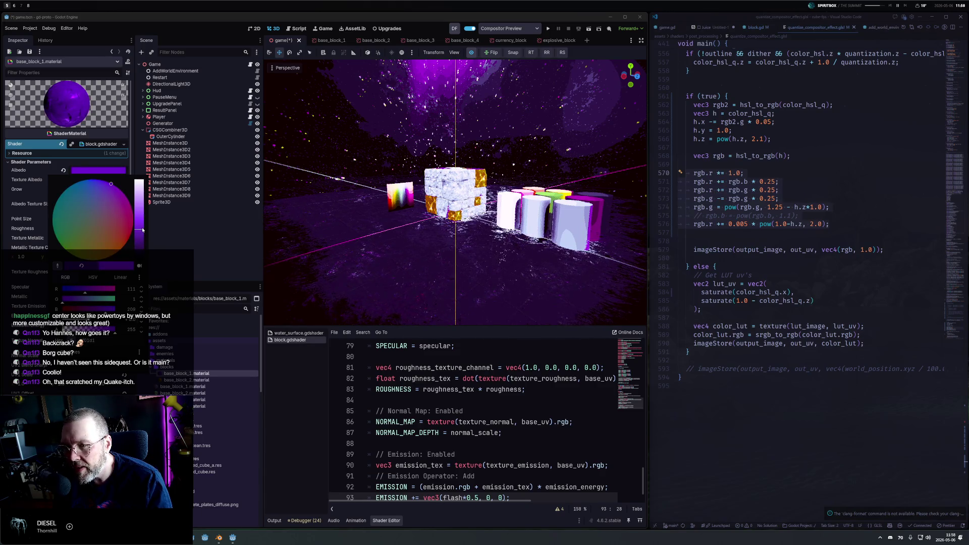
{"action": "left_click", "coordinate": [148, 227]}
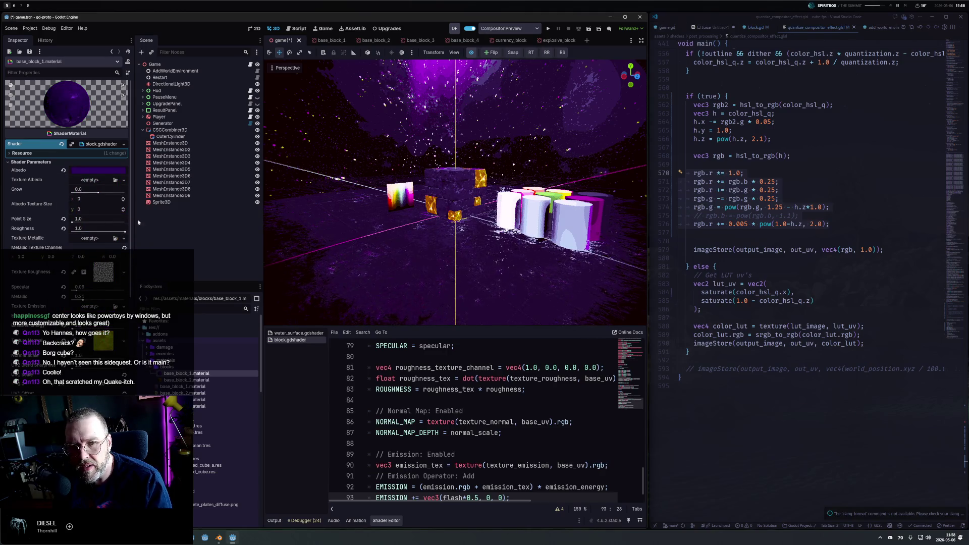
{"action": "left_click", "coordinate": [170, 130]}
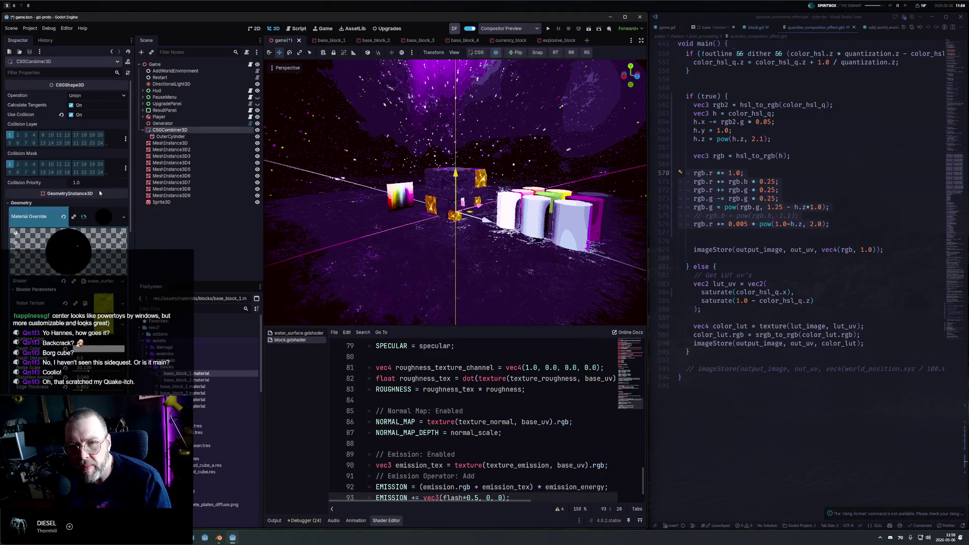
Set the water Surface Color to a semi-transparent purple.
{"action": "scroll", "coordinate": [87, 281], "scroll_direction": "down", "scroll_amount": 5}
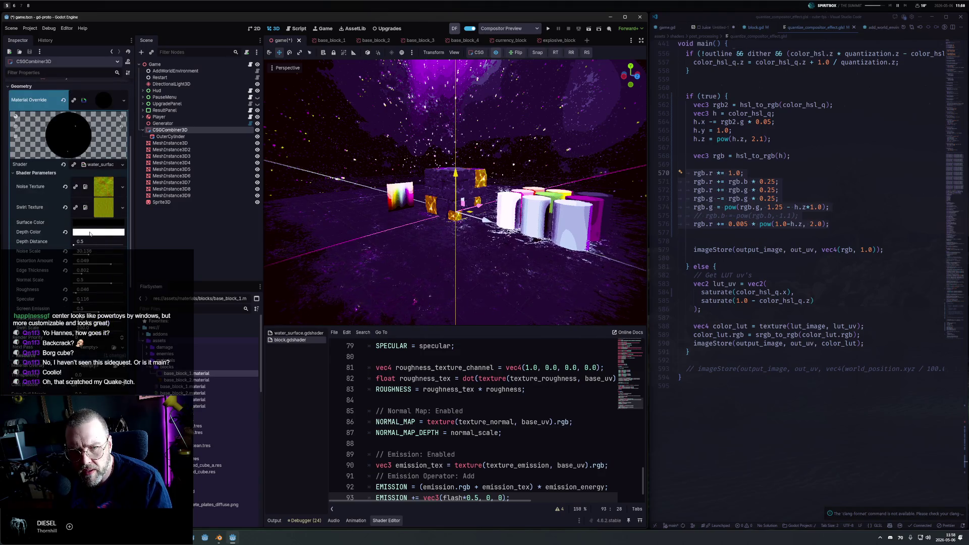
{"action": "left_click", "coordinate": [90, 223]}
{"action": "left_click_drag", "start_coordinate": [93, 272], "coordinate": [117, 241]}
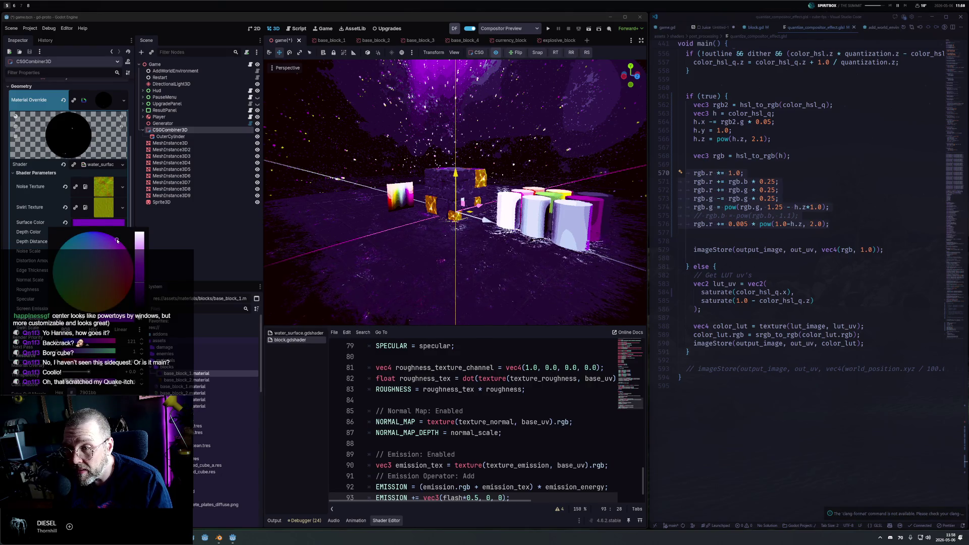
{"action": "left_click_drag", "start_coordinate": [116, 372], "coordinate": [107, 372]}
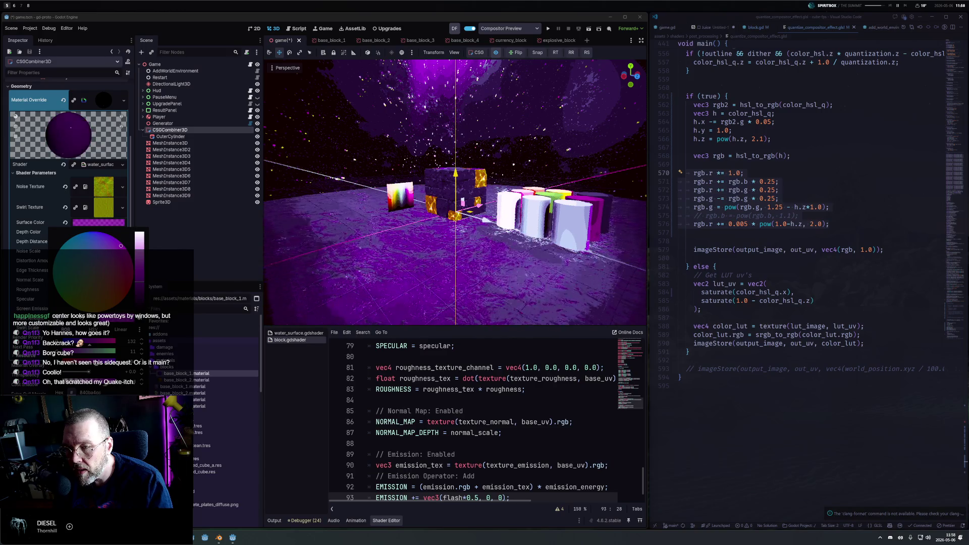
{"action": "left_click", "coordinate": [415, 298]}
{"action": "mouse_move", "coordinate": [415, 298]}
{"action": "left_mouse_down"}
{"action": "mouse_move", "coordinate": [421, 235]}
{"action": "mouse_move", "coordinate": [647, 244]}
{"action": "mouse_move", "coordinate": [544, 247]}
{"action": "mouse_move", "coordinate": [630, 245]}
{"action": "left_mouse_up"}
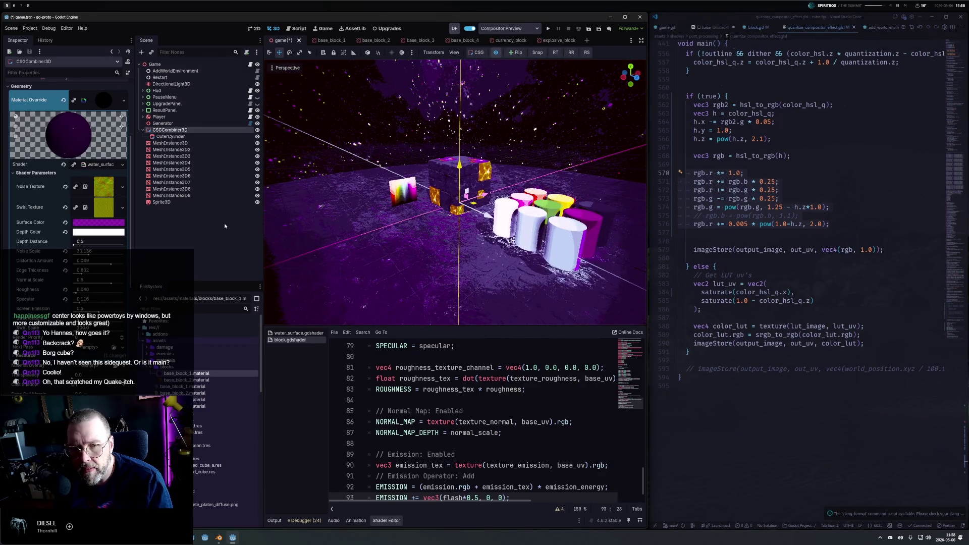
Change the Surface Color to a brighter light blue.
{"action": "left_click", "coordinate": [98, 223]}
{"action": "left_click", "coordinate": [66, 256]}
{"action": "mouse_move", "coordinate": [66, 256]}
{"action": "left_mouse_down"}
{"action": "mouse_move", "coordinate": [70, 290]}
{"action": "mouse_move", "coordinate": [91, 302]}
{"action": "mouse_move", "coordinate": [114, 296]}
{"action": "mouse_move", "coordinate": [126, 274]}
{"action": "mouse_move", "coordinate": [116, 253]}
{"action": "mouse_move", "coordinate": [85, 246]}
{"action": "left_mouse_up"}
{"action": "mouse_move", "coordinate": [142, 284]}
{"action": "left_mouse_down"}
{"action": "mouse_move", "coordinate": [143, 237]}
{"action": "mouse_move", "coordinate": [147, 272]}
{"action": "left_mouse_up"}
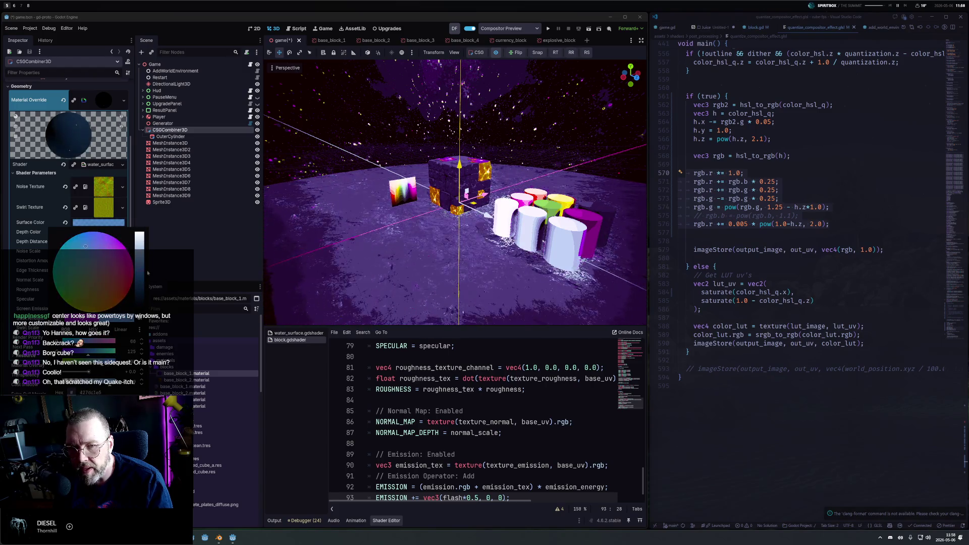
{"action": "left_click", "coordinate": [48, 223]}
Reset Depth Color, then give it alpha 00 and shift its hue toward red.
{"action": "left_click", "coordinate": [65, 232]}
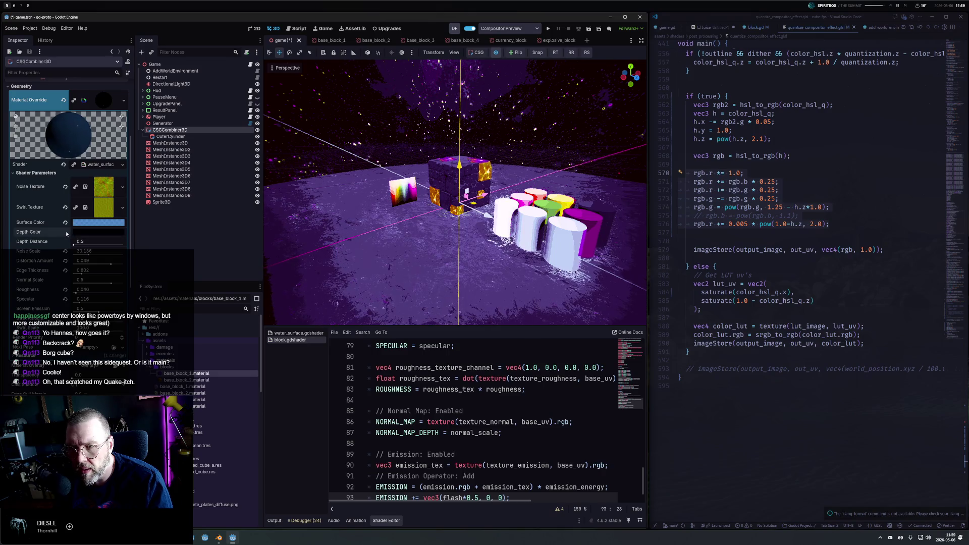
{"action": "left_click", "coordinate": [76, 231]}
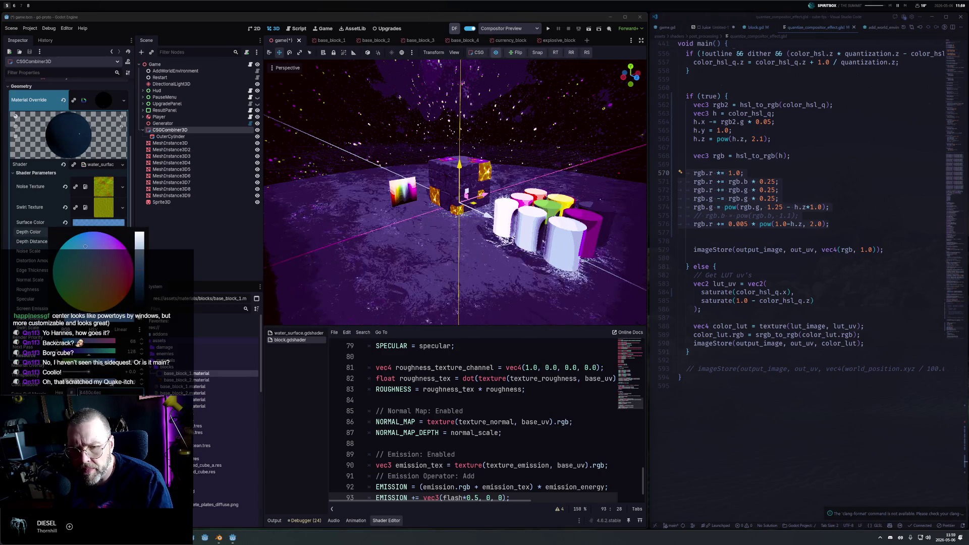
{"action": "type", "text": "00"}
{"action": "key", "text": "Return"}
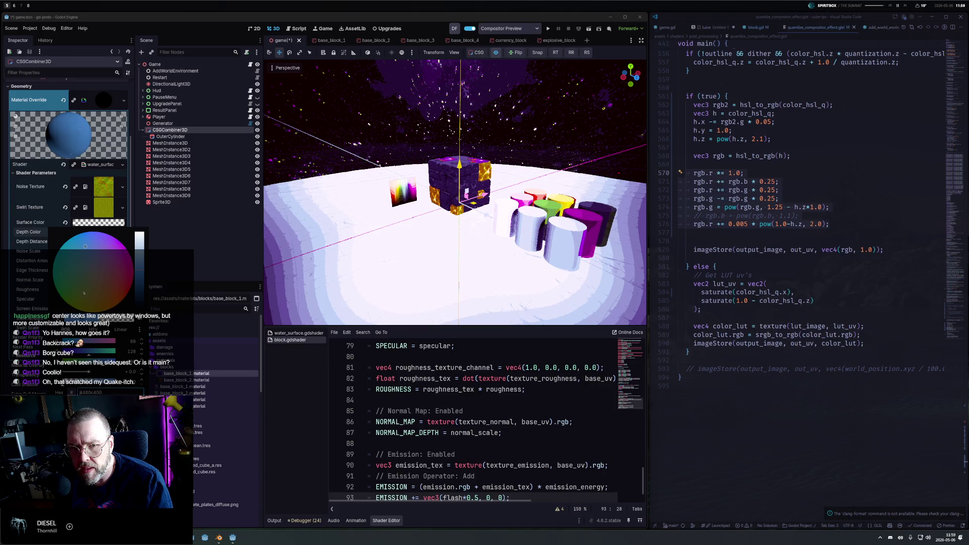
{"action": "mouse_move", "coordinate": [98, 247]}
{"action": "left_mouse_down"}
{"action": "mouse_move", "coordinate": [125, 265]}
{"action": "mouse_move", "coordinate": [127, 301]}
{"action": "mouse_move", "coordinate": [87, 288]}
{"action": "mouse_move", "coordinate": [45, 302]}
{"action": "left_mouse_up"}
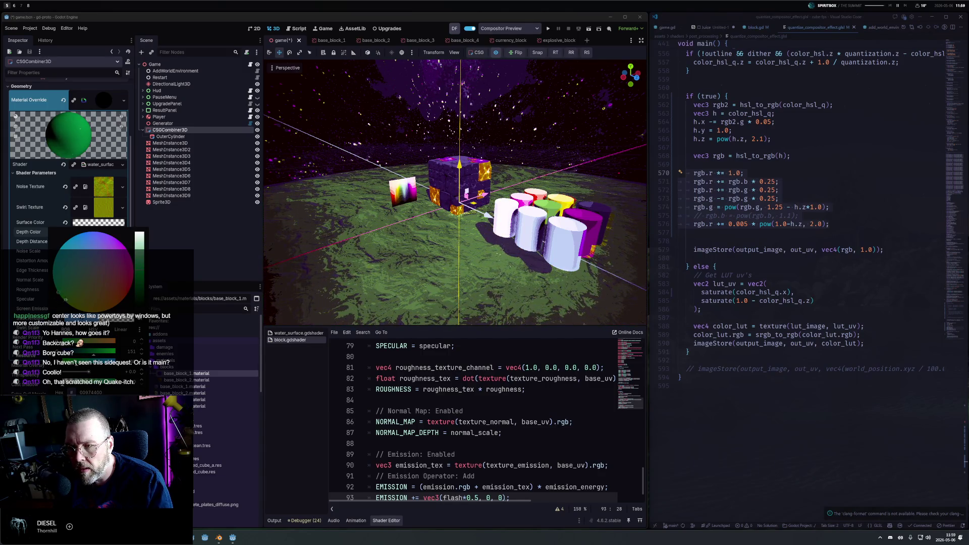
{"action": "key", "text": "Escape"}
Frame the cube larger in the viewport and select line 571 of the colour grade.
{"action": "scroll", "coordinate": [454, 192], "scroll_direction": "up", "scroll_amount": 5}
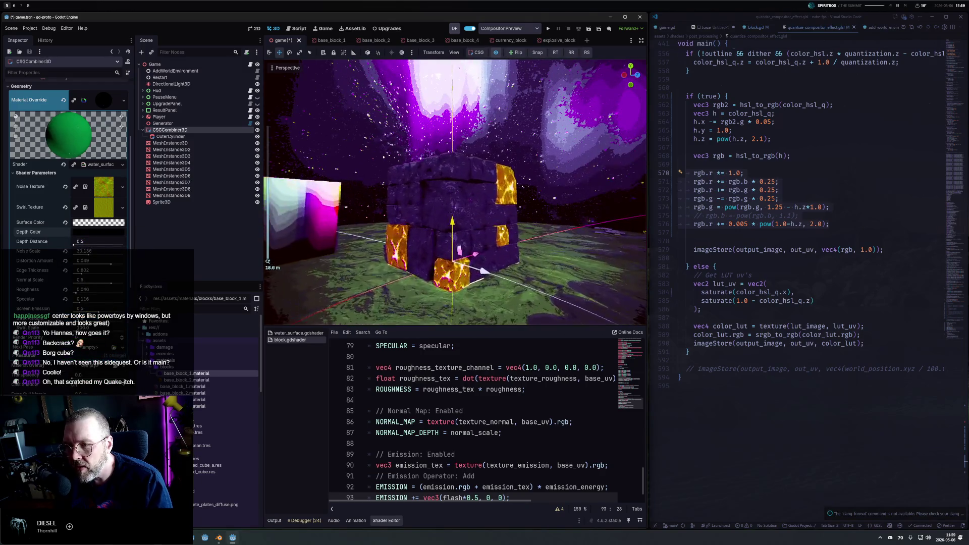
{"action": "scroll", "coordinate": [484, 206], "scroll_direction": "up", "scroll_amount": 5}
{"action": "mouse_move", "coordinate": [484, 206]}
{"action": "left_mouse_down"}
{"action": "mouse_move", "coordinate": [494, 245]}
{"action": "mouse_move", "coordinate": [488, 230]}
{"action": "left_mouse_up"}
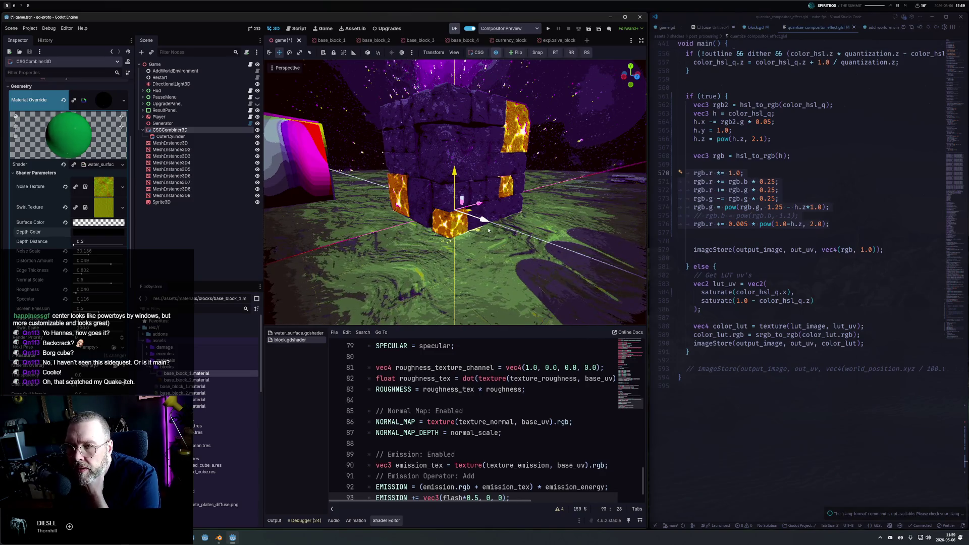
{"action": "left_click_drag", "start_coordinate": [489, 230], "coordinate": [639, 229]}
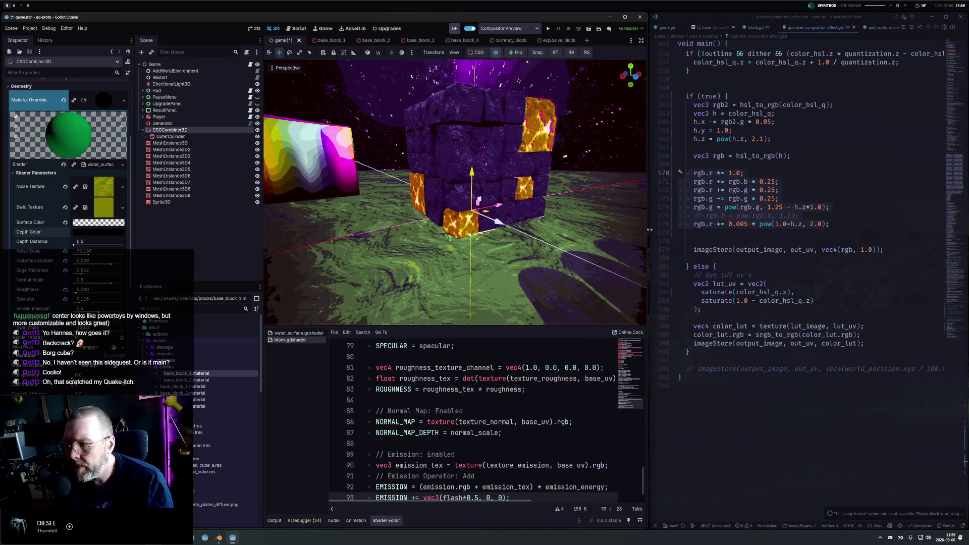
{"action": "triple_click", "coordinate": [829, 181]}
Comment out colour-grade lines 571–573, then restore line 571.
{"action": "key", "text": "Up"}
{"action": "key", "text": "Up"}
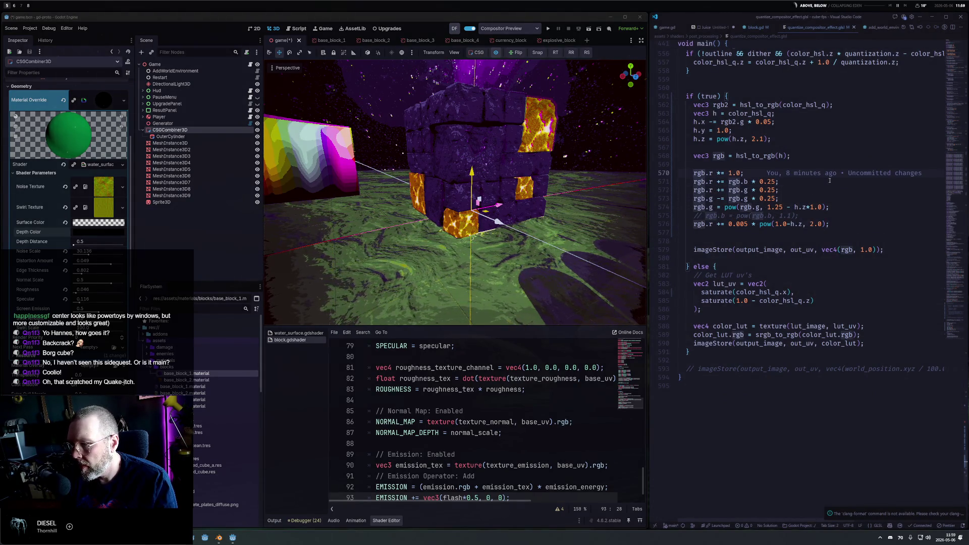
{"action": "key", "text": "Down"}
{"action": "key", "text": "shift+Down"}
{"action": "key", "text": "shift+Down"}
{"action": "key", "text": "shift+End"}
{"action": "key", "text": "ctrl+slash"}
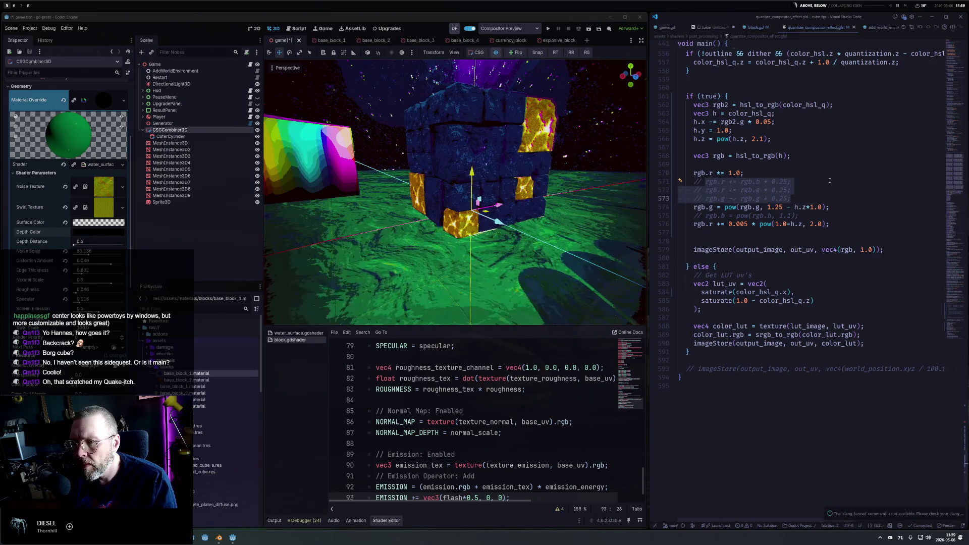
{"action": "key", "text": "Up"}
{"action": "key", "text": "Up"}
{"action": "key", "text": "Home"}
{"action": "key", "text": "ctrl+slash"}
Toggle the rgb.r += rgb.g and green lines on and off, saving to preview colours.
{"action": "key", "text": "Down"}
{"action": "key", "text": "ctrl+slash"}
{"action": "key", "text": "ctrl+slash"}
{"action": "key", "text": "Down"}
{"action": "key", "text": "ctrl+slash"}
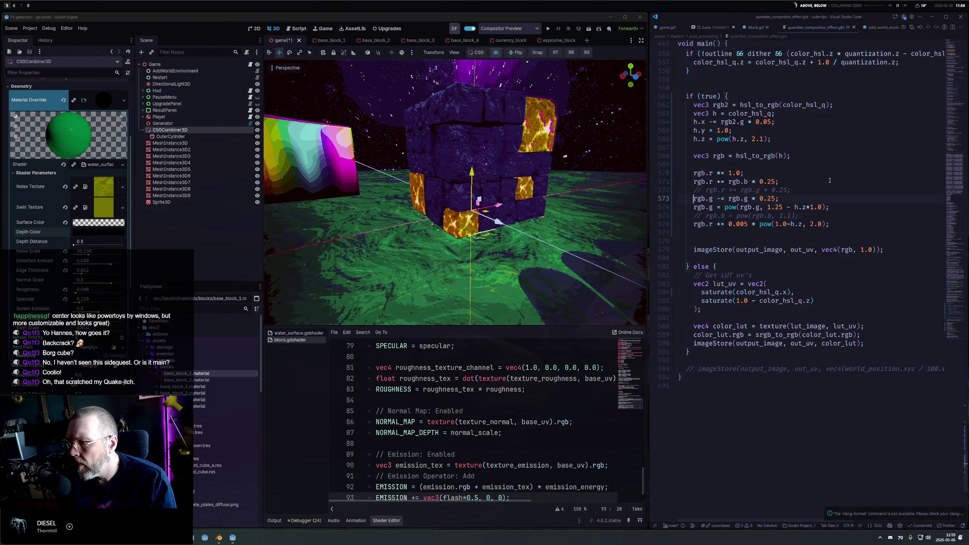
{"action": "key", "text": "Up"}
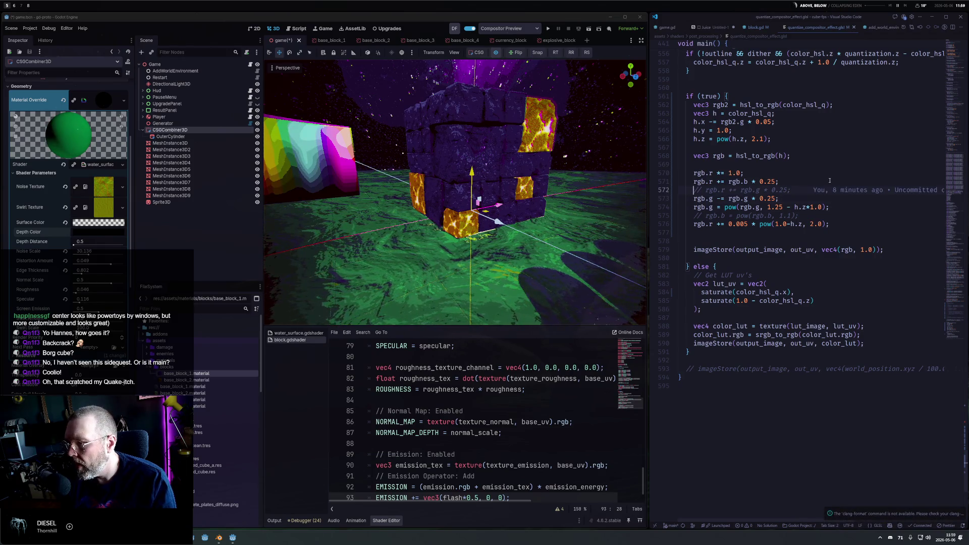
{"action": "key", "text": "ctrl+slash"}
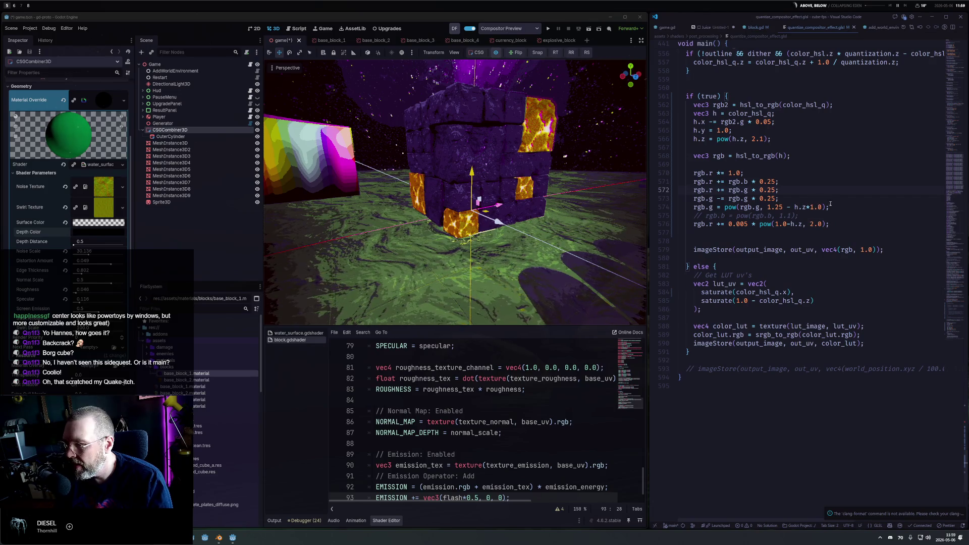
{"action": "key", "text": "ctrl+slash"}
{"action": "key", "text": "ctrl+slash"}
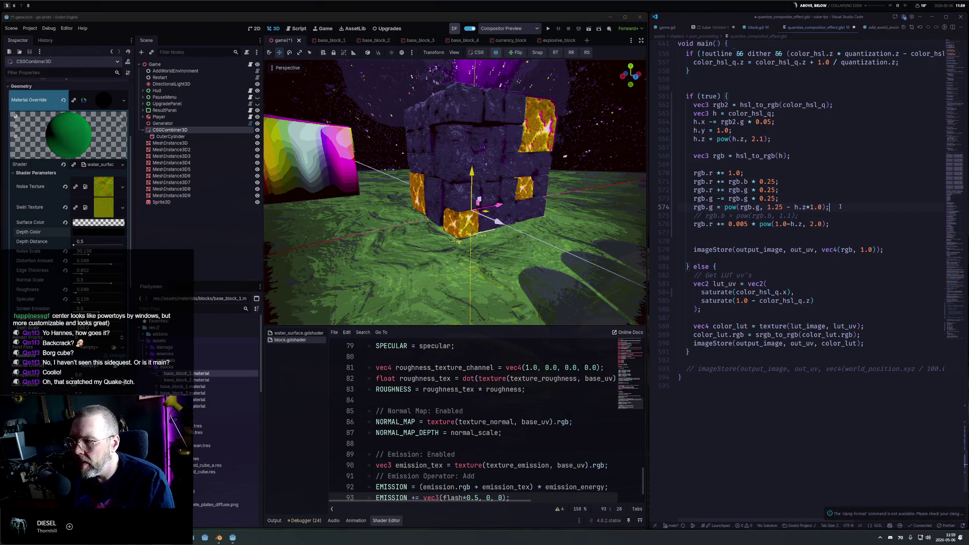
{"action": "key", "text": "shift+ctrl+Left"}
{"action": "key", "text": "shift+ctrl+Left"}
{"action": "key", "text": "shift+ctrl+Left"}
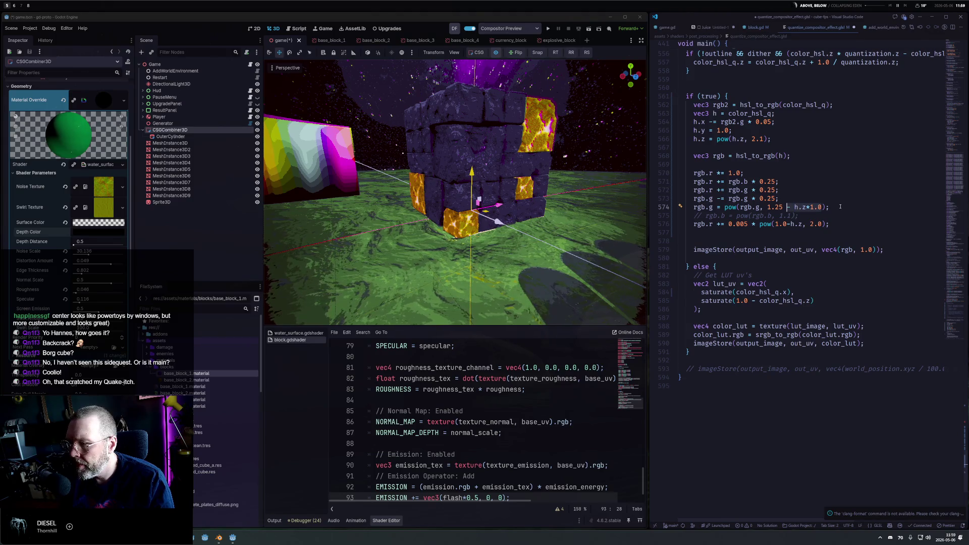
{"action": "key", "text": "ctrl+s"}
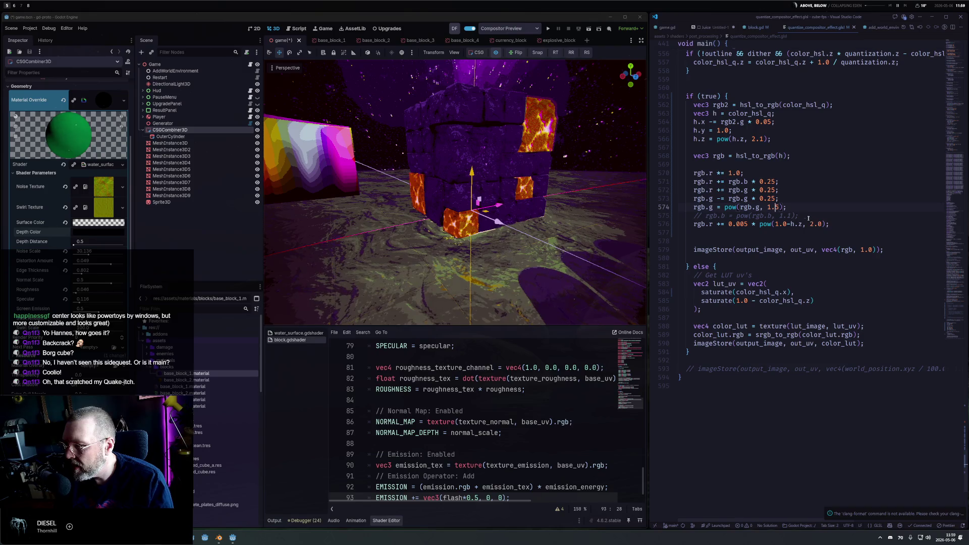
Comment out both green adjustment lines and save the shader.
{"action": "key", "text": "Up"}
{"action": "key", "text": "ctrl+slash"}
{"action": "key", "text": "Down"}
{"action": "key", "text": "ctrl+slash"}
{"action": "key", "text": "ctrl+s"}
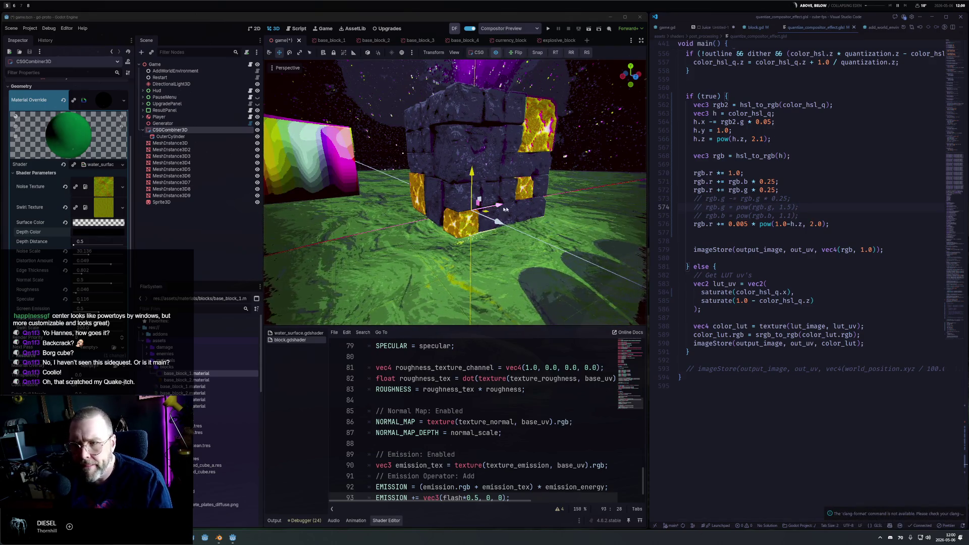
Make the water Surface Color a nearly opaque green.
{"action": "left_click", "coordinate": [92, 231]}
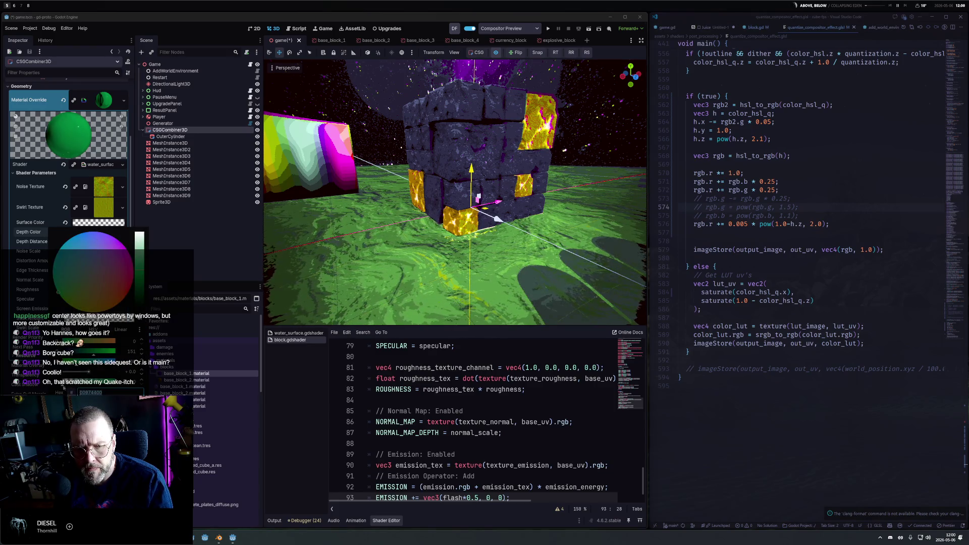
{"action": "left_click_drag", "start_coordinate": [60, 382], "coordinate": [126, 387]}
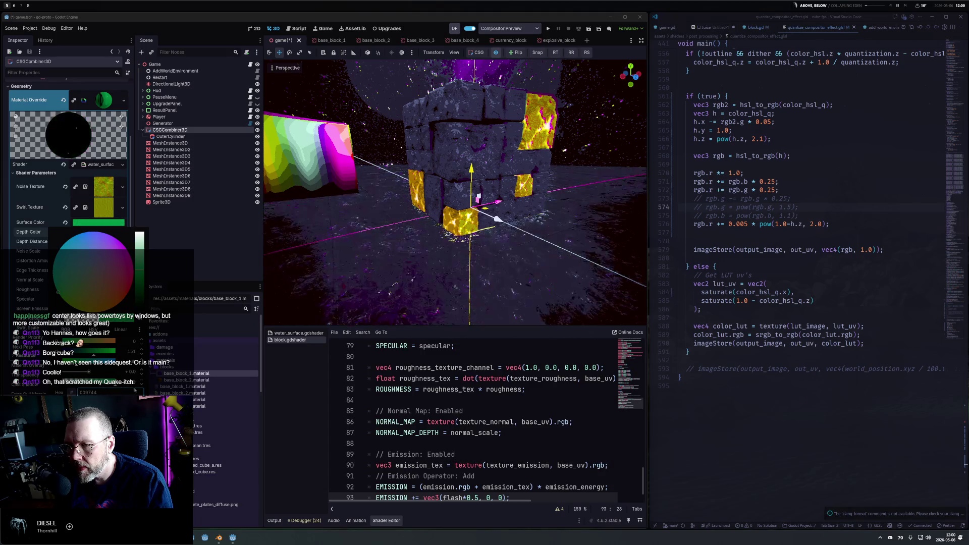
{"action": "scroll", "coordinate": [454, 242], "scroll_direction": "down", "scroll_amount": 5}
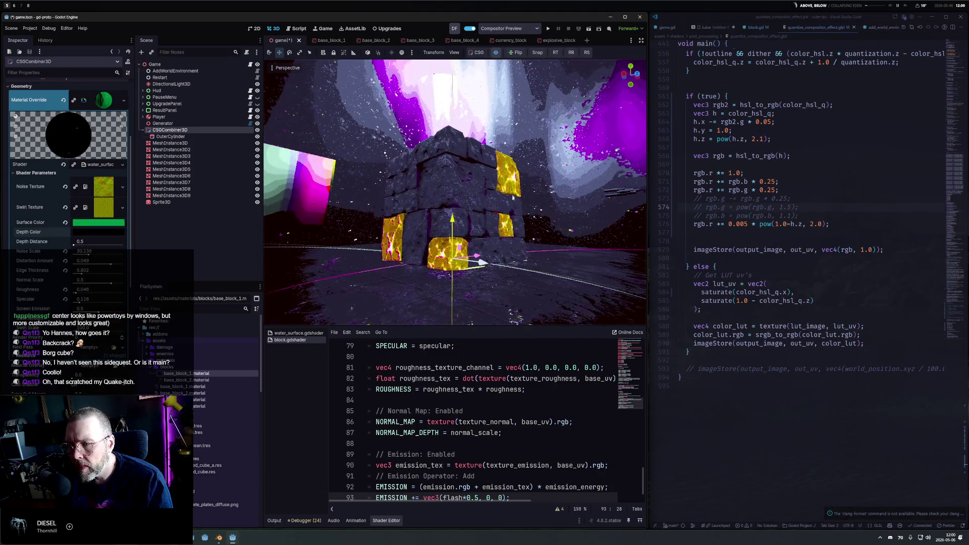
{"action": "mouse_move", "coordinate": [516, 225]}
{"action": "left_mouse_down"}
{"action": "mouse_move", "coordinate": [441, 258]}
{"action": "mouse_move", "coordinate": [547, 270]}
{"action": "mouse_move", "coordinate": [564, 286]}
{"action": "mouse_move", "coordinate": [547, 266]}
{"action": "mouse_move", "coordinate": [600, 266]}
{"action": "left_mouse_up"}
Select all nine MeshInstance3D block nodes and move them lower.
{"action": "left_click", "coordinate": [170, 143]}
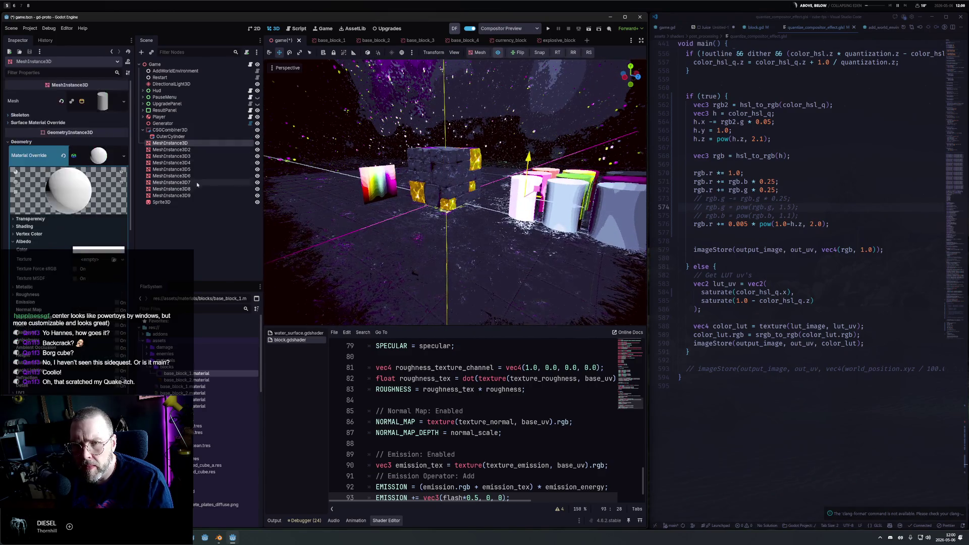
{"action": "left_click", "coordinate": [171, 195], "text": "shift"}
{"action": "mouse_move", "coordinate": [588, 158]}
{"action": "left_mouse_down"}
{"action": "mouse_move", "coordinate": [580, 190]}
{"action": "mouse_move", "coordinate": [532, 190]}
{"action": "mouse_move", "coordinate": [558, 238]}
{"action": "mouse_move", "coordinate": [469, 241]}
{"action": "mouse_move", "coordinate": [569, 241]}
{"action": "left_mouse_up"}
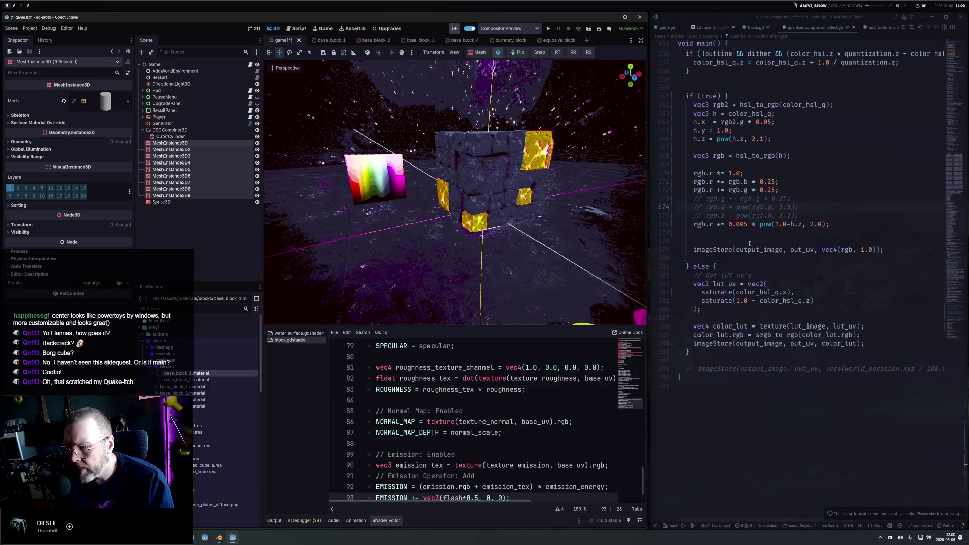
Recolour base_block_1.material's Albedo from purple to a bright light blue.
{"action": "left_click", "coordinate": [186, 372]}
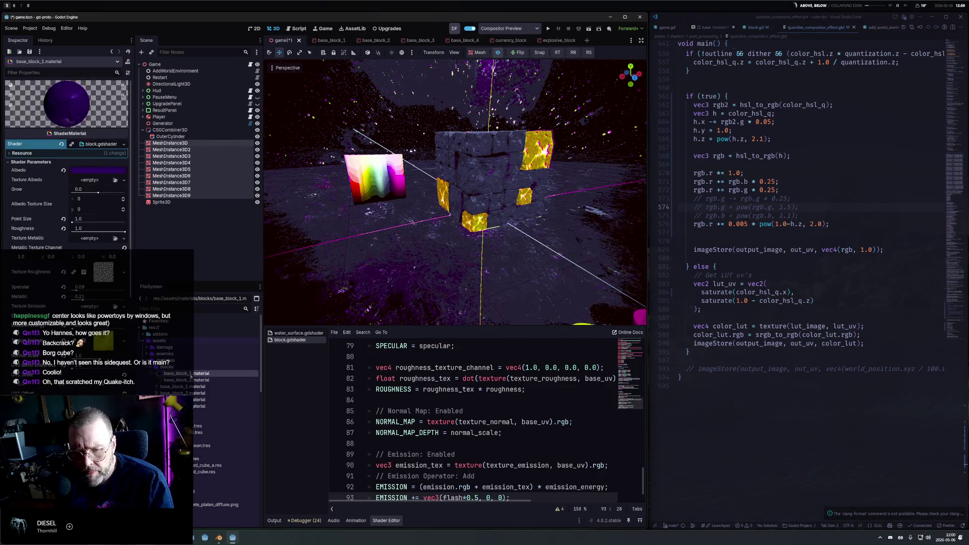
{"action": "left_click", "coordinate": [93, 170]}
{"action": "mouse_move", "coordinate": [107, 186]}
{"action": "left_mouse_down"}
{"action": "mouse_move", "coordinate": [70, 188]}
{"action": "mouse_move", "coordinate": [49, 225]}
{"action": "mouse_move", "coordinate": [123, 246]}
{"action": "left_mouse_up"}
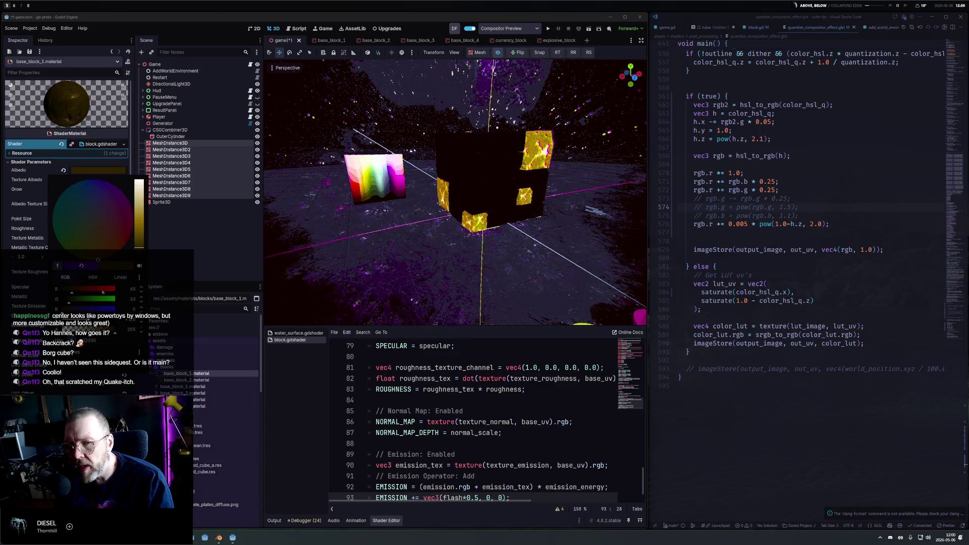
{"action": "left_click_drag", "start_coordinate": [141, 246], "coordinate": [146, 218]}
{"action": "mouse_move", "coordinate": [58, 241]}
{"action": "left_mouse_down"}
{"action": "mouse_move", "coordinate": [50, 235]}
{"action": "mouse_move", "coordinate": [80, 180]}
{"action": "mouse_move", "coordinate": [6, 265]}
{"action": "mouse_move", "coordinate": [98, 267]}
{"action": "mouse_move", "coordinate": [183, 248]}
{"action": "mouse_move", "coordinate": [156, 201]}
{"action": "mouse_move", "coordinate": [121, 172]}
{"action": "mouse_move", "coordinate": [59, 159]}
{"action": "mouse_move", "coordinate": [71, 155]}
{"action": "left_mouse_up"}
{"action": "left_click", "coordinate": [837, 187]}
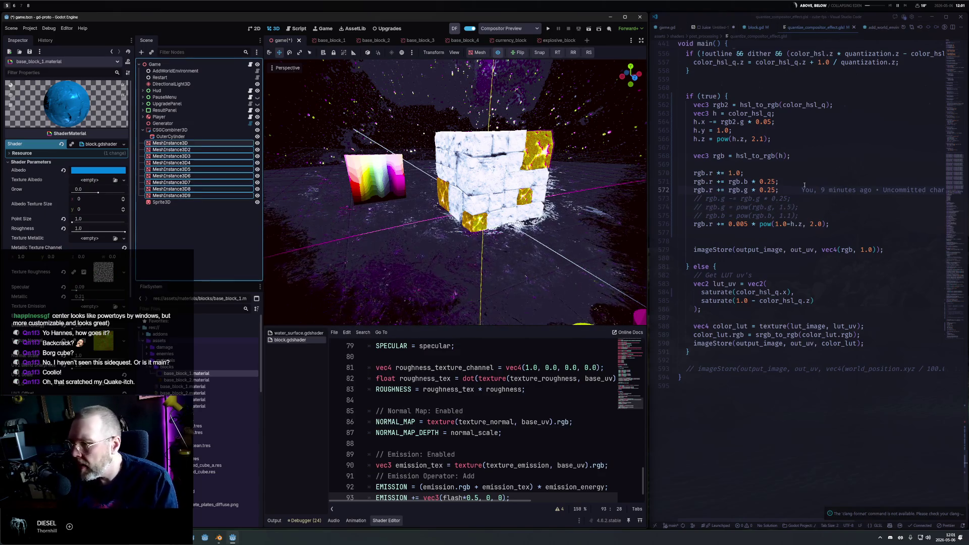
Comment out the green-into-red, blue-into-red and dark-hue red lift lines, moving the lift up.
{"action": "key", "text": "ctrl+slash"}
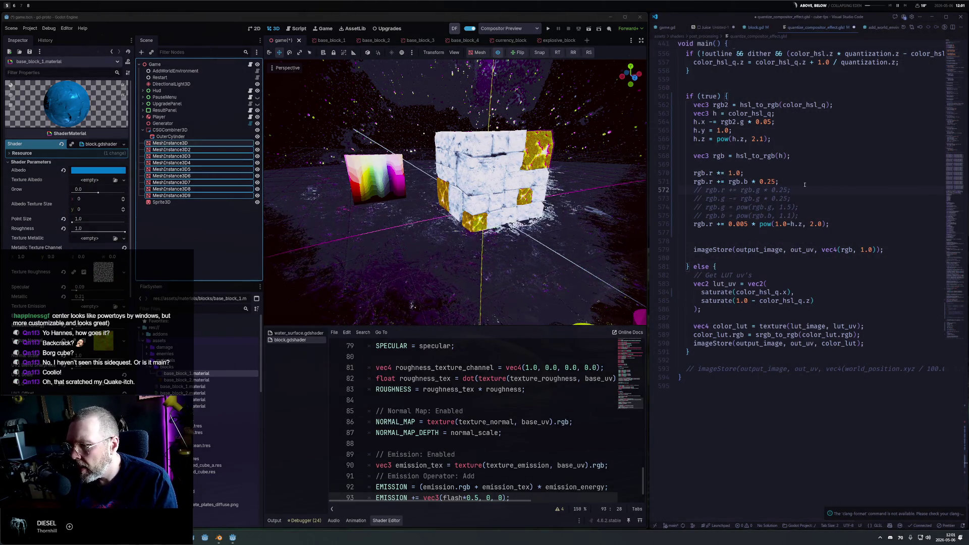
{"action": "key", "text": "Up"}
{"action": "key", "text": "ctrl+slash"}
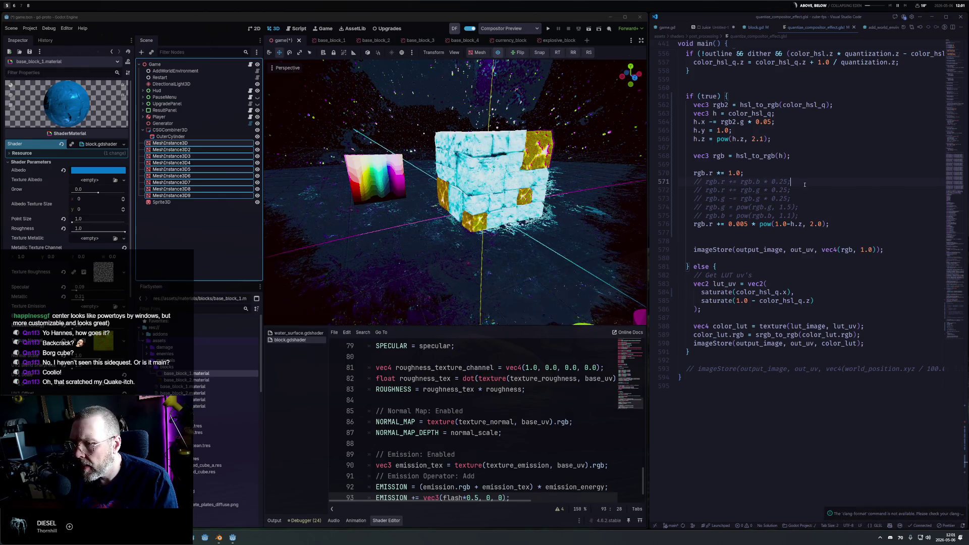
{"action": "key", "text": "Down"}
{"action": "key", "text": "Down"}
{"action": "key", "text": "Down"}
{"action": "key", "text": "ctrl+slash"}
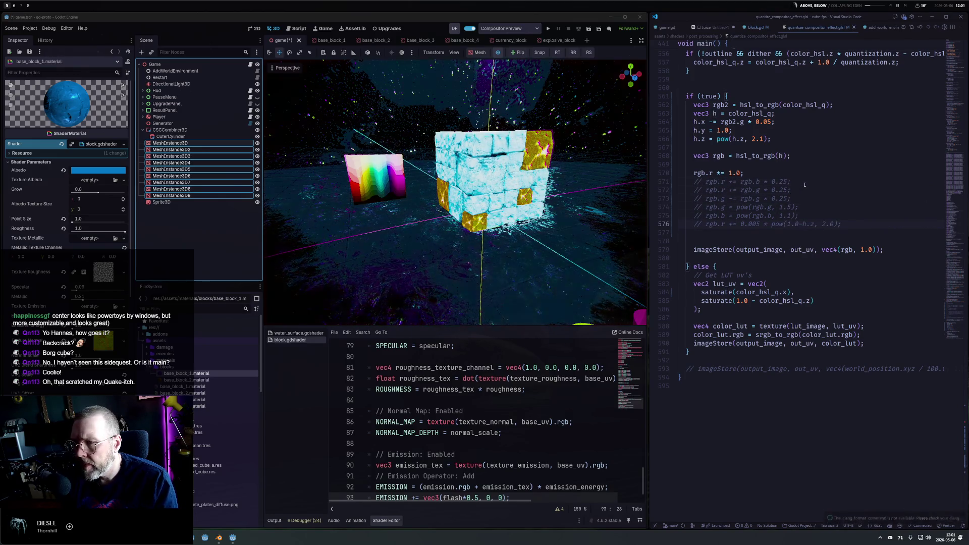
{"action": "key", "text": "alt+Up"}
{"action": "key", "text": "alt+Up"}
{"action": "key", "text": "alt+Up"}
Comment out the three hue-shift lines and red multiplier, restoring the blue-into-red boost.
{"action": "key", "text": "Up"}
{"action": "key", "text": "Up"}
{"action": "key", "text": "Up"}
{"action": "key", "text": "shift+Up"}
{"action": "key", "text": "shift+Up"}
{"action": "key", "text": "ctrl+slash"}
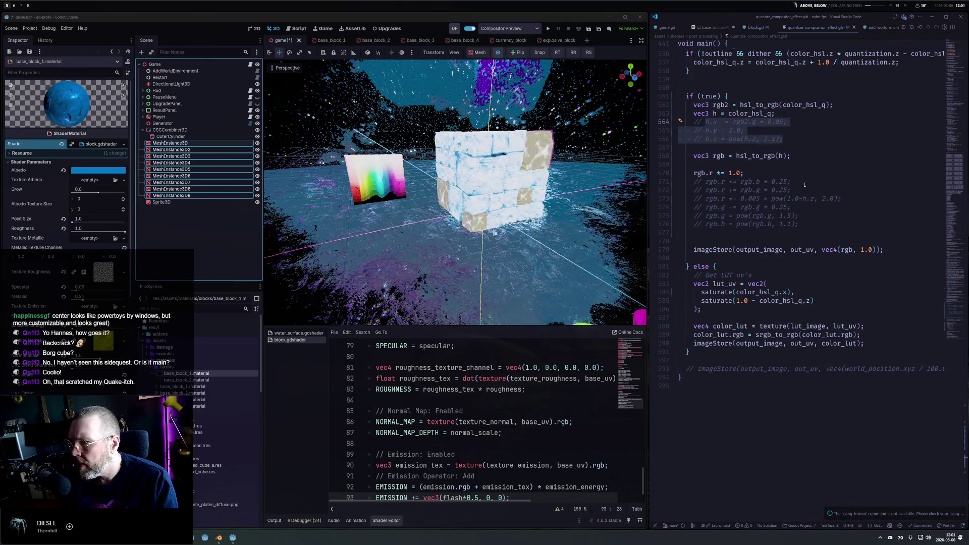
{"action": "key", "text": "Down"}
{"action": "key", "text": "Down"}
{"action": "key", "text": "Down"}
{"action": "key", "text": "ctrl+slash"}
{"action": "key", "text": "Down"}
{"action": "key", "text": "ctrl+slash"}
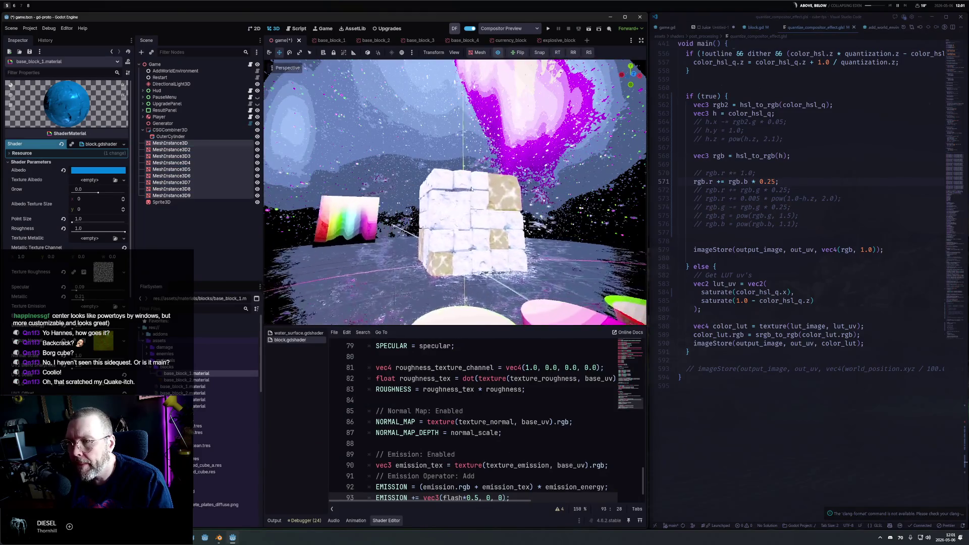
{"action": "left_click", "coordinate": [99, 170]}
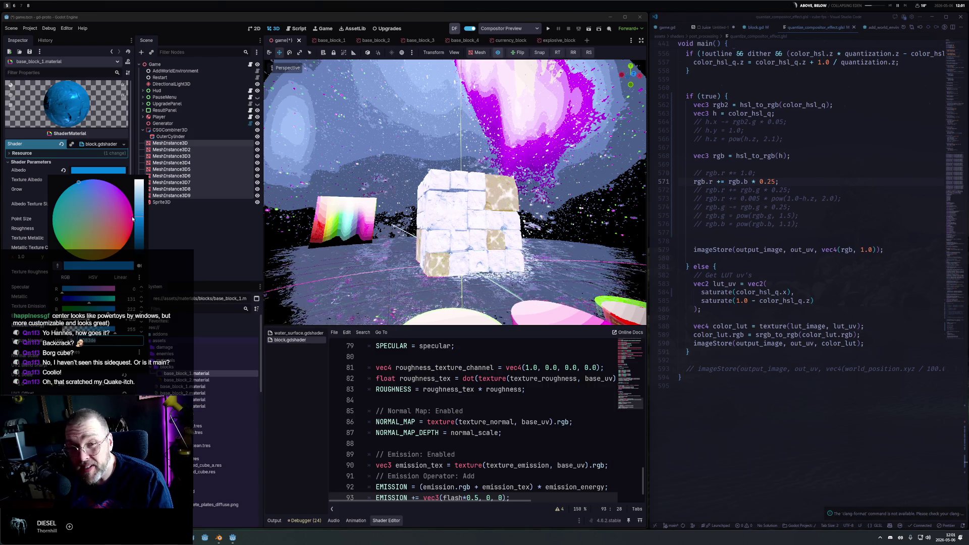
Toggle the post-process effect off and back on to compare colours.
{"action": "left_click", "coordinate": [497, 54]}
{"action": "left_click", "coordinate": [497, 54]}
{"action": "left_click", "coordinate": [497, 54]}
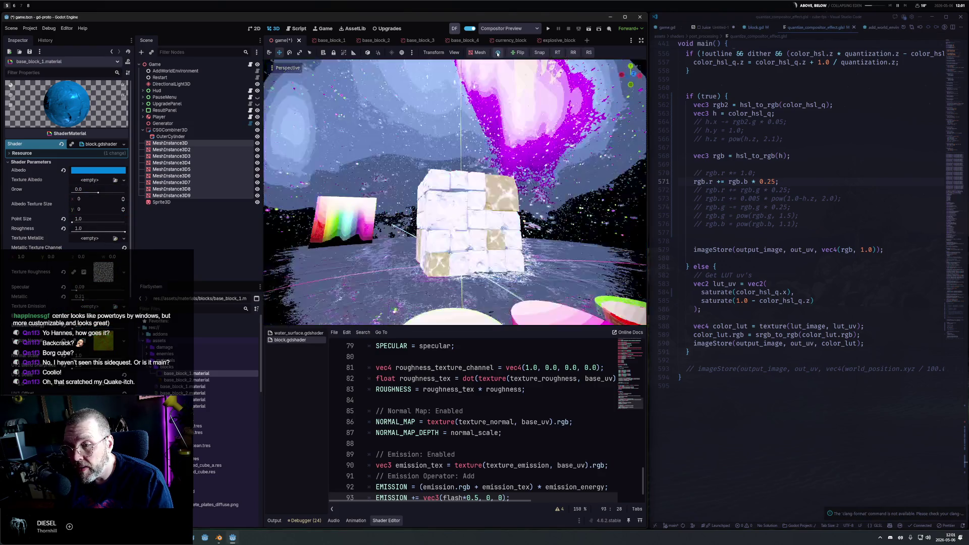
Darken the block Albedo and shift its hue to a near-black purple.
{"action": "left_click", "coordinate": [98, 170]}
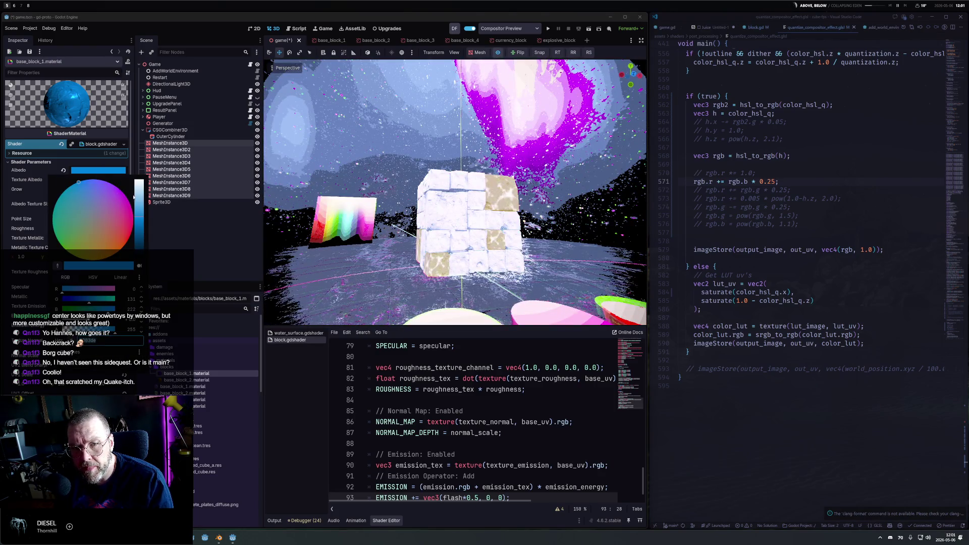
{"action": "left_click_drag", "start_coordinate": [139, 220], "coordinate": [140, 250]}
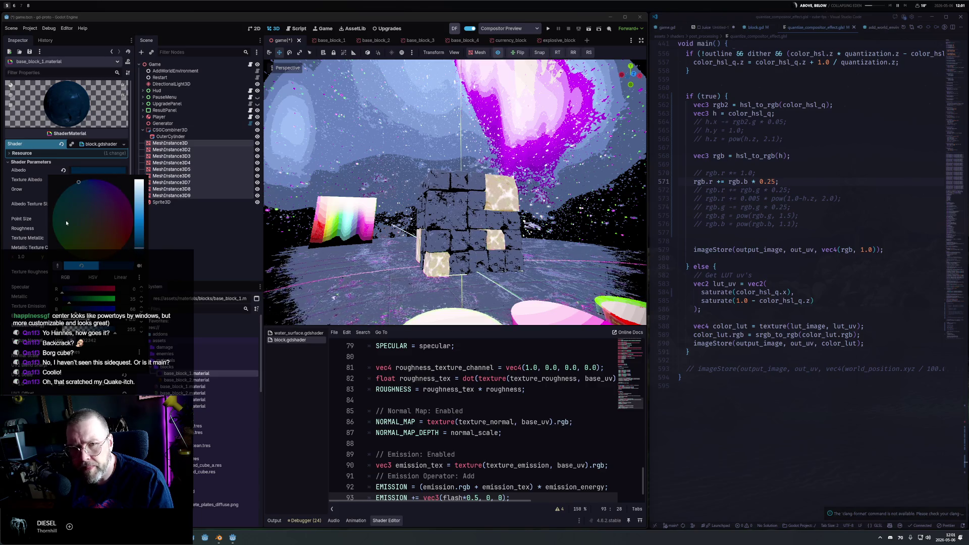
{"action": "left_click_drag", "start_coordinate": [81, 183], "coordinate": [111, 183]}
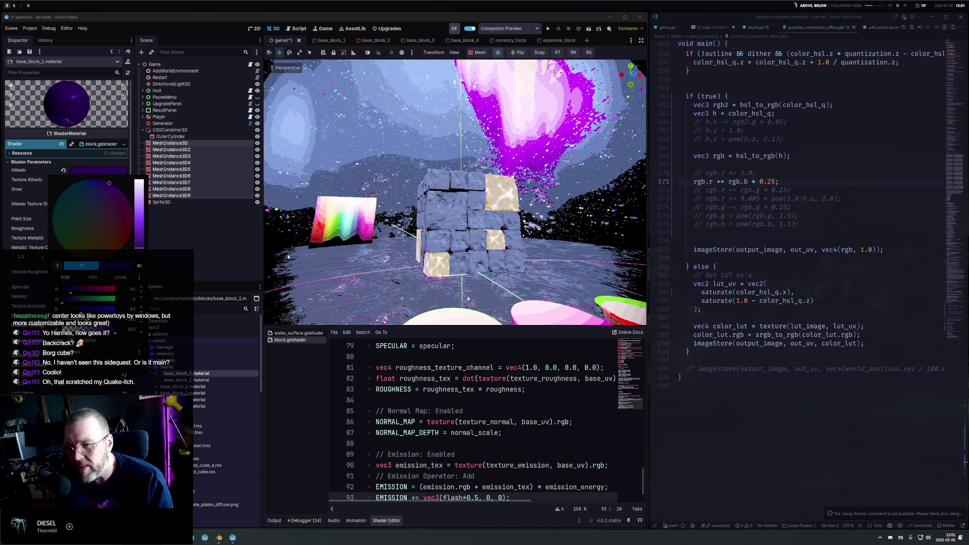
{"action": "left_click", "coordinate": [288, 257]}
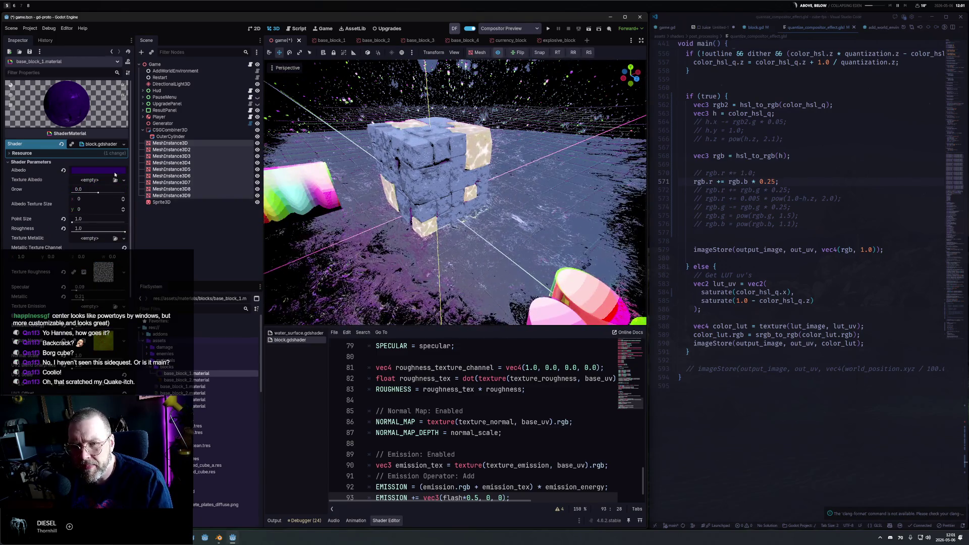
{"action": "left_click", "coordinate": [115, 174]}
{"action": "mouse_move", "coordinate": [139, 201]}
{"action": "left_mouse_down"}
{"action": "mouse_move", "coordinate": [139, 256]}
{"action": "mouse_move", "coordinate": [141, 212]}
{"action": "mouse_move", "coordinate": [144, 240]}
{"action": "left_mouse_up"}
{"action": "left_click", "coordinate": [802, 166]}
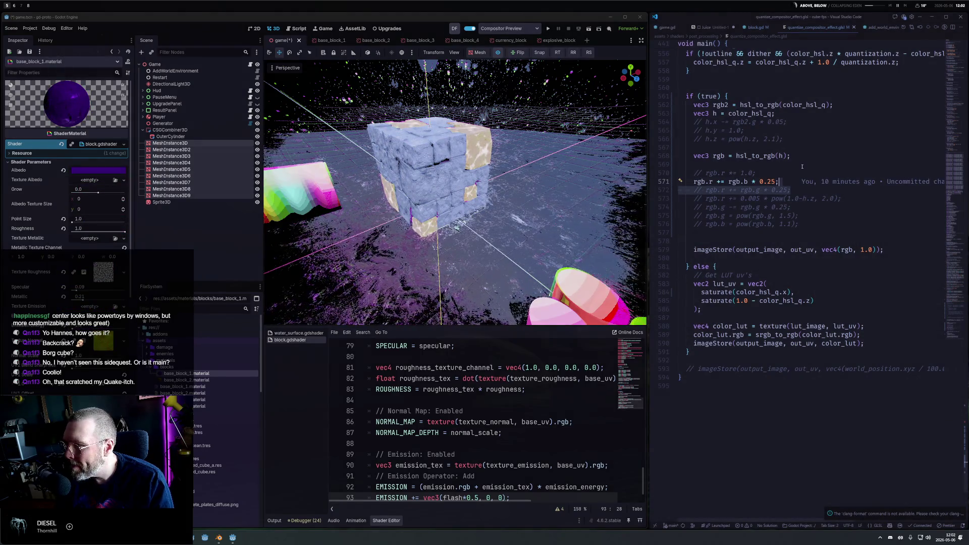
Change the colour-grade branch condition from true to false and save the shader.
{"action": "double_click", "coordinate": [705, 96]}
{"action": "type", "text": "fa"}
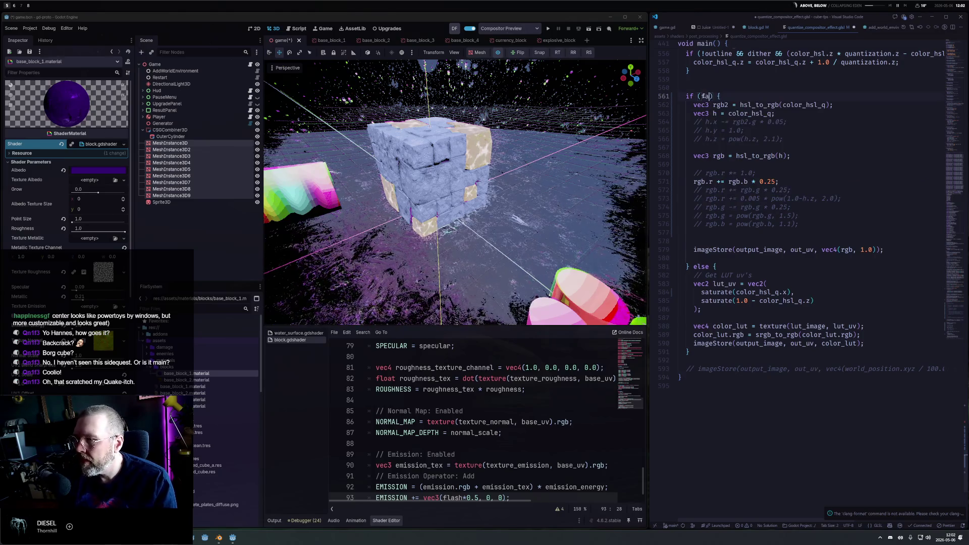
{"action": "type", "text": "lse"}
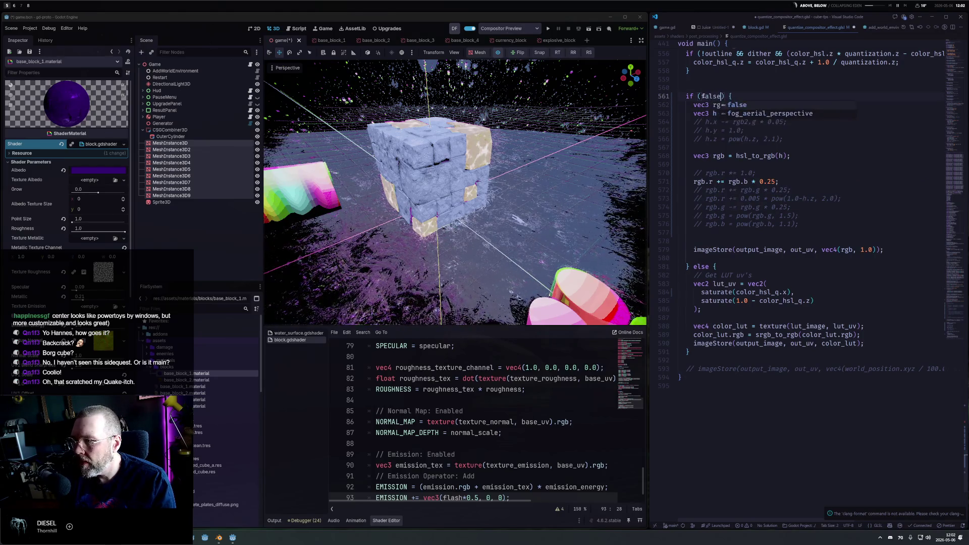
{"action": "key", "text": "Escape"}
{"action": "key", "text": "ctrl+s"}
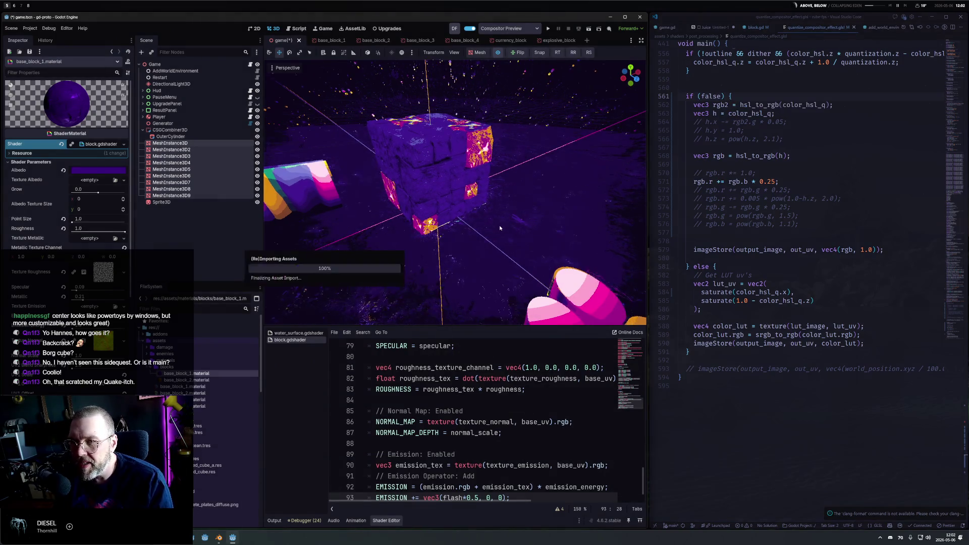
Re-enable the post-process effect, comment out the line 579 imageStore, and run the project.
{"action": "mouse_move", "coordinate": [495, 218]}
{"action": "left_mouse_down"}
{"action": "mouse_move", "coordinate": [484, 225]}
{"action": "mouse_move", "coordinate": [473, 160]}
{"action": "mouse_move", "coordinate": [483, 288]}
{"action": "mouse_move", "coordinate": [486, 263]}
{"action": "mouse_move", "coordinate": [540, 200]}
{"action": "mouse_move", "coordinate": [448, 70]}
{"action": "left_mouse_up"}
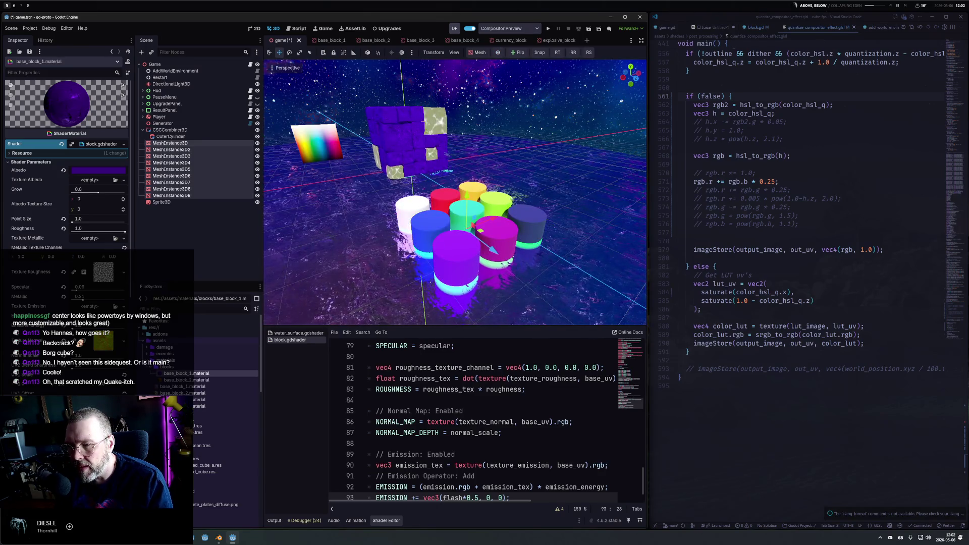
{"action": "left_click", "coordinate": [498, 52]}
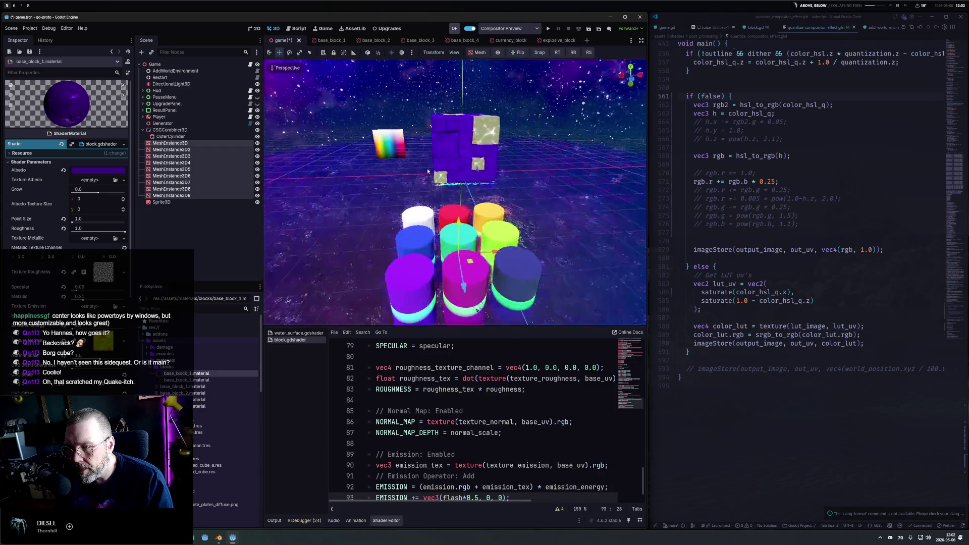
{"action": "left_click", "coordinate": [756, 249]}
{"action": "key", "text": "ctrl+slash"}
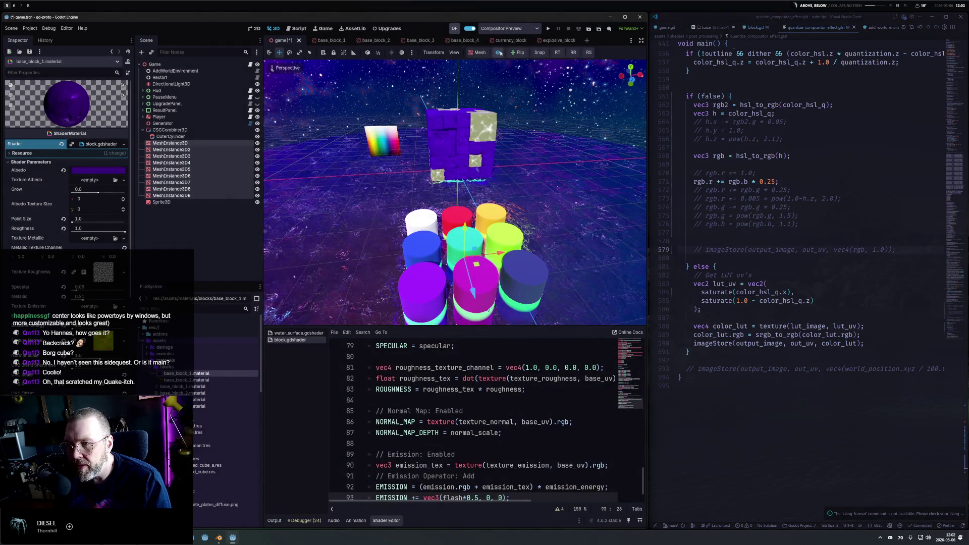
{"action": "left_click", "coordinate": [548, 29]}
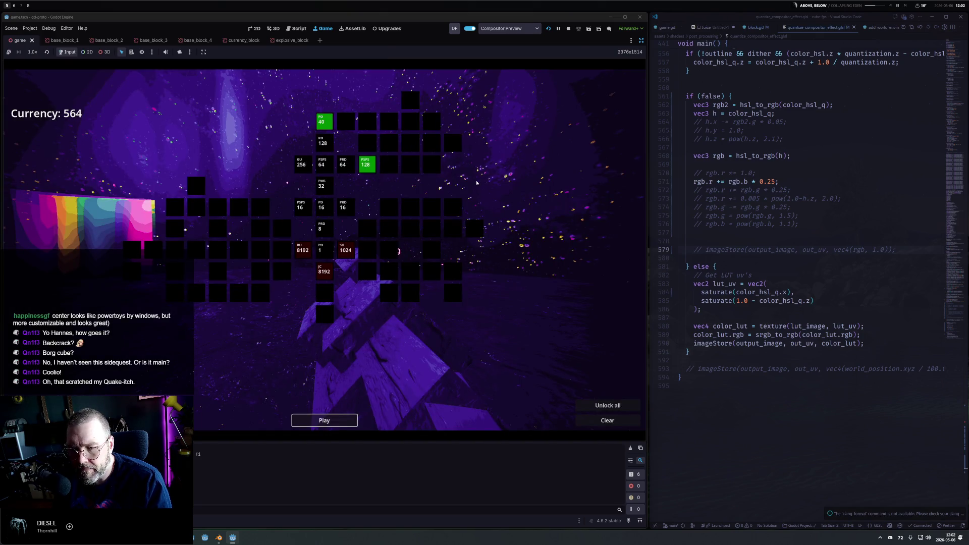
Start a level, move to see the block tower, then pause and stop the game.
{"action": "left_click", "coordinate": [324, 420]}
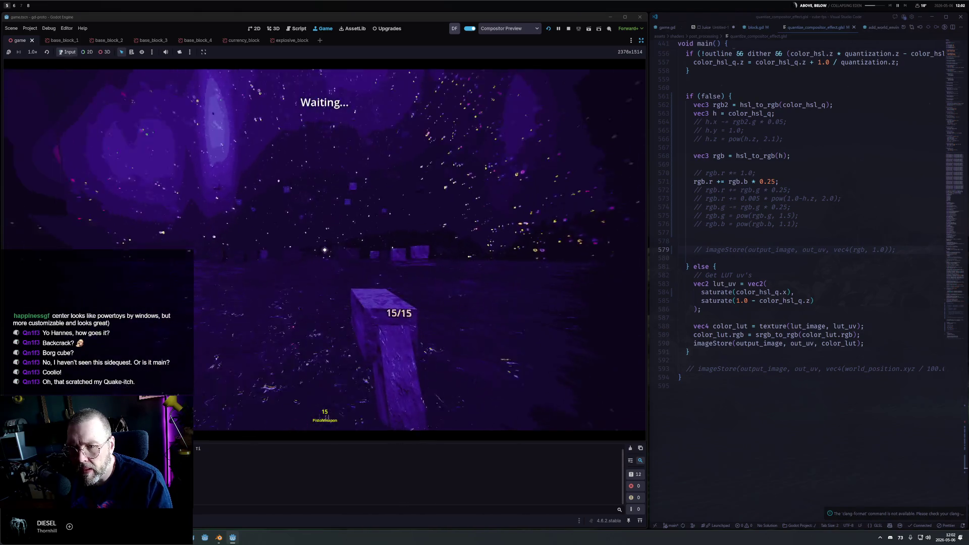
{"action": "key", "text": "s"}
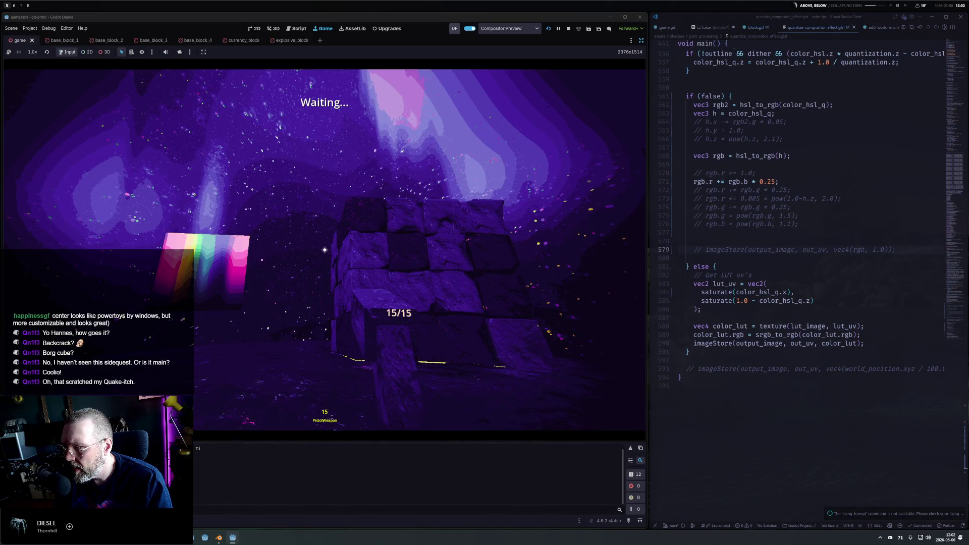
{"action": "key", "text": "Escape"}
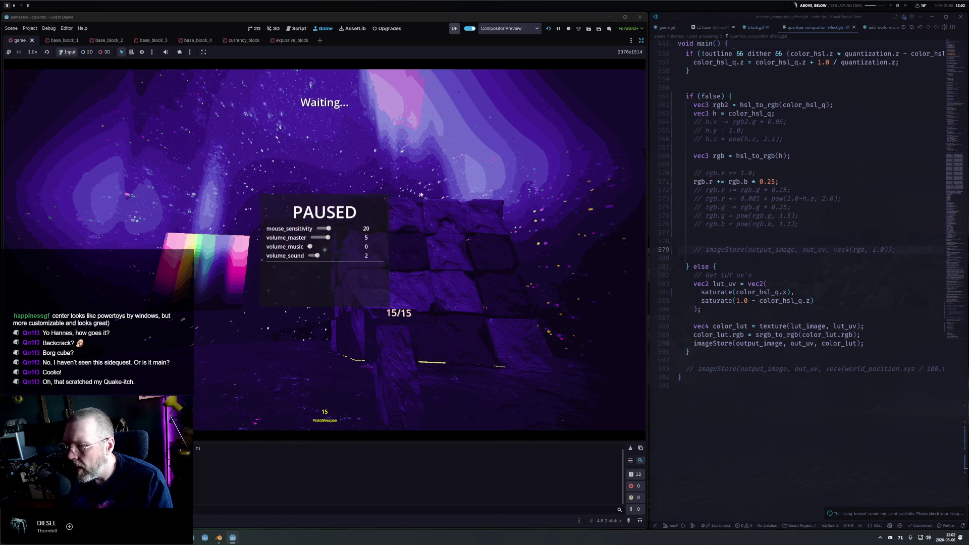
{"action": "left_click", "coordinate": [568, 28]}
Comment out the LUT imageStore line 590 and run the game again.
{"action": "left_click", "coordinate": [725, 343]}
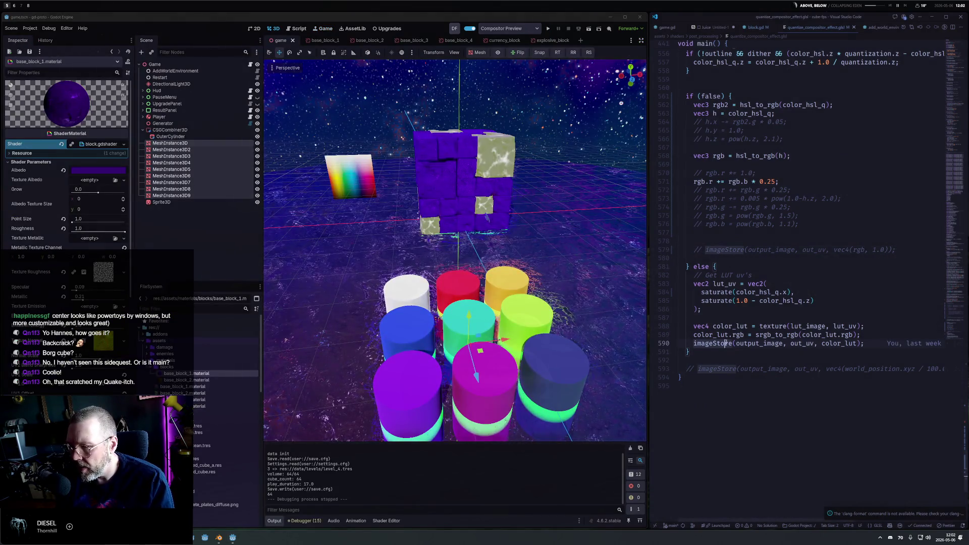
{"action": "key", "text": "ctrl+slash"}
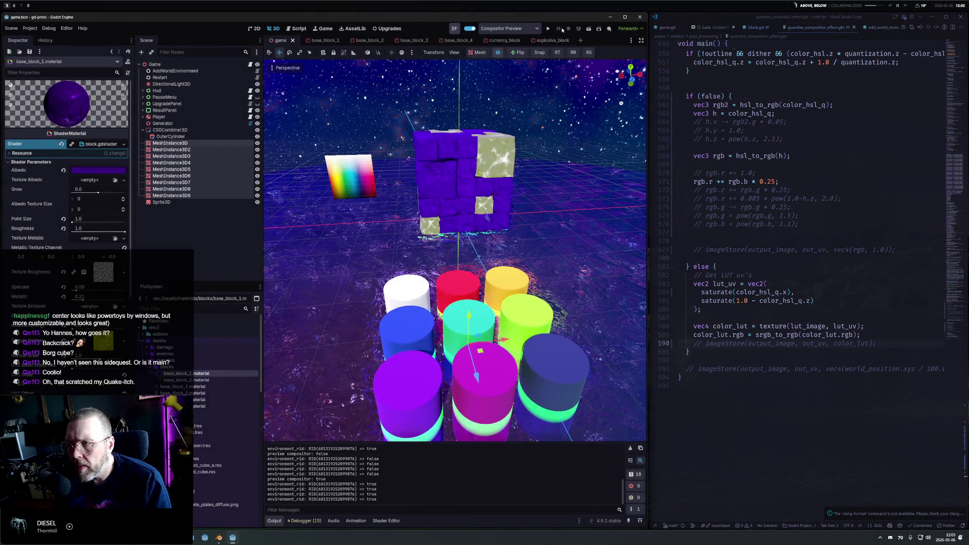
{"action": "left_click", "coordinate": [547, 30]}
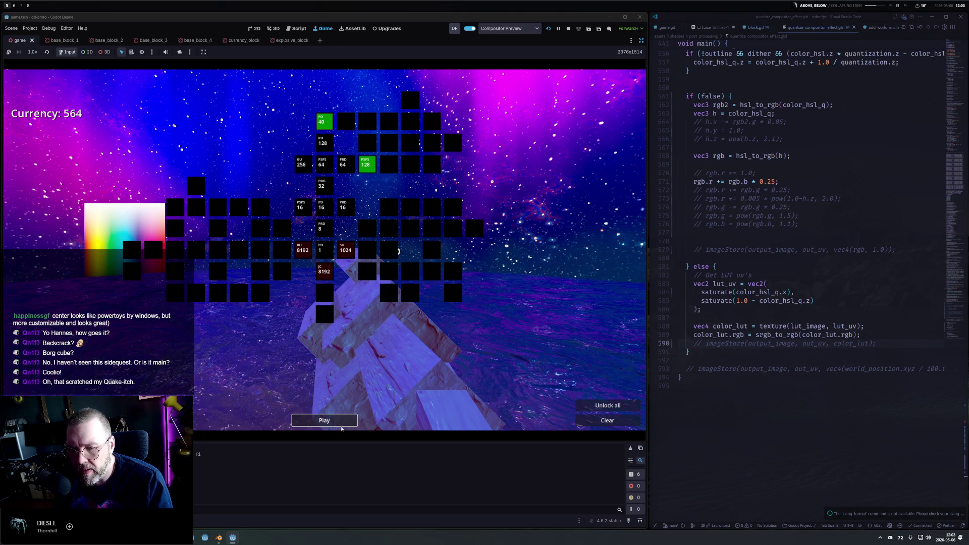
Play a level shooting the block wall, dismiss the level-4 results, then pause and stop.
{"action": "left_click", "coordinate": [324, 421]}
{"action": "key", "text": "w"}
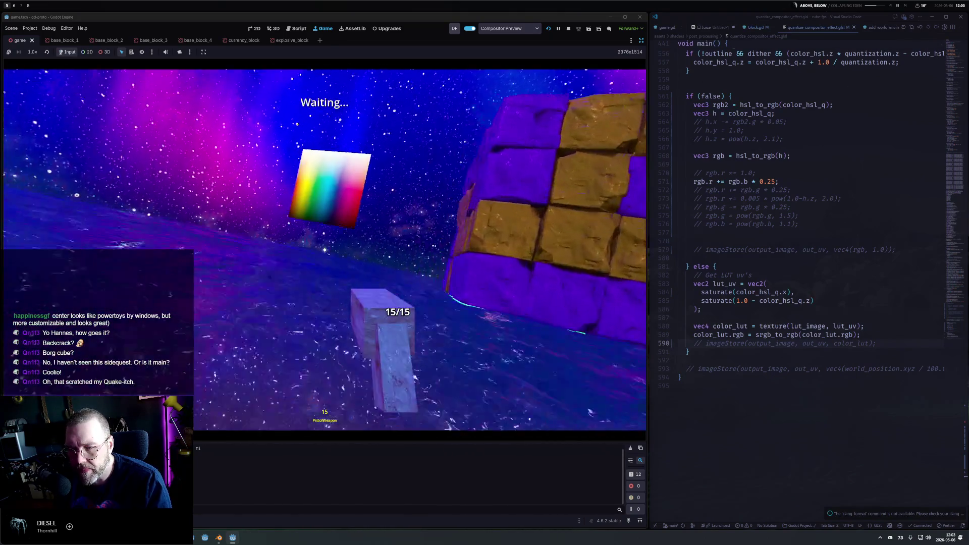
{"action": "mouse_move", "coordinate": [324, 249]}
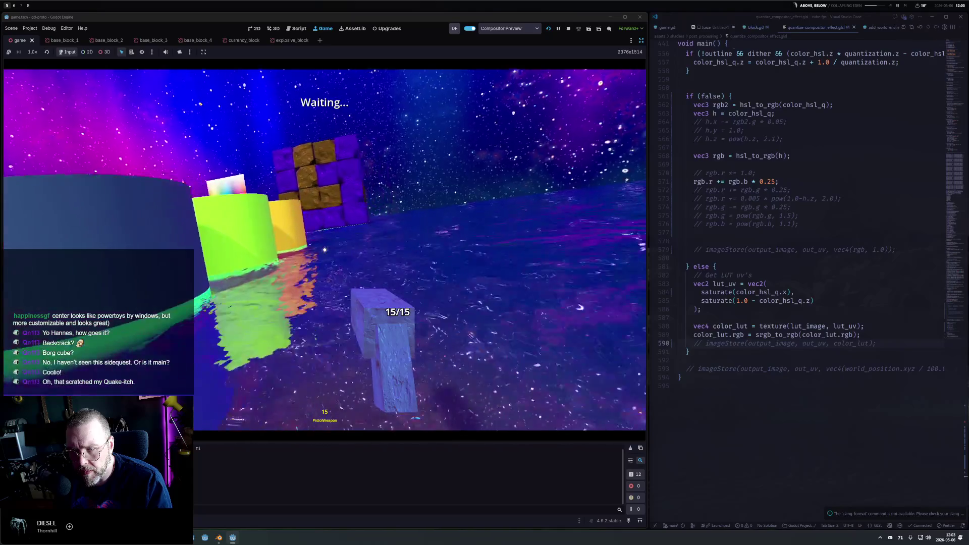
{"action": "left_click", "coordinate": [324, 250]}
{"action": "left_click", "coordinate": [325, 249]}
{"action": "left_click", "coordinate": [325, 249]}
{"action": "left_click", "coordinate": [324, 250]}
{"action": "left_click", "coordinate": [325, 249]}
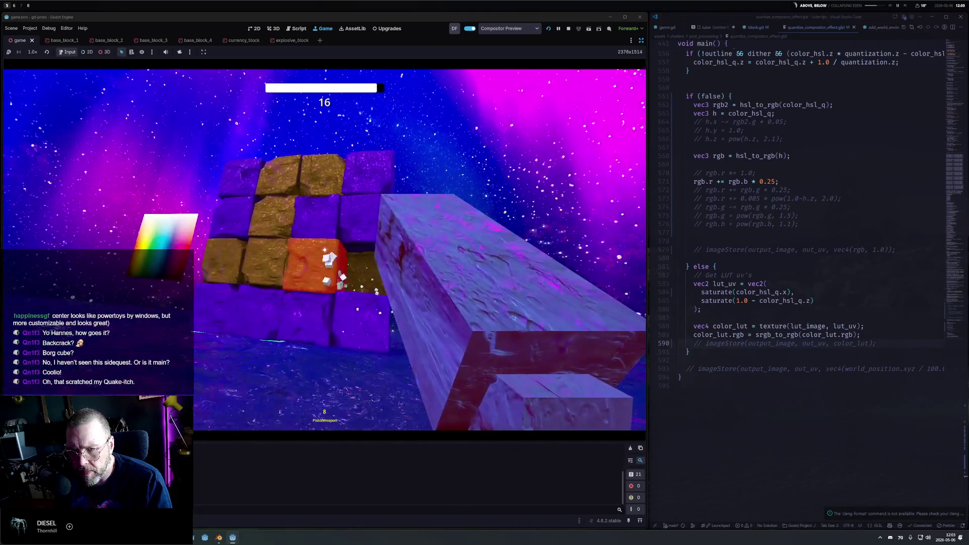
{"action": "left_click", "coordinate": [325, 249]}
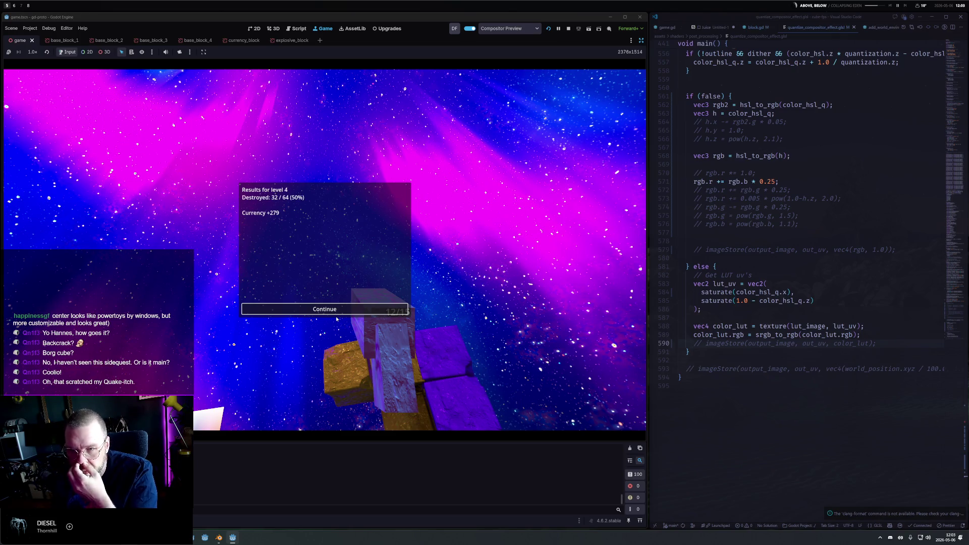
{"action": "left_click", "coordinate": [336, 312]}
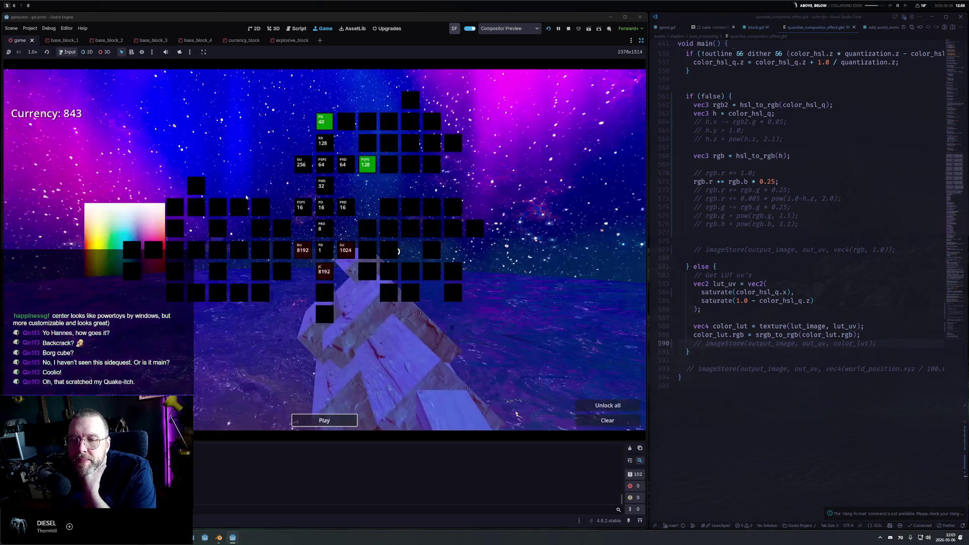
{"action": "left_click", "coordinate": [338, 419]}
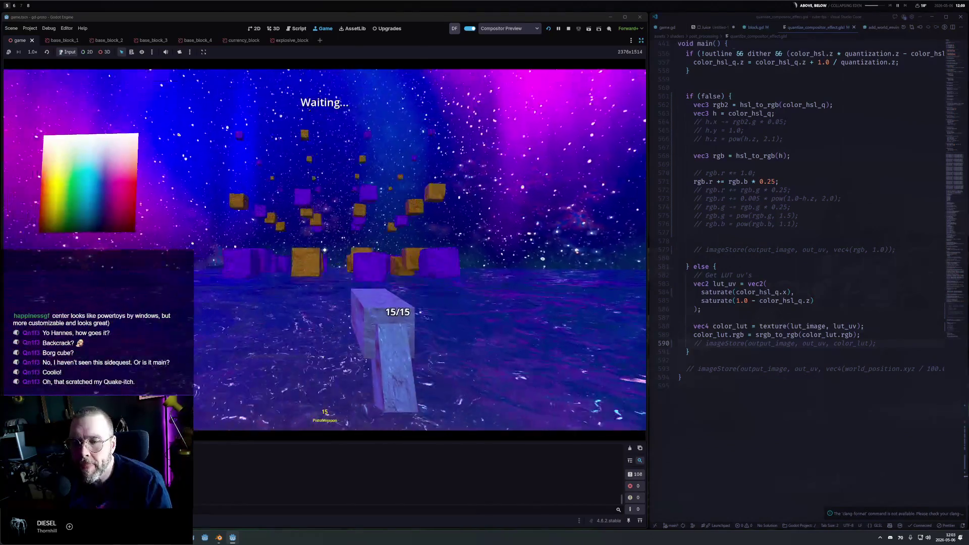
{"action": "key", "text": "Escape"}
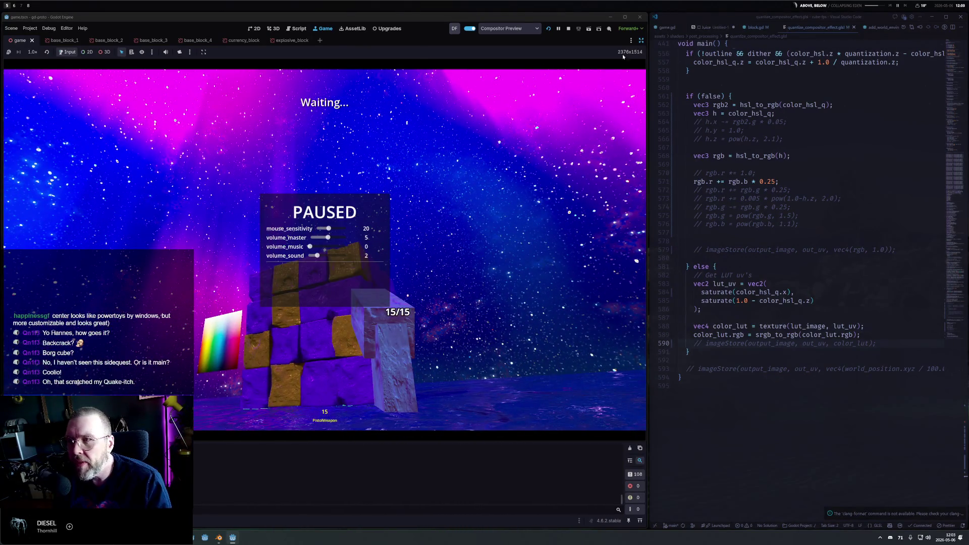
{"action": "left_click", "coordinate": [569, 29]}
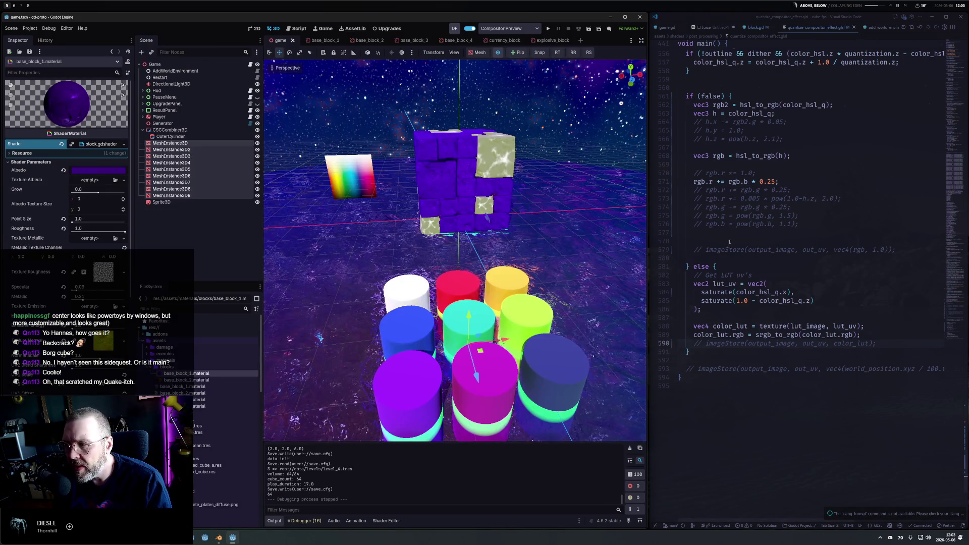
Uncomment the imageStore lines 579 and 590 and save the shader.
{"action": "left_click", "coordinate": [705, 249]}
{"action": "key", "text": "ctrl+slash"}
{"action": "left_click", "coordinate": [707, 344]}
{"action": "key", "text": "ctrl+slash"}
{"action": "key", "text": "ctrl+s"}
Set the branch to if (true), uncomment the h.z pow curve, and make it h.y *= 2.0.
{"action": "double_click", "coordinate": [711, 96]}
{"action": "type", "text": "true"}
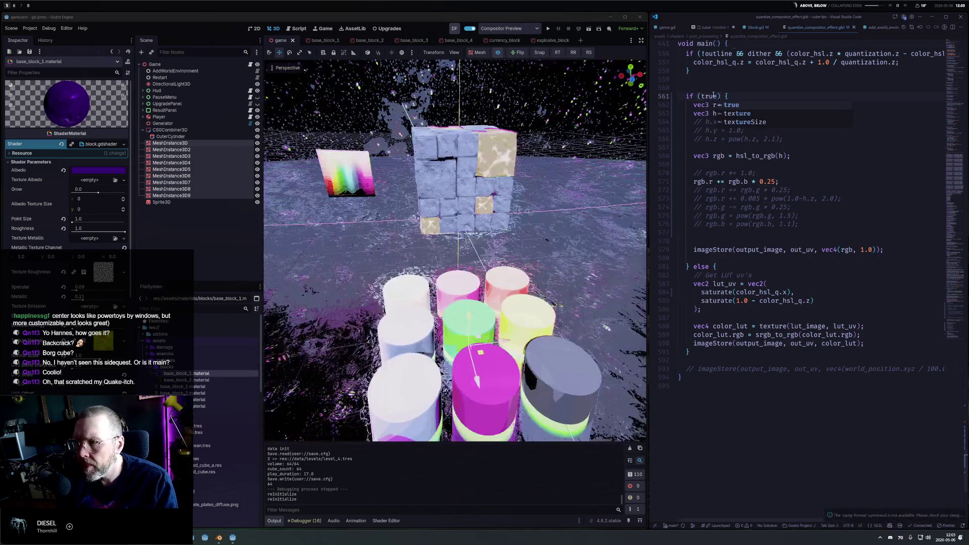
{"action": "left_click", "coordinate": [702, 139]}
{"action": "key", "text": "ctrl+slash"}
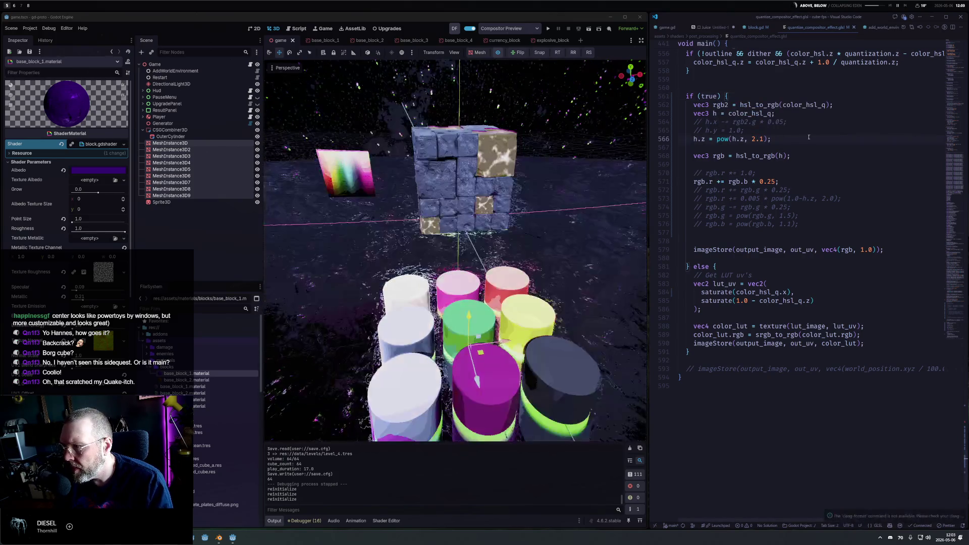
{"action": "left_click", "coordinate": [705, 130]}
{"action": "key", "text": "ctrl+slash"}
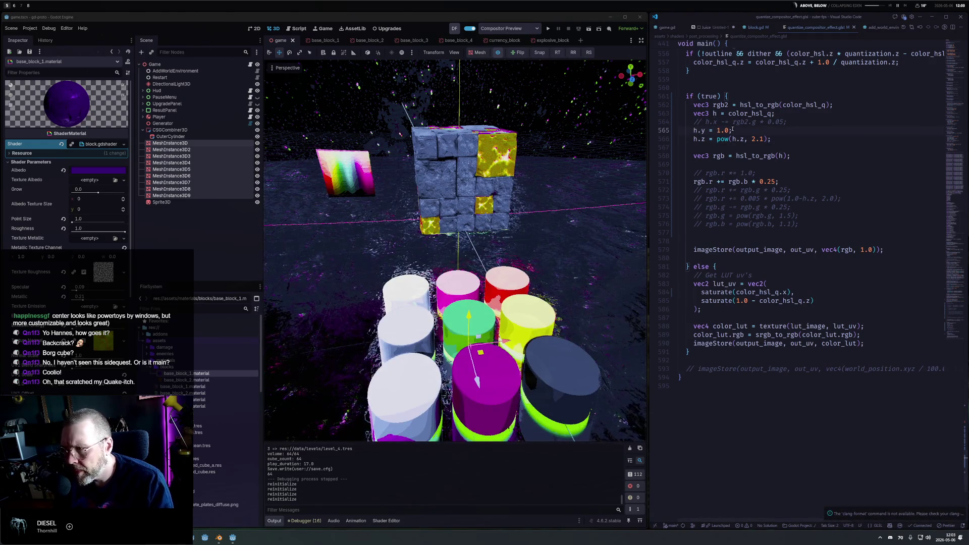
{"action": "type", "text": "*"}
{"action": "key", "text": "Right"}
{"action": "key", "text": "Right"}
{"action": "key", "text": "Delete"}
{"action": "type", "text": "2"}
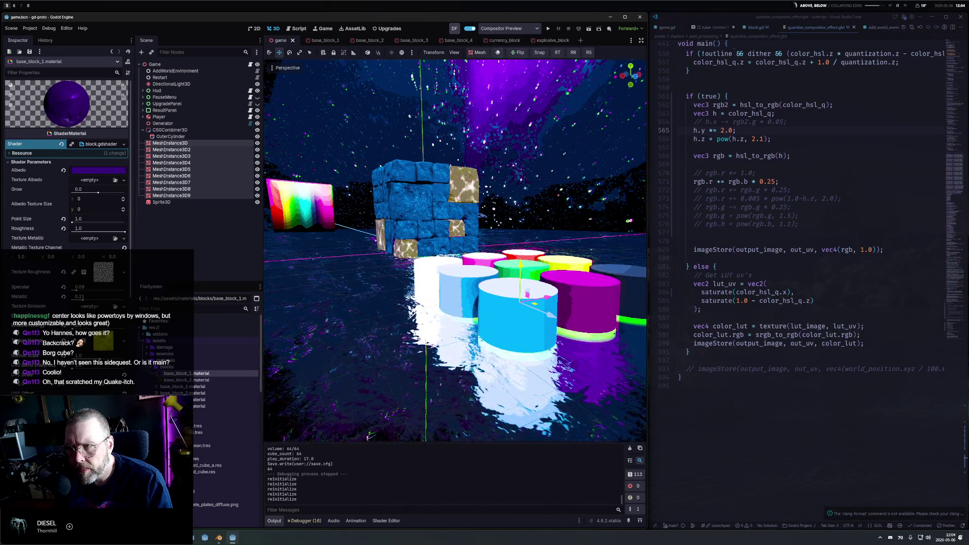
Compare with the compositor preview toggled, and try then undo a negative Grow value.
{"action": "left_click", "coordinate": [498, 52]}
{"action": "left_click", "coordinate": [497, 53]}
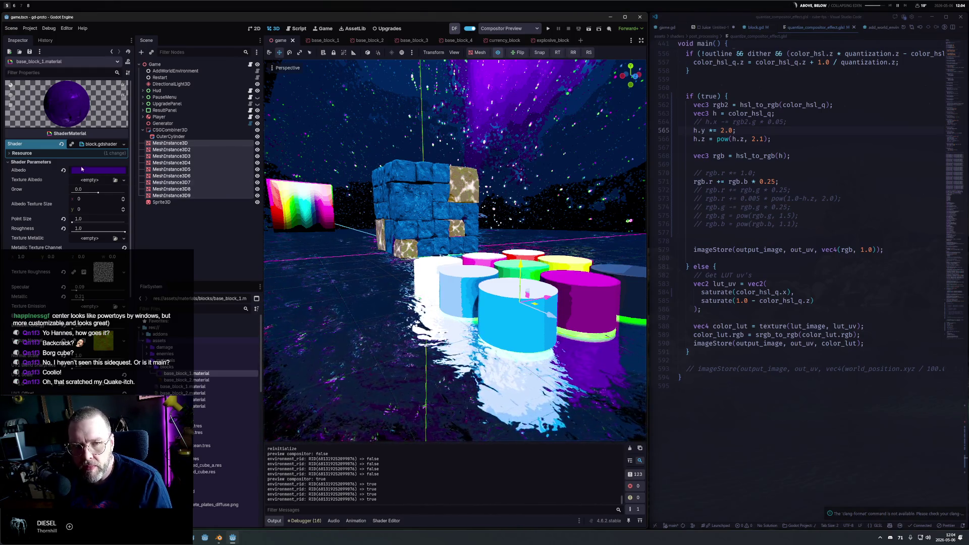
{"action": "left_click_drag", "start_coordinate": [99, 192], "coordinate": [90, 198]}
{"action": "key", "text": "ctrl+z"}
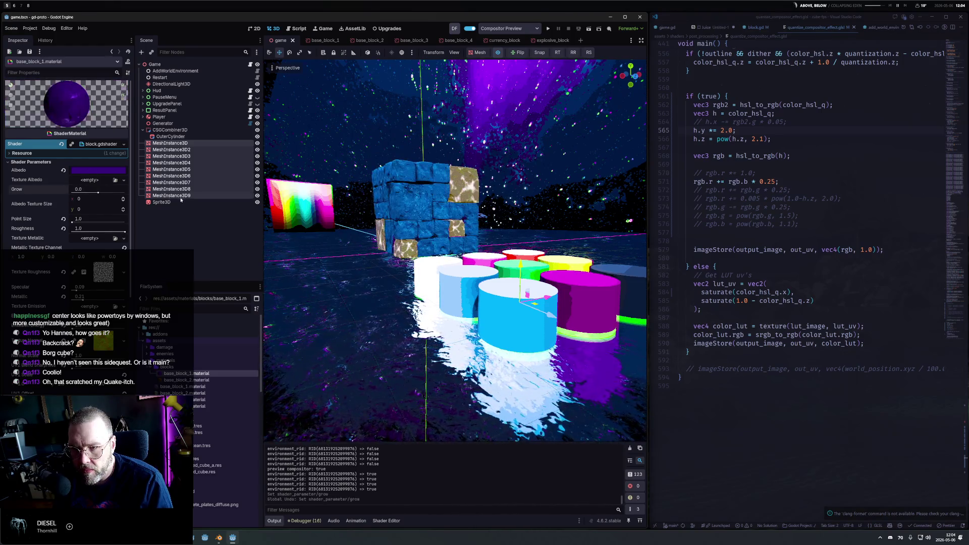
Nudge the block Albedo value up slightly and comment out line 571's rgb.r boost.
{"action": "left_click", "coordinate": [88, 171]}
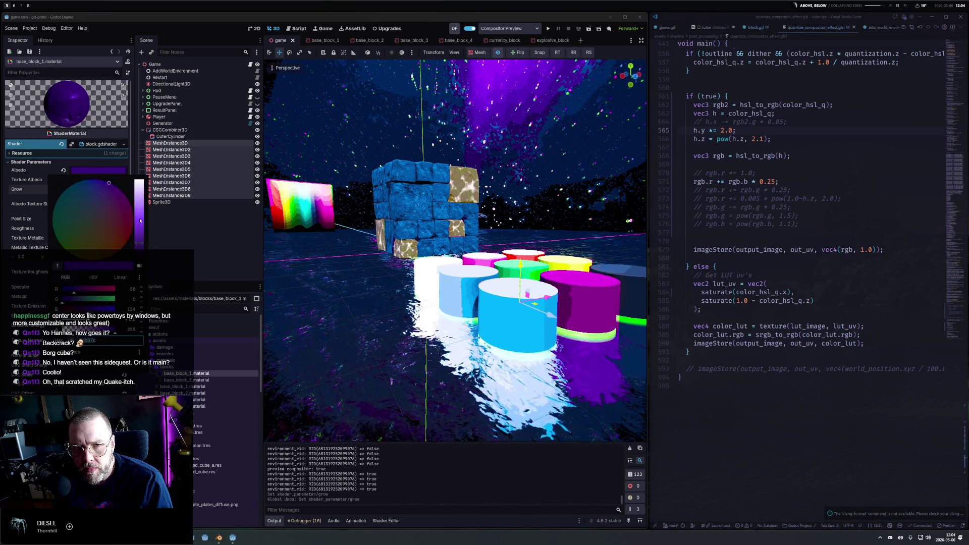
{"action": "mouse_move", "coordinate": [140, 244]}
{"action": "left_mouse_down"}
{"action": "mouse_move", "coordinate": [141, 253]}
{"action": "mouse_move", "coordinate": [141, 244]}
{"action": "left_mouse_up"}
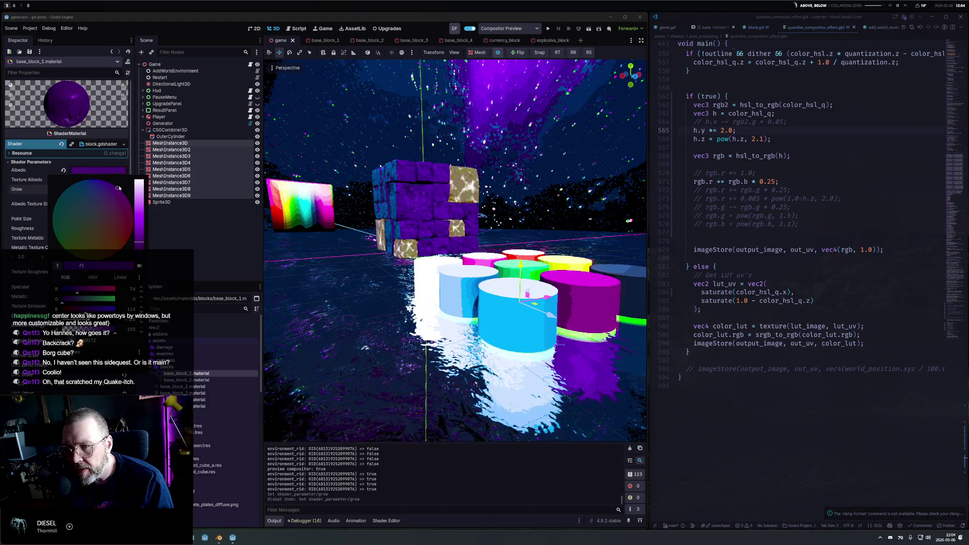
{"action": "left_click_drag", "start_coordinate": [352, 165], "coordinate": [461, 249]}
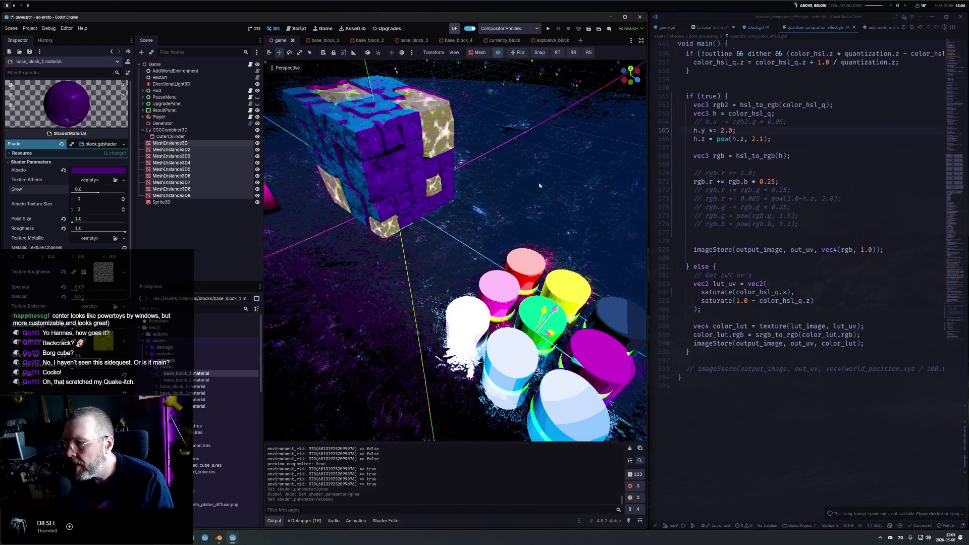
{"action": "left_click", "coordinate": [724, 181]}
{"action": "key", "text": "ctrl+slash"}
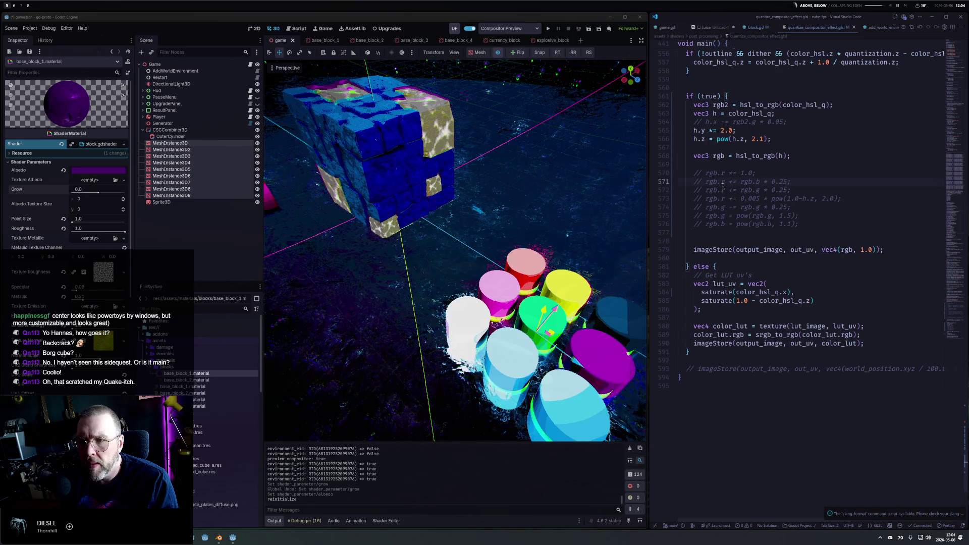
Change the first hue quantization value from 10.0 to 6.0 and save the shader.
{"action": "scroll", "coordinate": [786, 214], "scroll_direction": "up", "scroll_amount": 8}
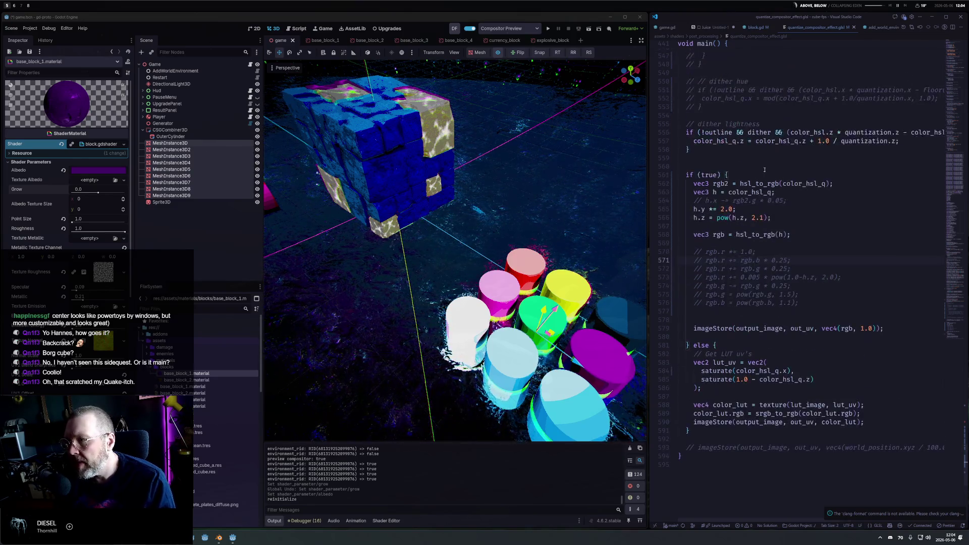
{"action": "scroll", "coordinate": [786, 214], "scroll_direction": "up", "scroll_amount": 13}
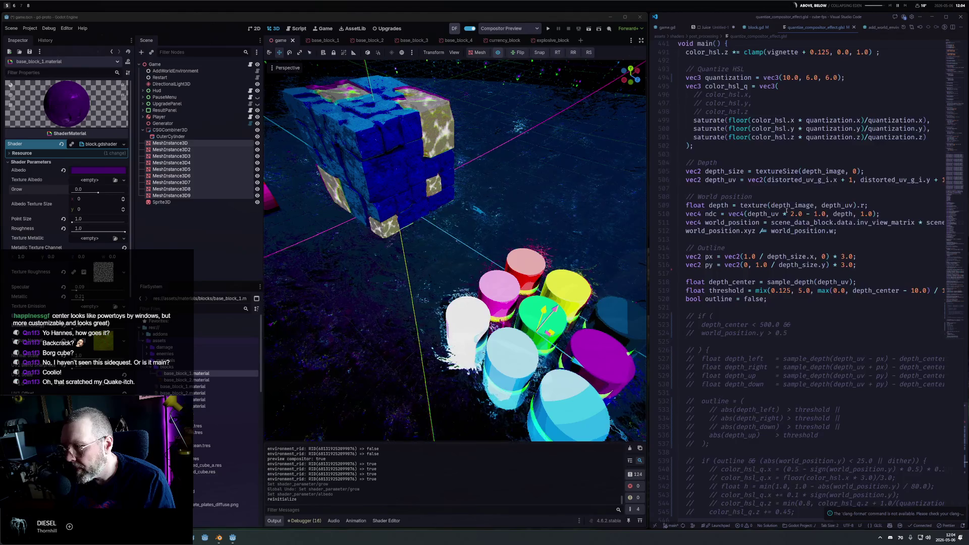
{"action": "double_click", "coordinate": [786, 81]}
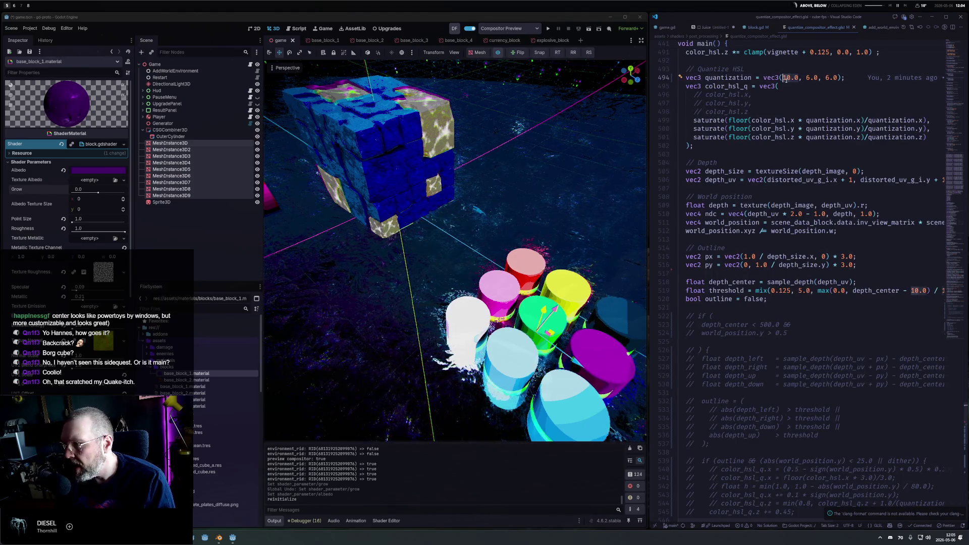
{"action": "type", "text": "6"}
{"action": "key", "text": "ctrl+s"}
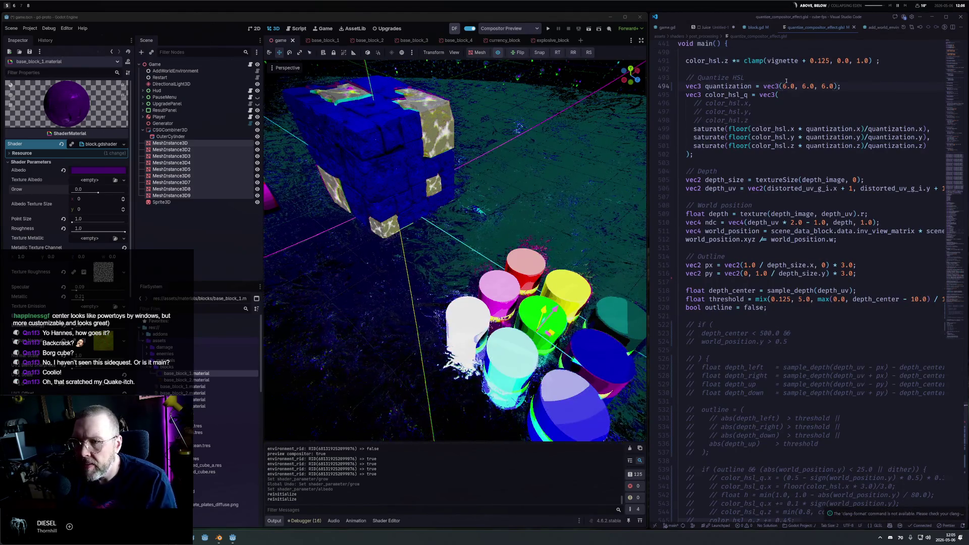
{"action": "left_click_drag", "start_coordinate": [537, 192], "coordinate": [550, 174]}
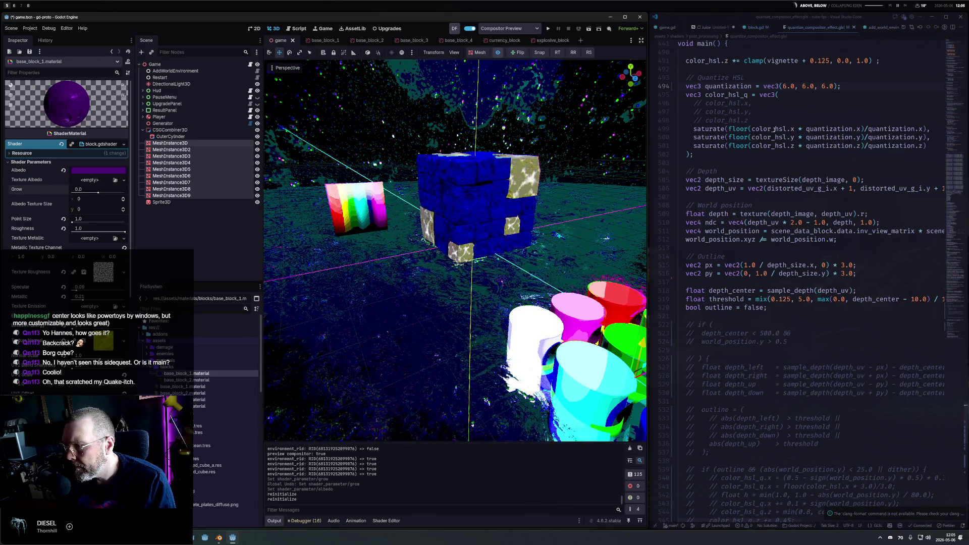
Toggle comments on the vignette lightness line and the lightness-curve line to compare renders.
{"action": "scroll", "coordinate": [769, 128], "scroll_direction": "up", "scroll_amount": 6}
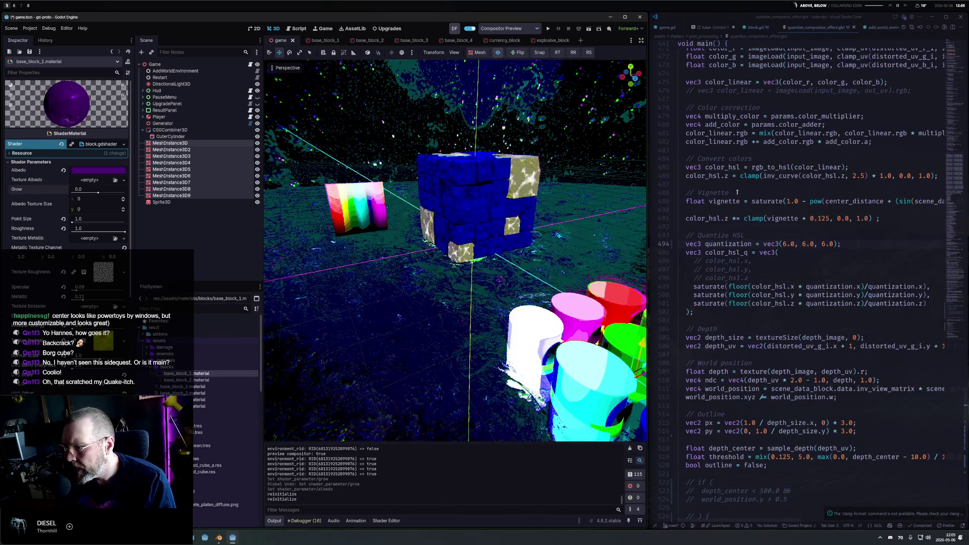
{"action": "left_click", "coordinate": [722, 221]}
{"action": "key", "text": "ctrl+slash"}
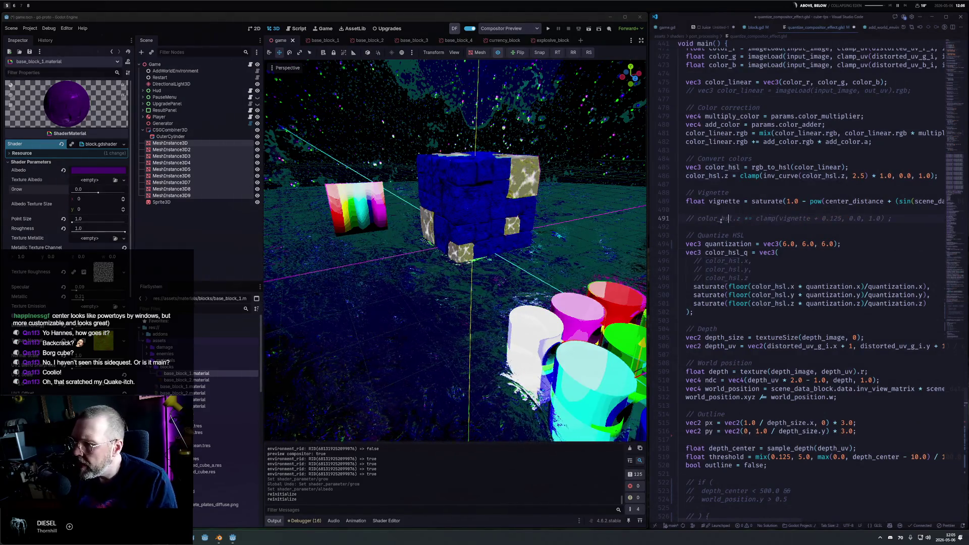
{"action": "key", "text": "ctrl+slash"}
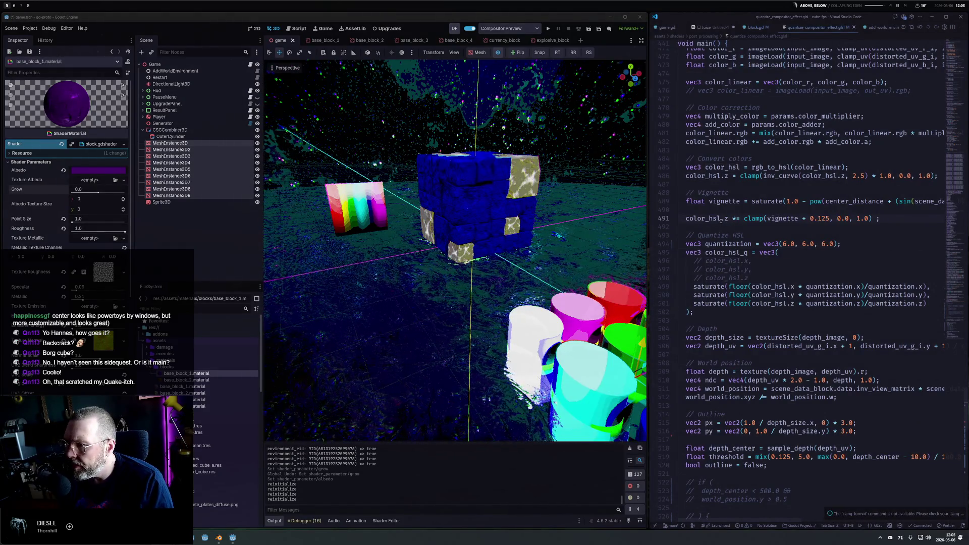
{"action": "key", "text": "alt+Up"}
{"action": "key", "text": "Up"}
{"action": "key", "text": "Up"}
{"action": "key", "text": "Up"}
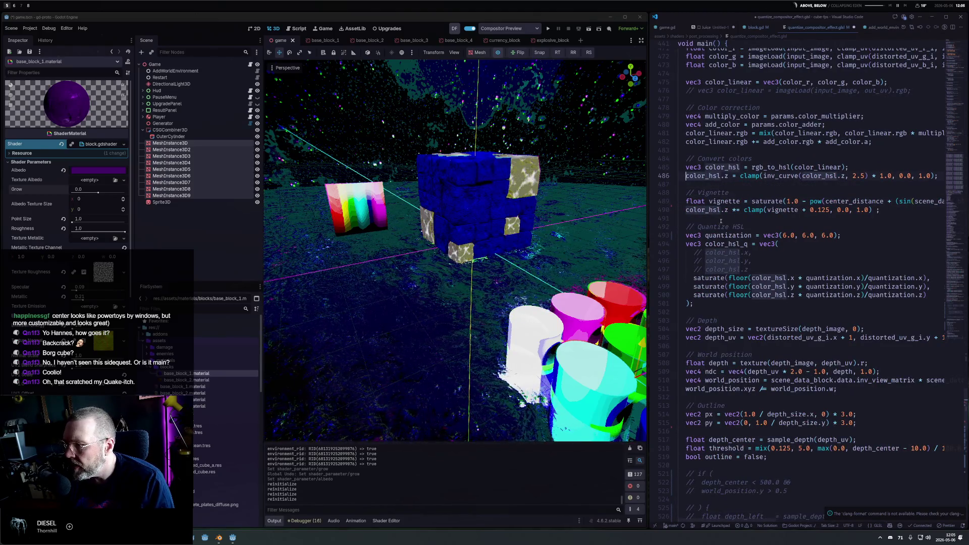
{"action": "key", "text": "ctrl+slash"}
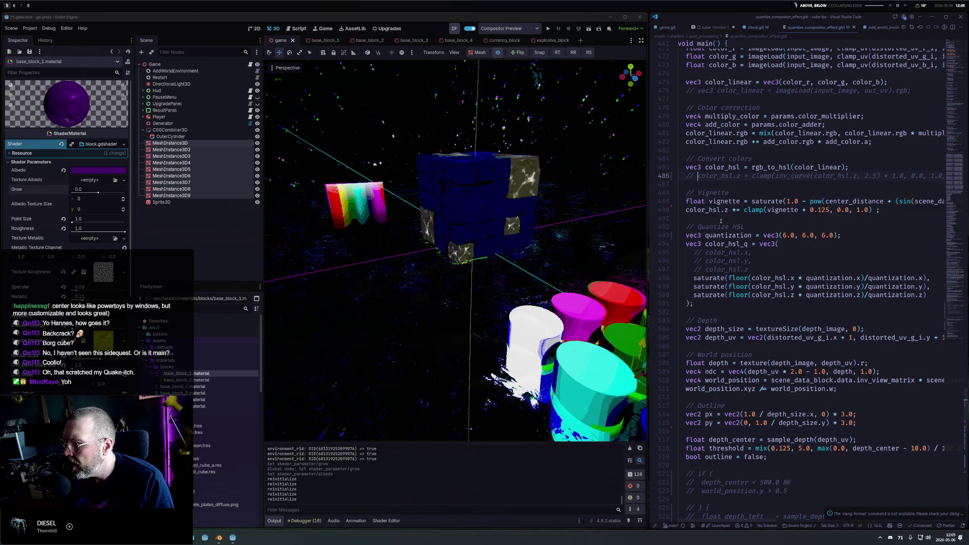
{"action": "key", "text": "End"}
{"action": "key", "text": "ctrl+slash"}
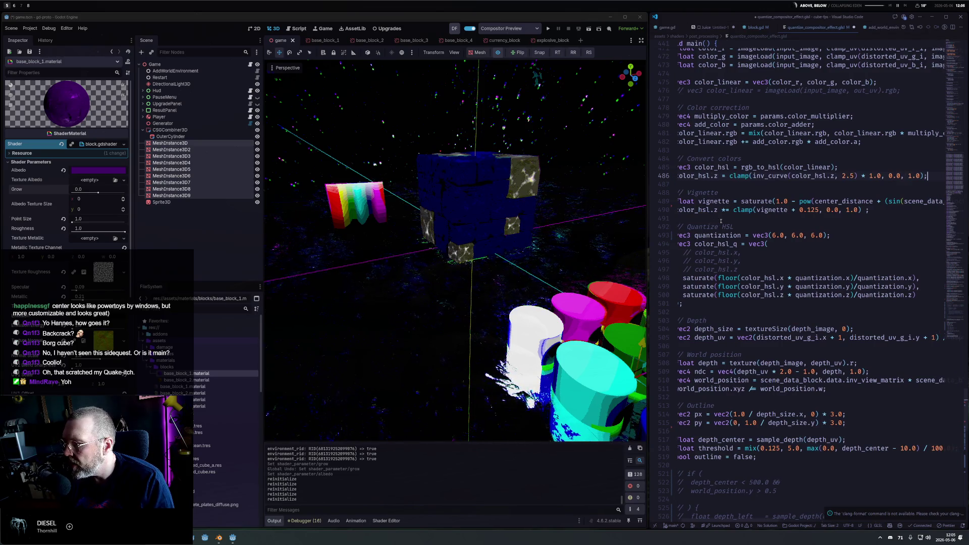
Try 1.5 versus 2.5 in the lightness-curve line, then comment line 486 out again.
{"action": "key", "text": "ctrl+Right"}
{"action": "key", "text": "ctrl+Right"}
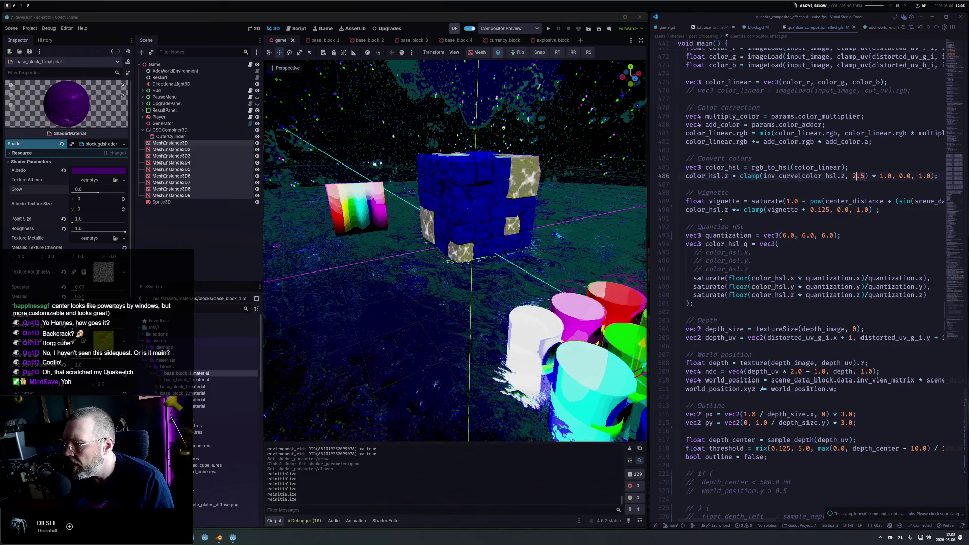
{"action": "key", "text": "Delete"}
{"action": "type", "text": "1"}
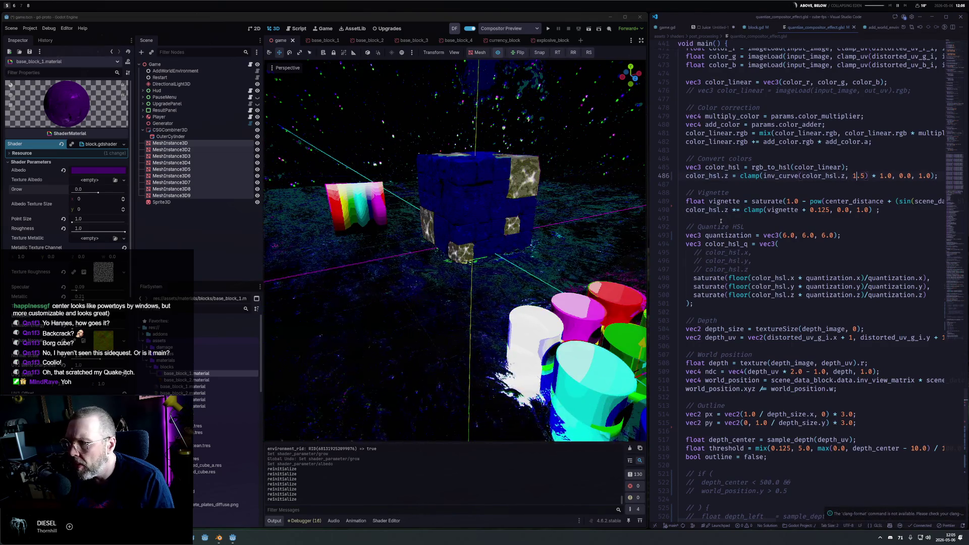
{"action": "key", "text": "BackSpace"}
{"action": "type", "text": "2"}
{"action": "key", "text": "ctrl+Right"}
{"action": "key", "text": "ctrl+Right"}
{"action": "key", "text": "Delete"}
{"action": "type", "text": "5"}
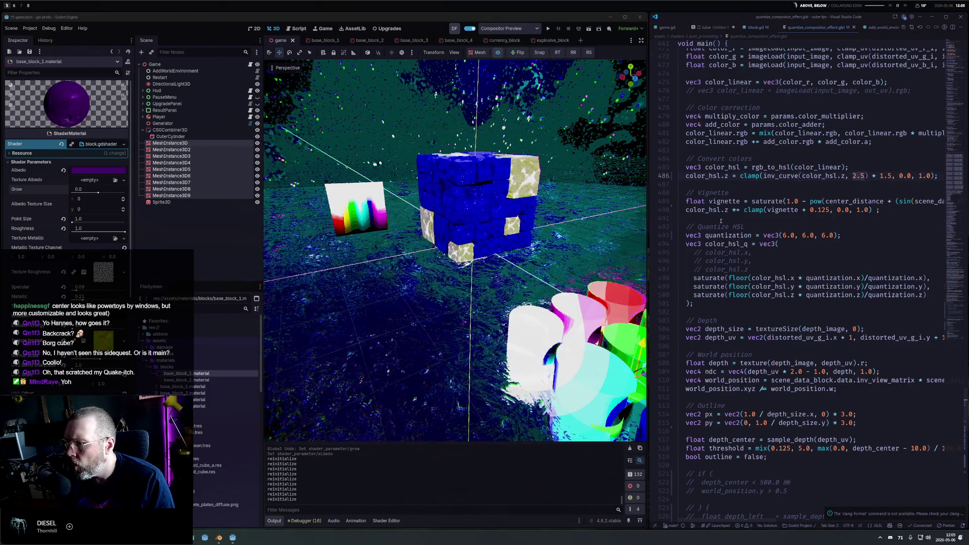
{"action": "key", "text": "BackSpace"}
{"action": "type", "text": "5"}
{"action": "key", "text": "ctrl+slash"}
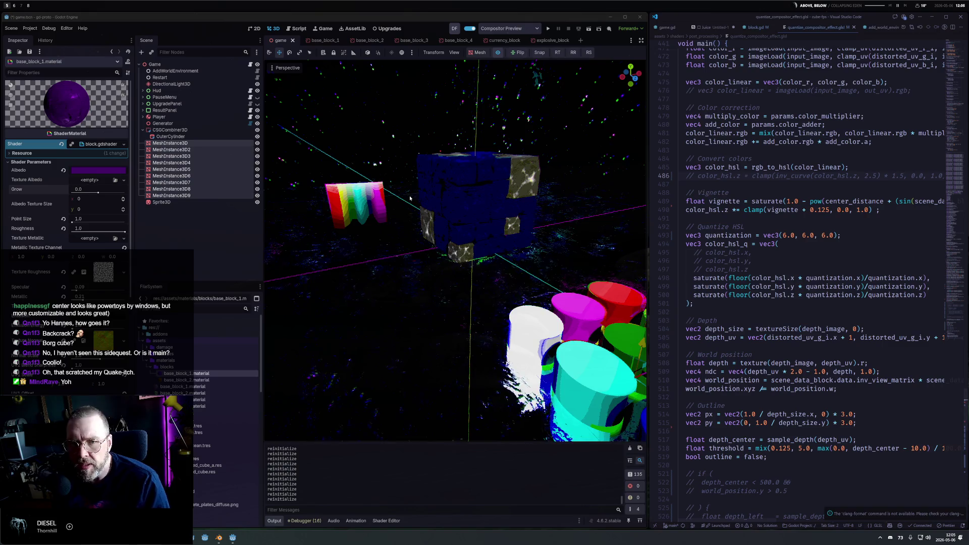
Darken the material's albedo from purple 4a0072 to 340051 and orbit to view the cylinders.
{"action": "left_click", "coordinate": [121, 171]}
{"action": "left_click_drag", "start_coordinate": [140, 246], "coordinate": [140, 235]}
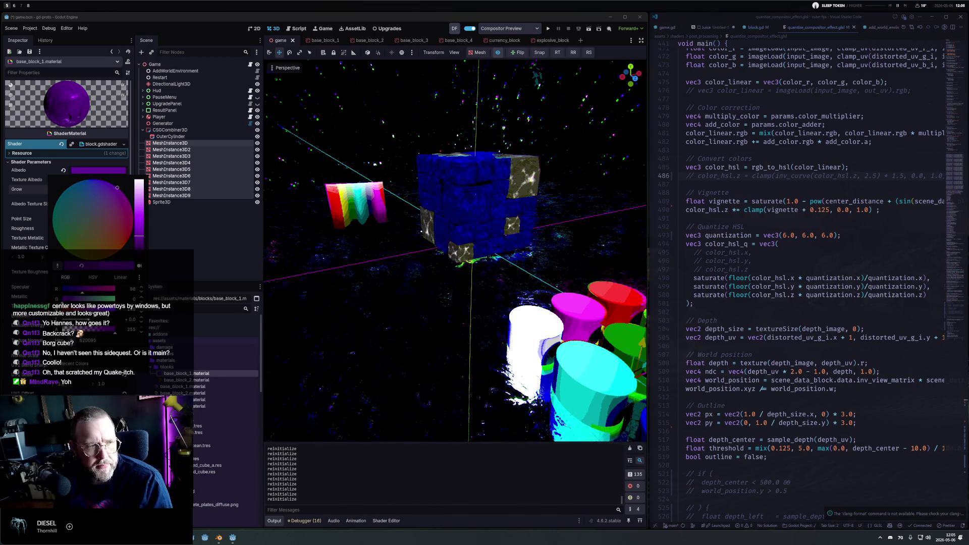
{"action": "key", "text": "Escape"}
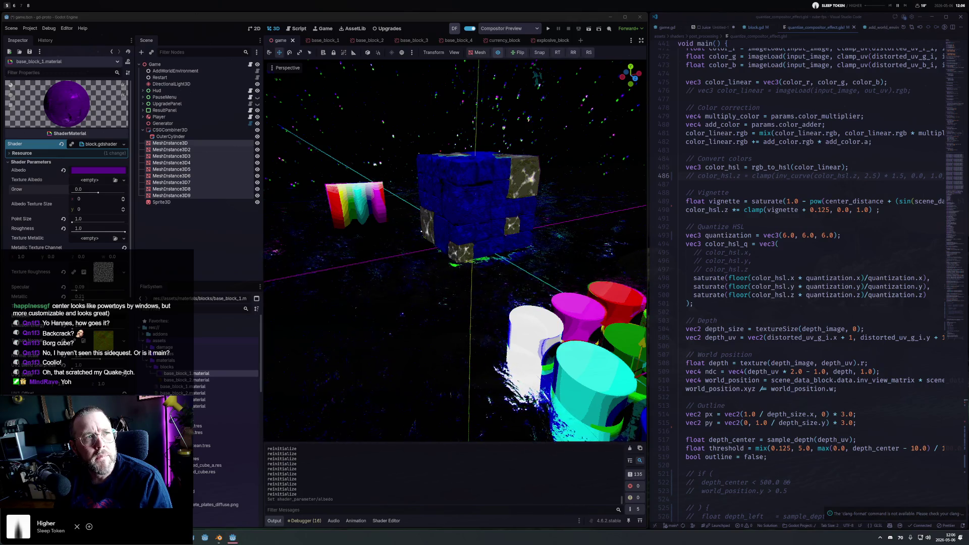
{"action": "mouse_move", "coordinate": [454, 252]}
{"action": "left_mouse_down"}
{"action": "mouse_move", "coordinate": [413, 212]}
{"action": "mouse_move", "coordinate": [398, 162]}
{"action": "mouse_move", "coordinate": [497, 244]}
{"action": "mouse_move", "coordinate": [480, 219]}
{"action": "left_mouse_up"}
{"action": "scroll", "coordinate": [497, 244], "scroll_direction": "down", "scroll_amount": 2}
{"action": "scroll", "coordinate": [497, 244], "scroll_direction": "up", "scroll_amount": 1}
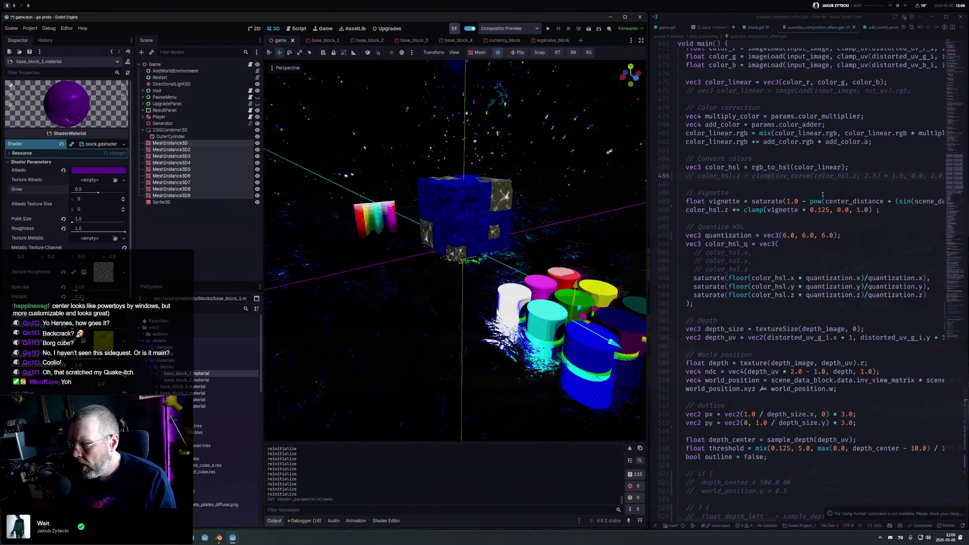
{"action": "left_click", "coordinate": [783, 236]}
Try hue quantization values 7 and 15, then settle on vec3(16.0, 6.0, 6.0) and save.
{"action": "key", "text": "Delete"}
{"action": "type", "text": "7"}
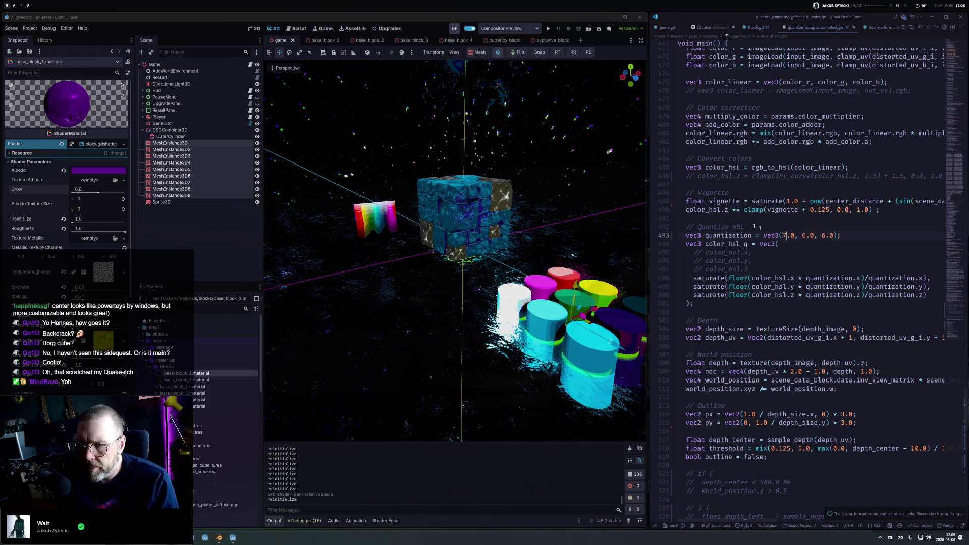
{"action": "mouse_move", "coordinate": [404, 218]}
{"action": "left_mouse_down"}
{"action": "mouse_move", "coordinate": [388, 213]}
{"action": "mouse_move", "coordinate": [617, 220]}
{"action": "mouse_move", "coordinate": [498, 196]}
{"action": "left_mouse_up"}
{"action": "scroll", "coordinate": [616, 220], "scroll_direction": "up", "scroll_amount": 3}
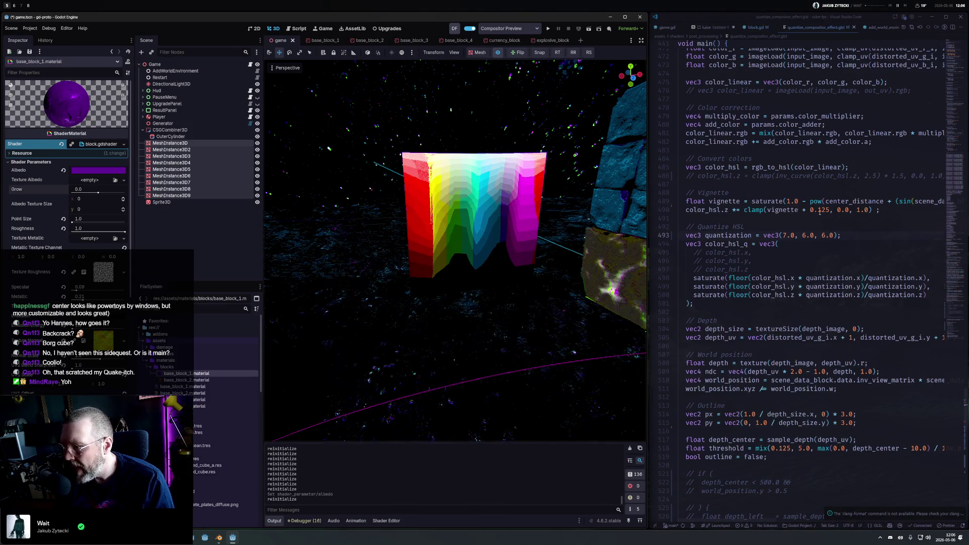
{"action": "left_click", "coordinate": [783, 235]}
{"action": "key", "text": "Delete"}
{"action": "type", "text": "15"}
{"action": "key", "text": "ctrl+s"}
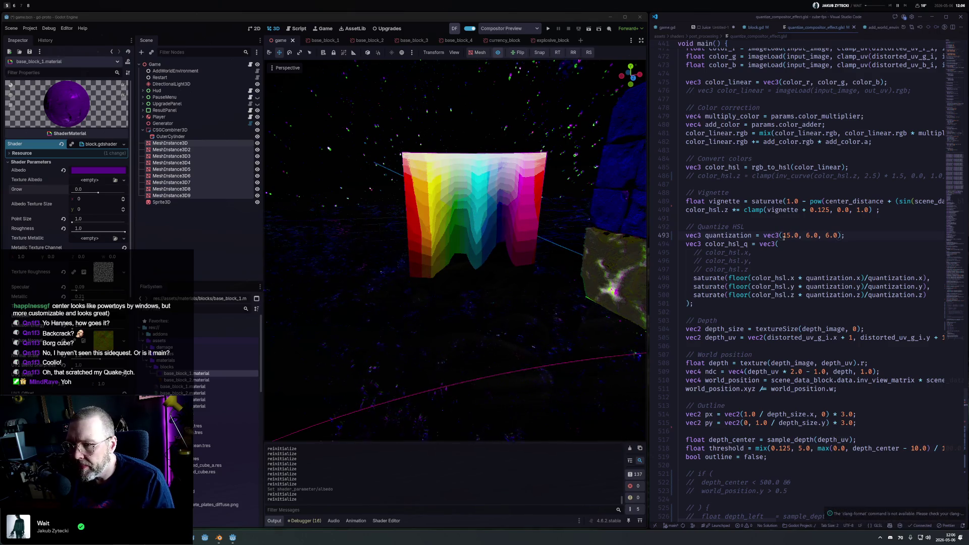
{"action": "key", "text": "BackSpace"}
{"action": "type", "text": "6"}
{"action": "key", "text": "ctrl+s"}
Add a hue shift line 'h.x += 0.5;' after vec3 h = color_hsl_q and save.
{"action": "scroll", "coordinate": [587, 235], "scroll_direction": "down", "scroll_amount": 6}
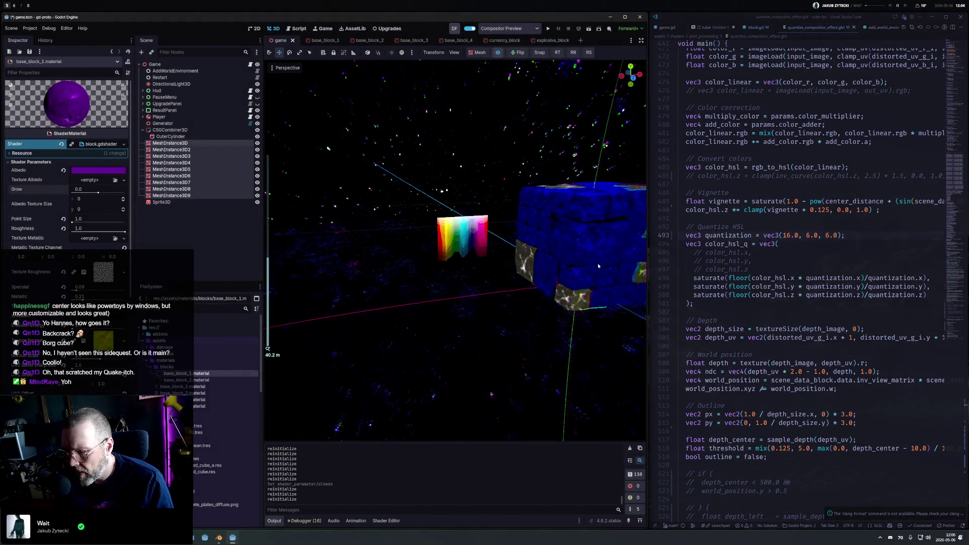
{"action": "left_click_drag", "start_coordinate": [597, 266], "coordinate": [526, 169]}
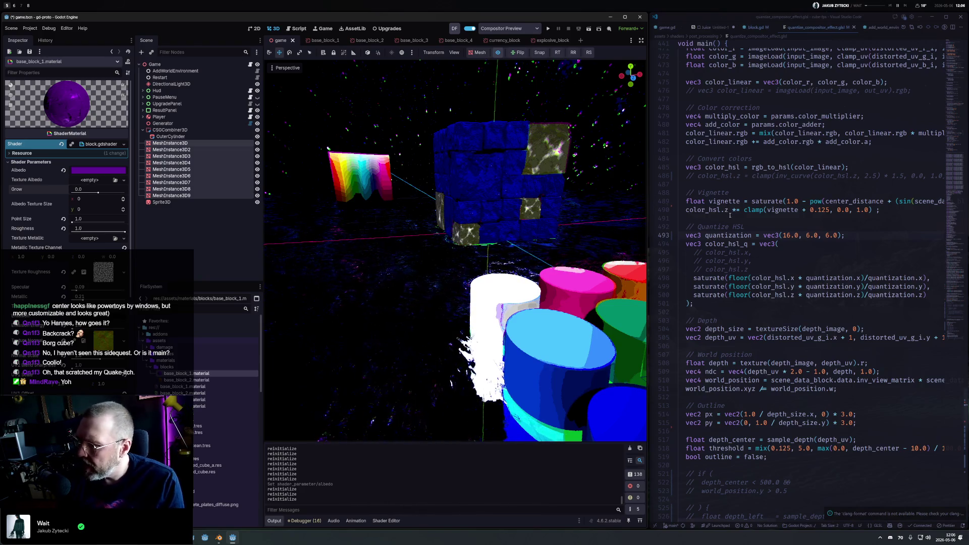
{"action": "scroll", "coordinate": [730, 214], "scroll_direction": "down", "scroll_amount": 15}
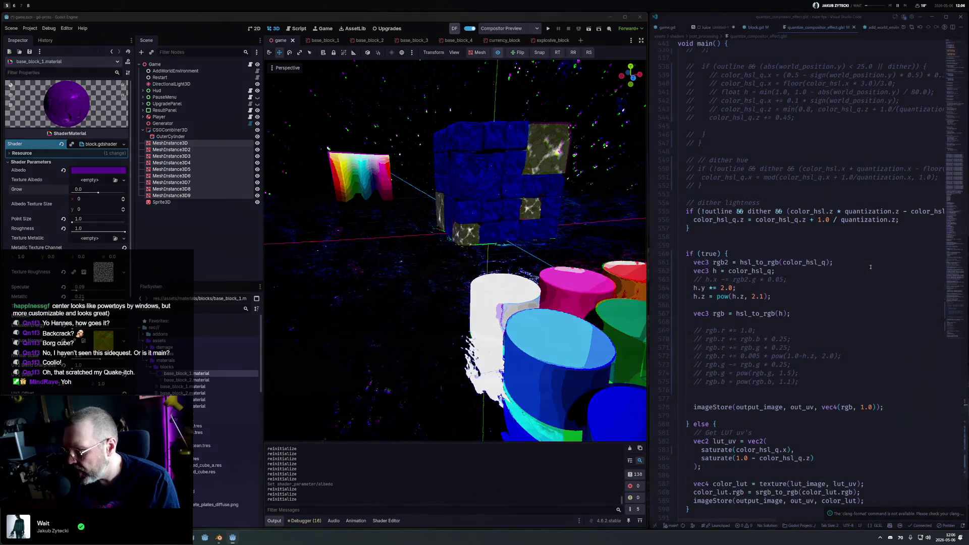
{"action": "left_click", "coordinate": [870, 266]}
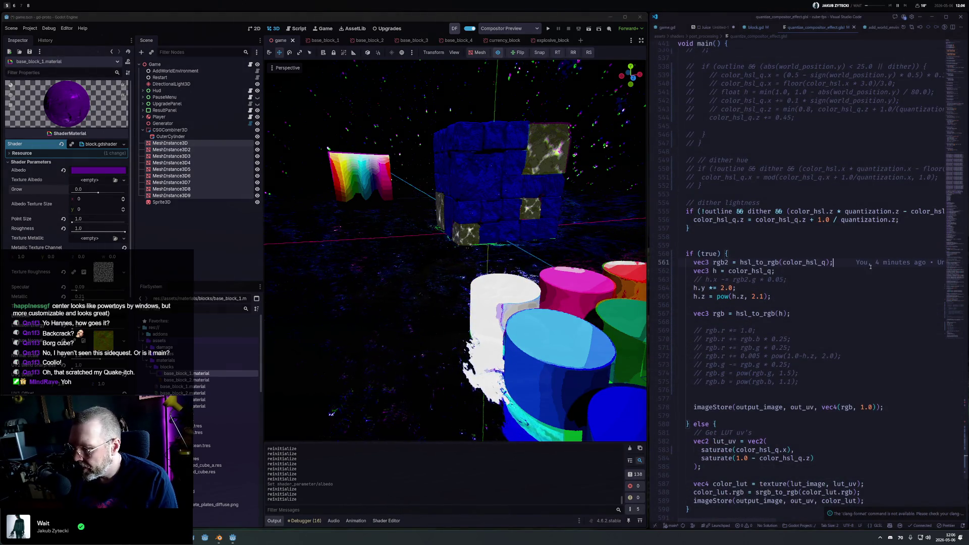
{"action": "key", "text": "Down"}
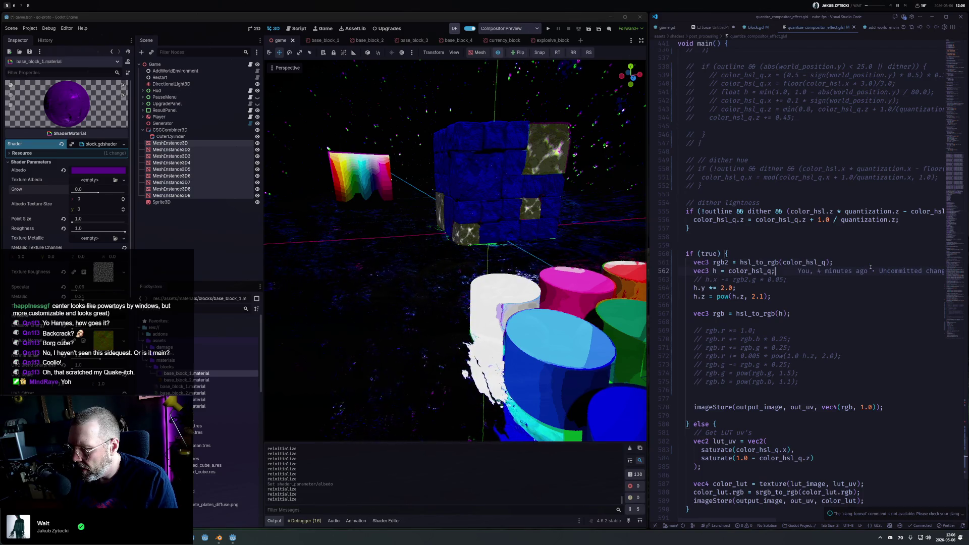
{"action": "key", "text": "Return"}
{"action": "type", "text": "h.x += 0.5;"}
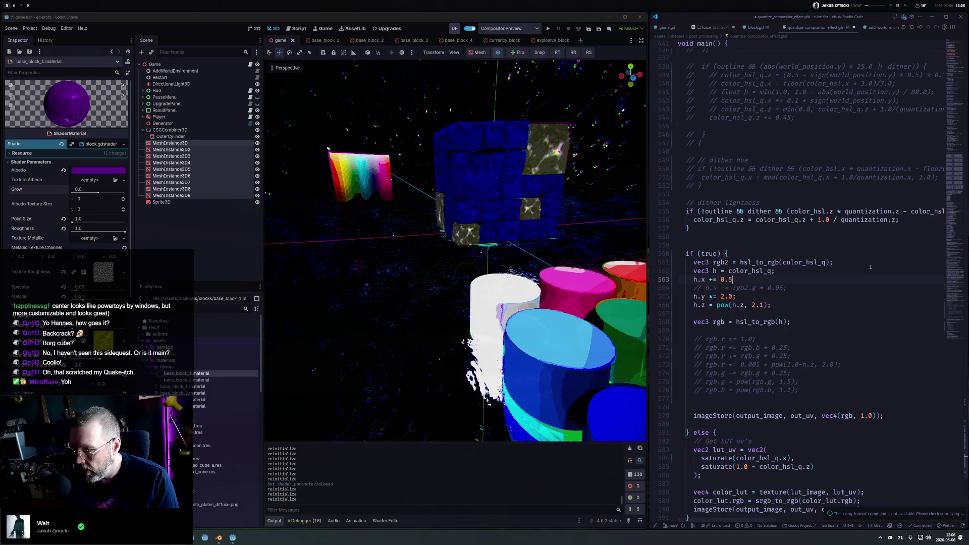
{"action": "key", "text": "ctrl+s"}
{"action": "key", "text": "ctrl+s"}
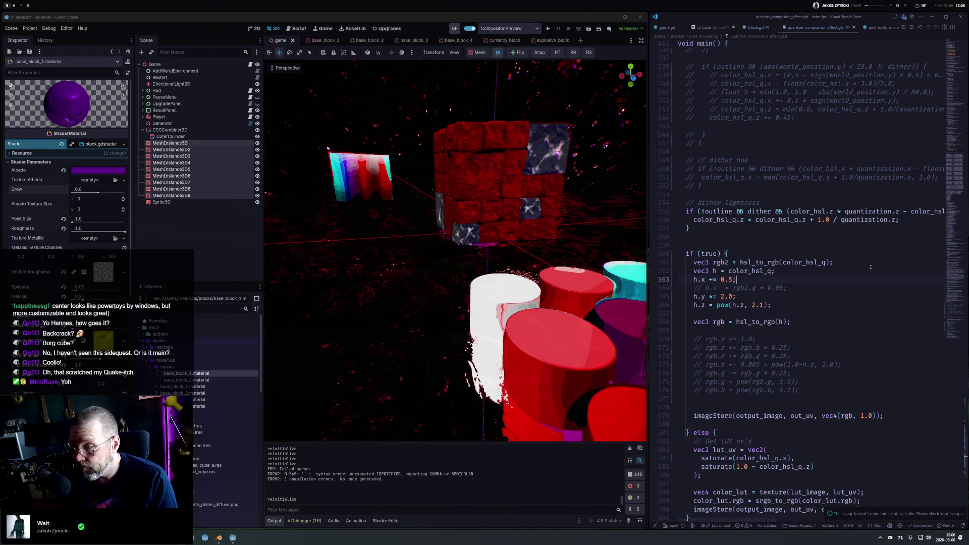